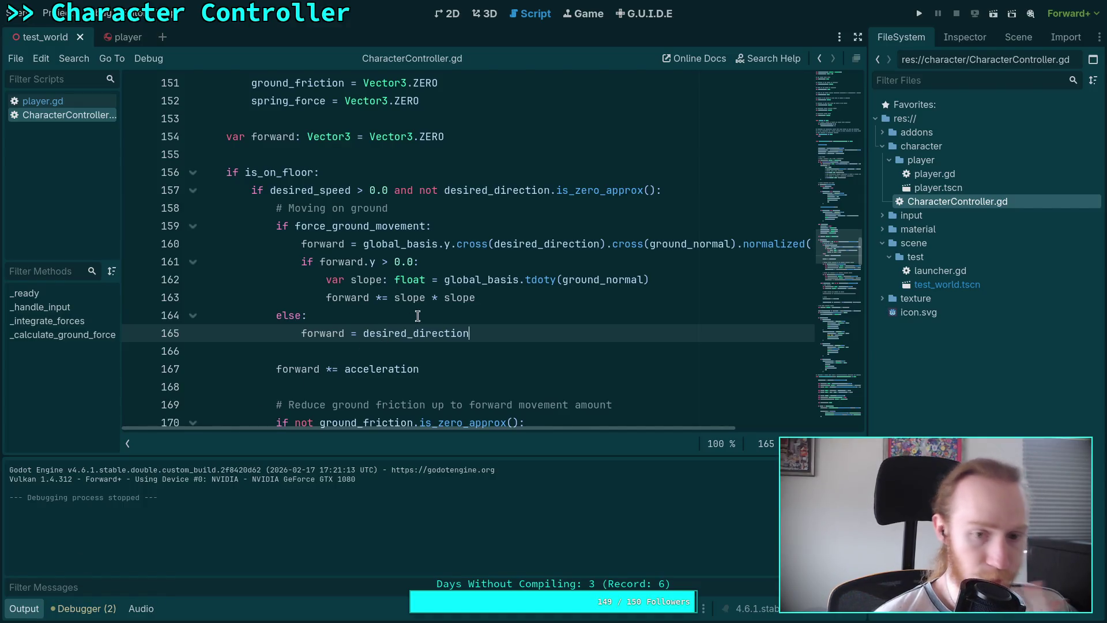
Delete the forward.y > 0.0 slope-scaling lines 161–163 and save the script
left_click_drag(496, 297, 127, 259)
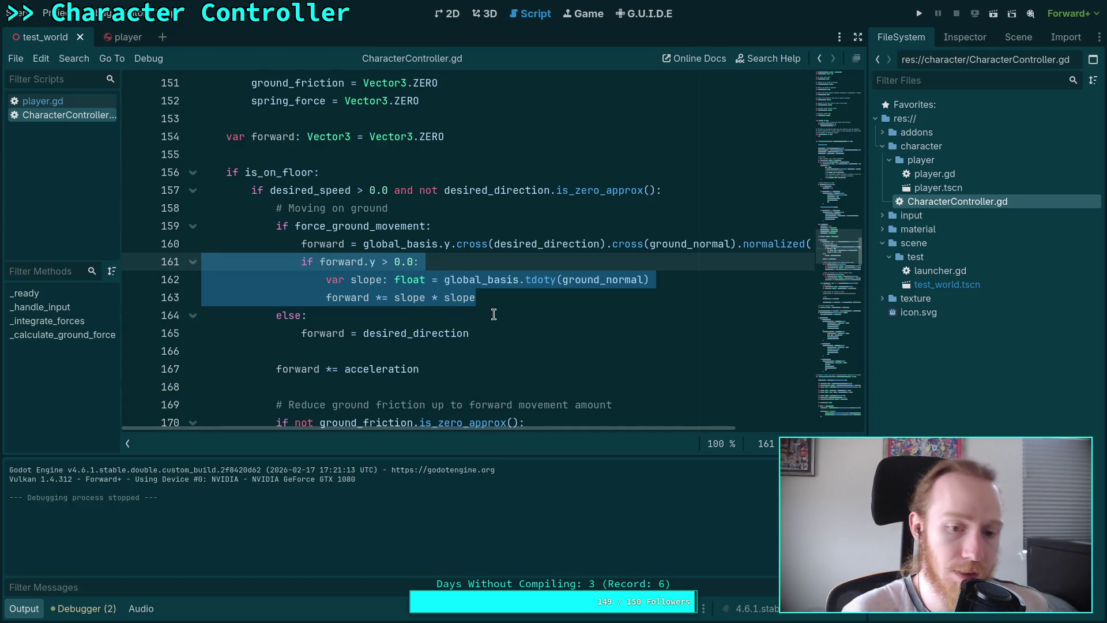
key("BackSpace")
key("BackSpace")
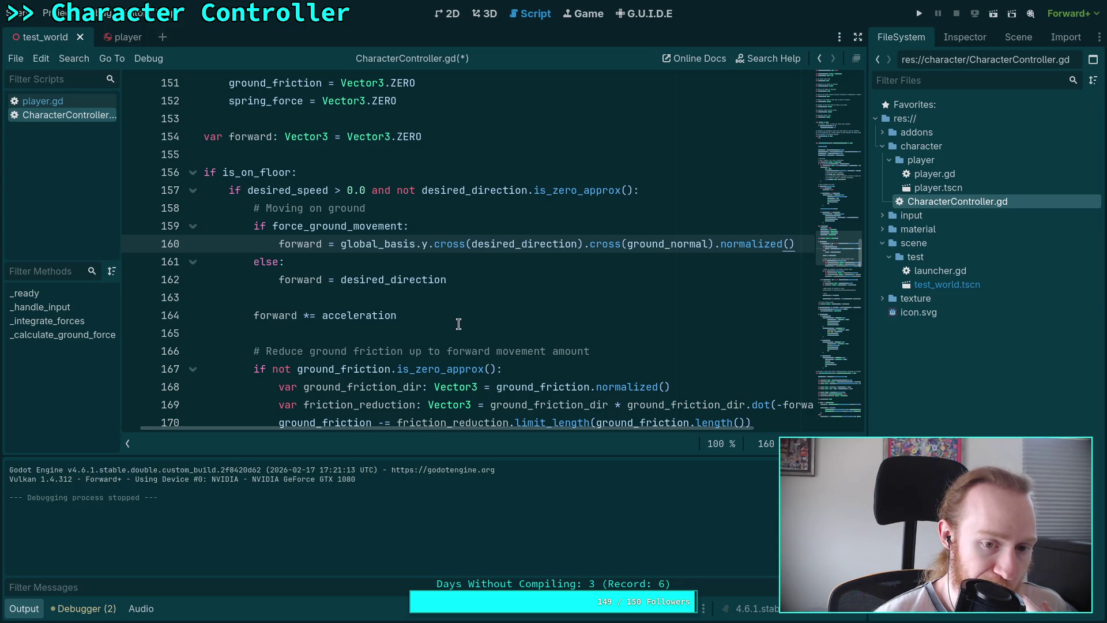
left_click(432, 301)
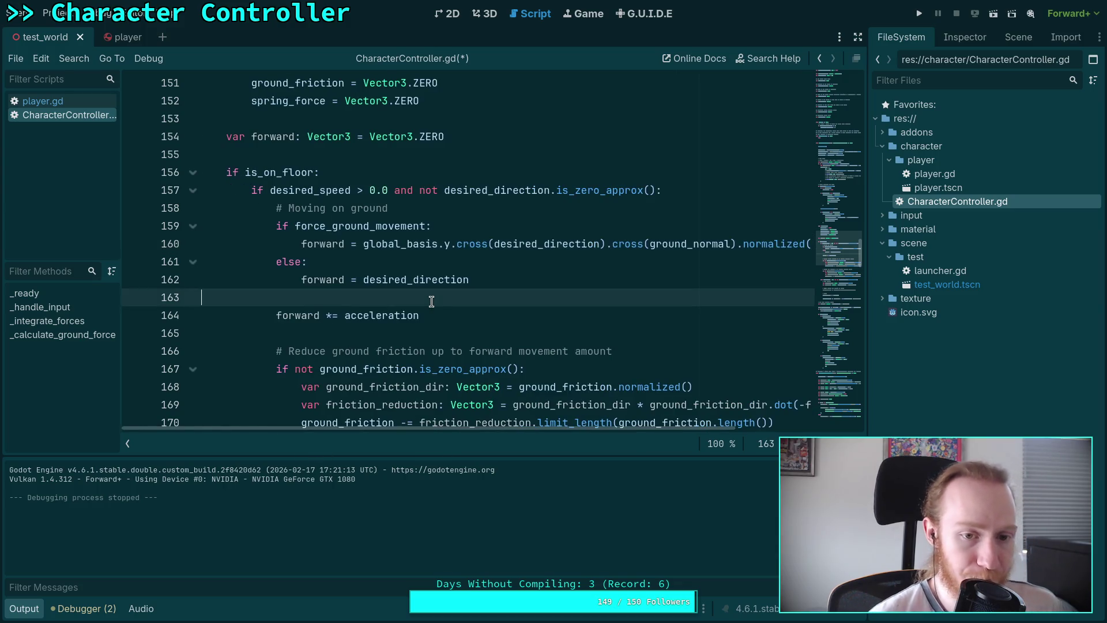
key("ctrl+s")
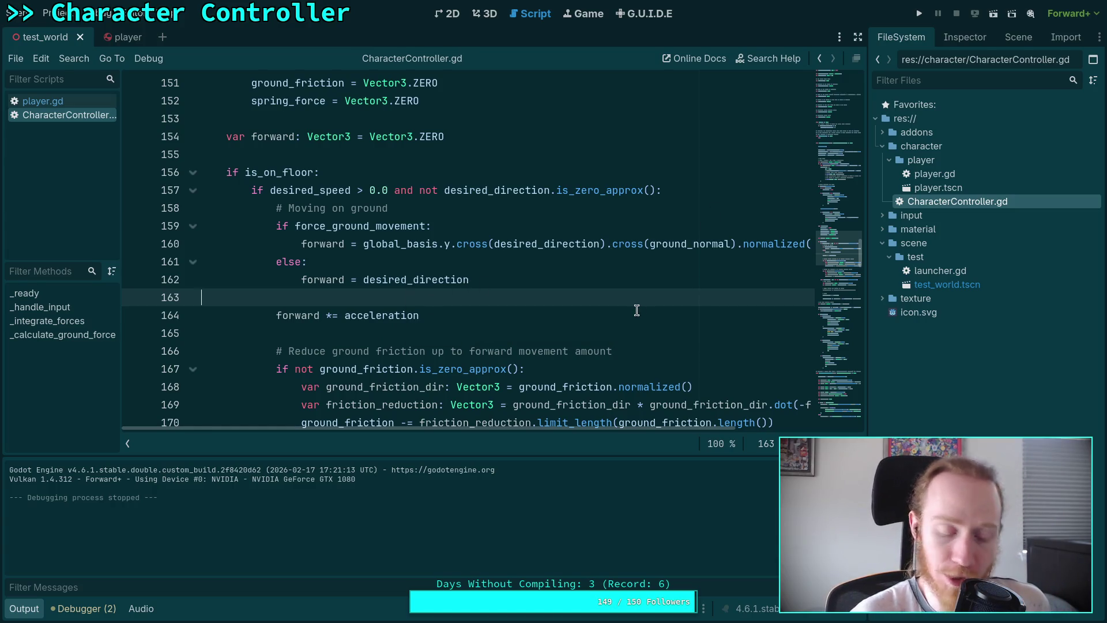
Glance at the project notes, return to Godot, and hide the output log
key("super+3")
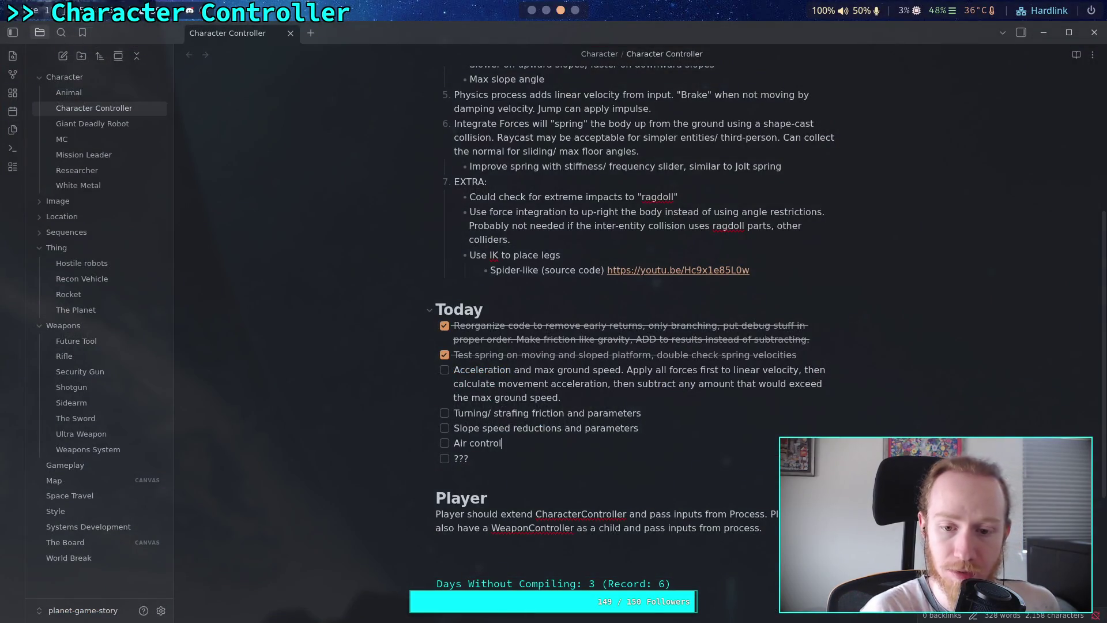
key("super+2")
key("super+1")
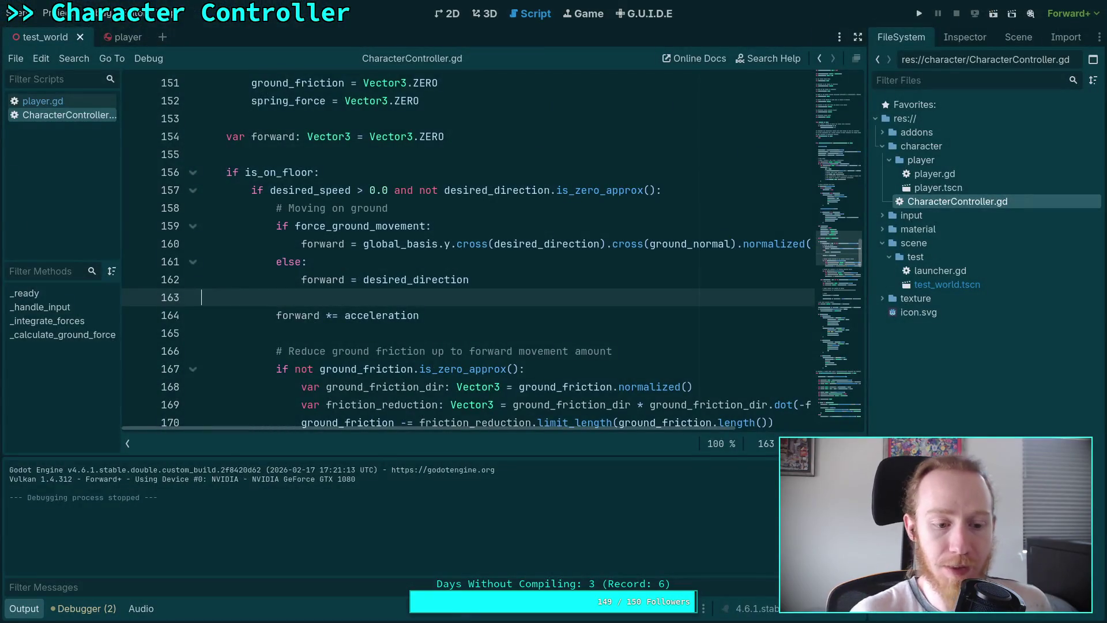
left_click(17, 611)
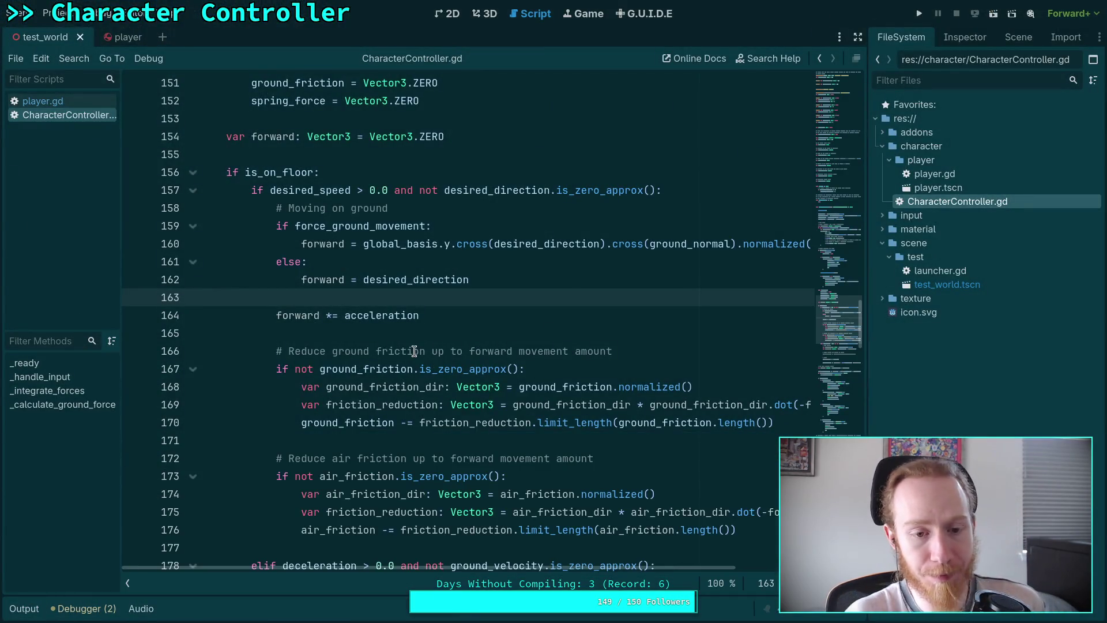
Scroll through the script, checking lines 162, 165 and the forward *= acceleration line
scroll(425, 344, "down", 2)
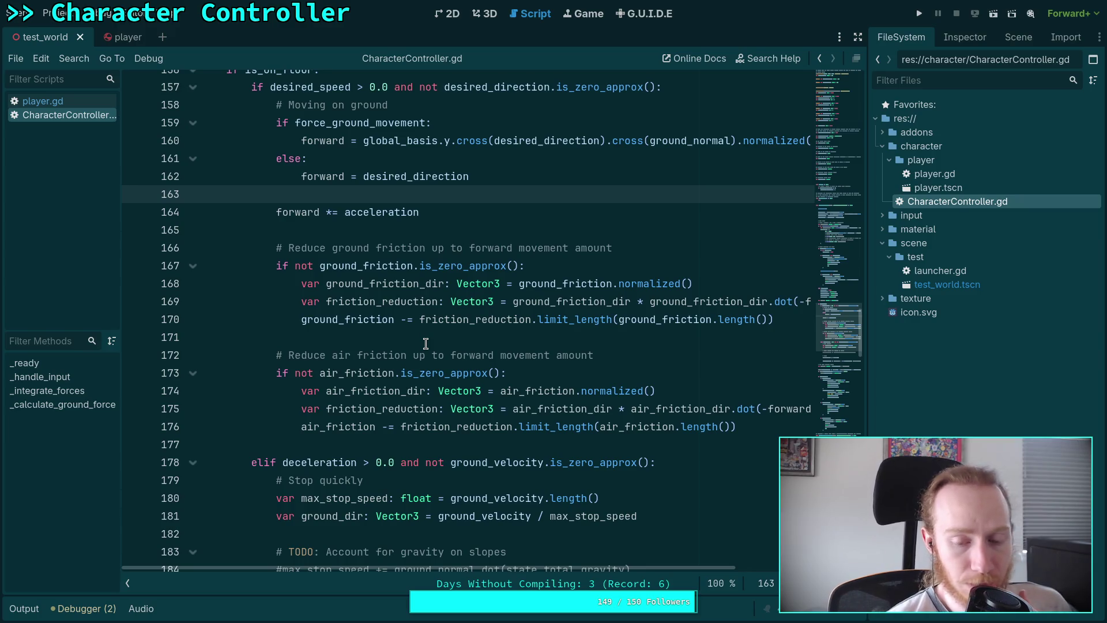
scroll(426, 344, "up", 2)
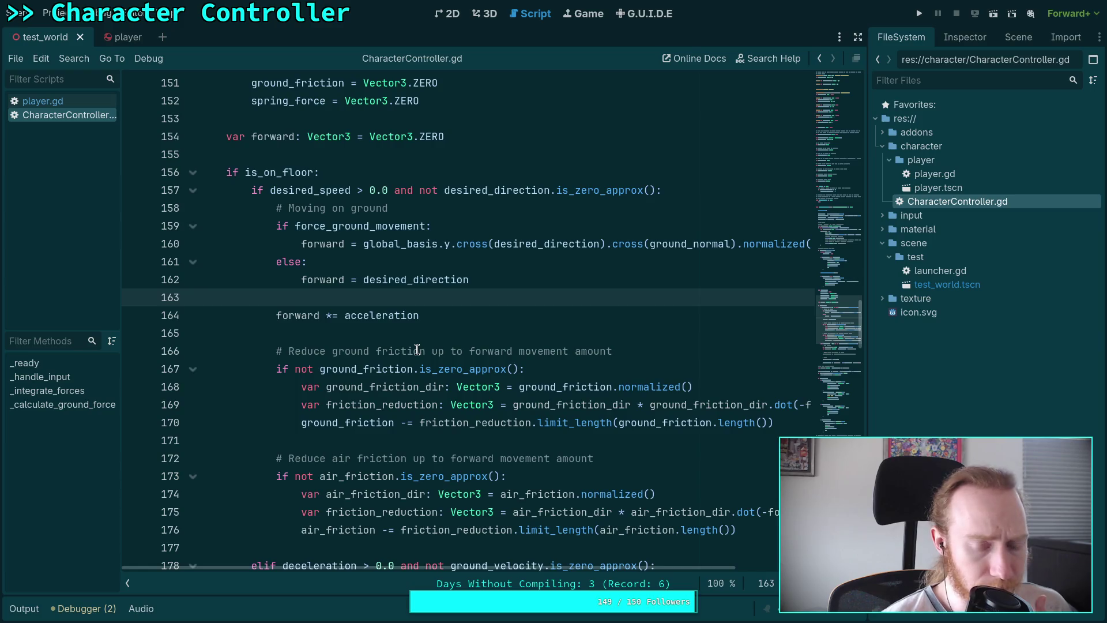
scroll(421, 346, "down", 3)
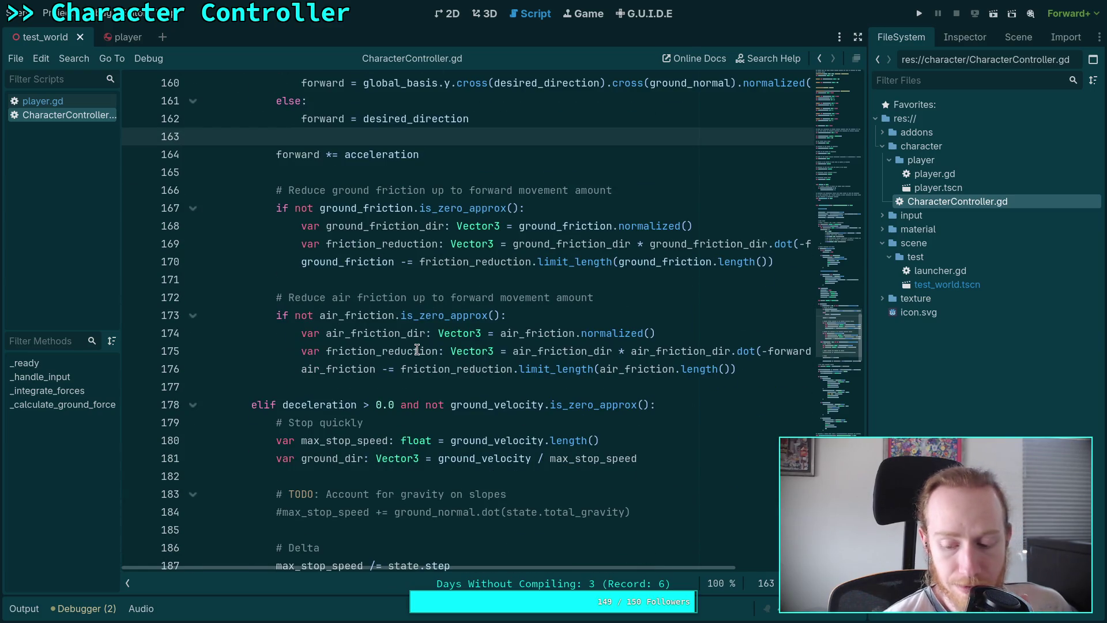
scroll(417, 351, "up", 2)
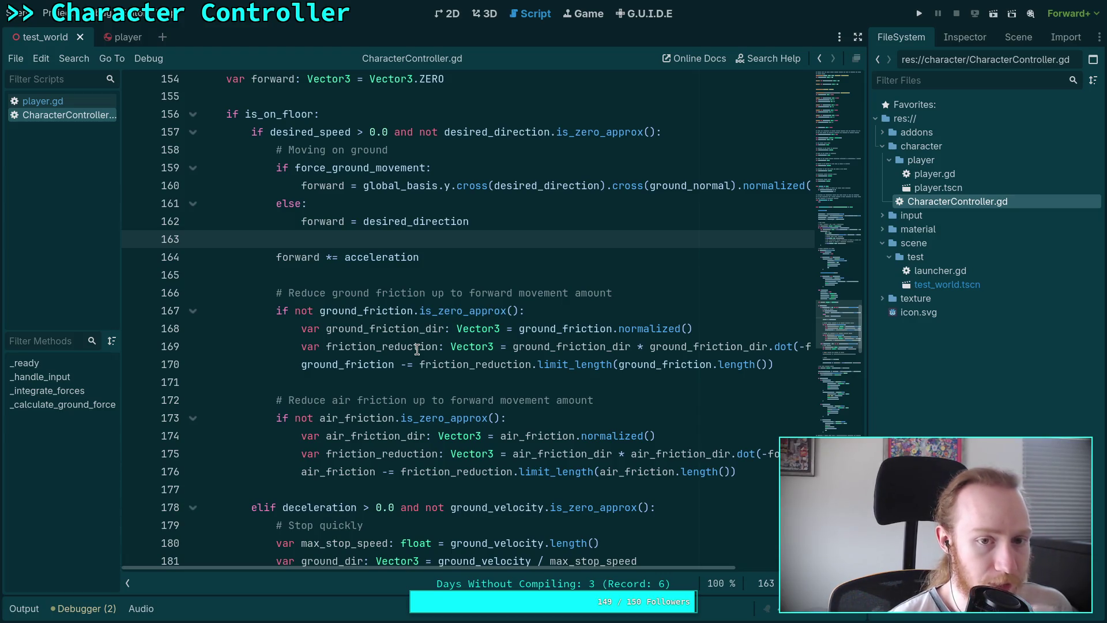
left_click(461, 282)
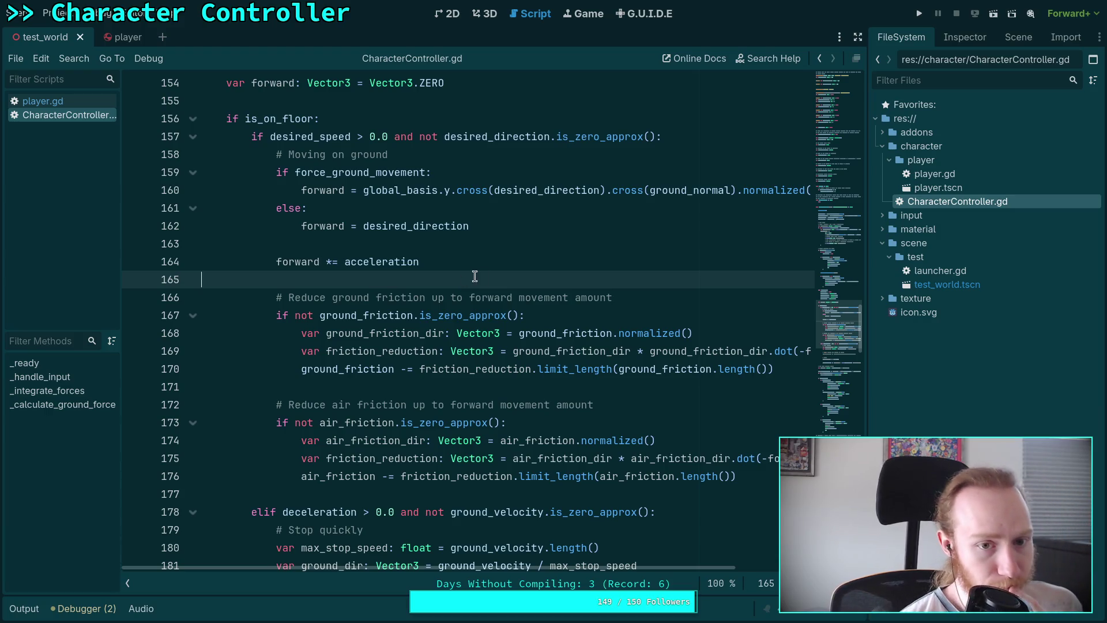
left_click(535, 231)
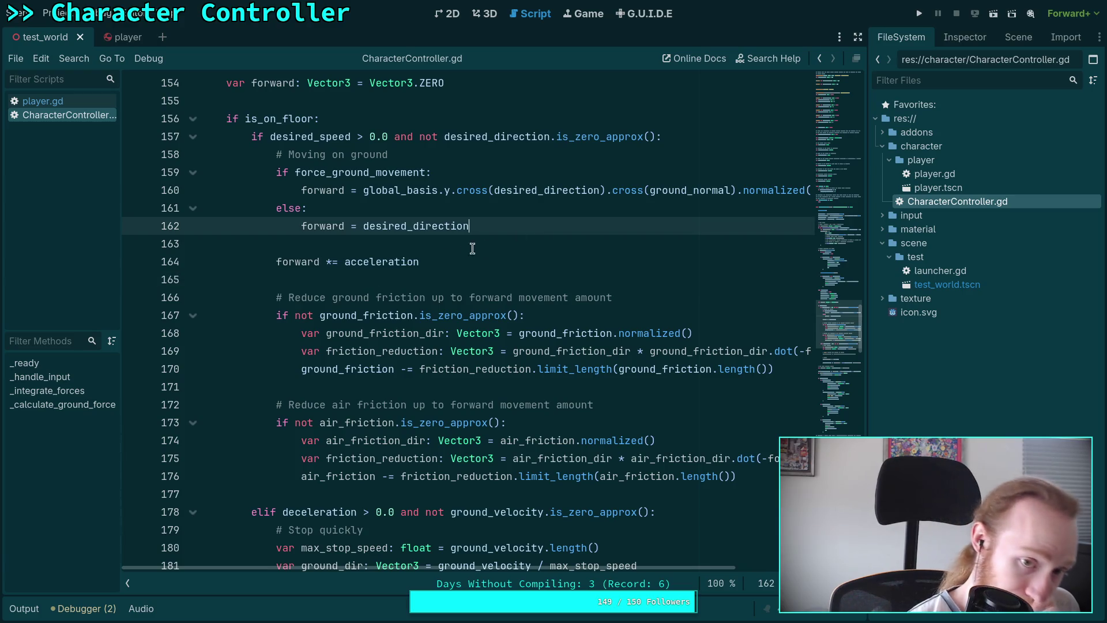
left_click(362, 266)
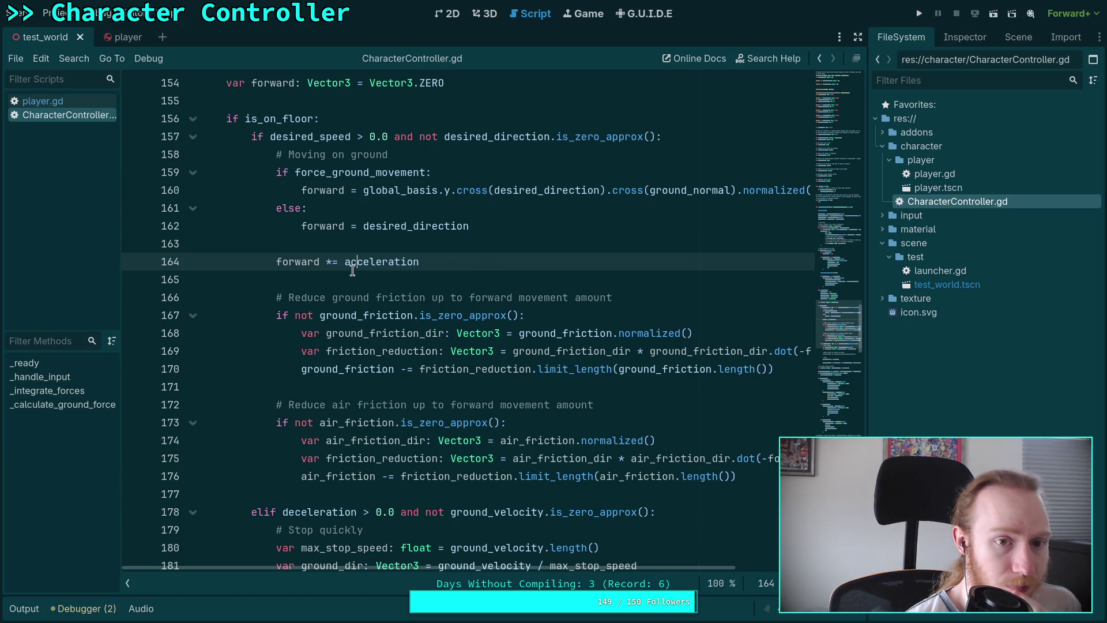
Fold the deceleration elif block at line 178
scroll(350, 268, "down", 5)
scroll(350, 268, "up", 6)
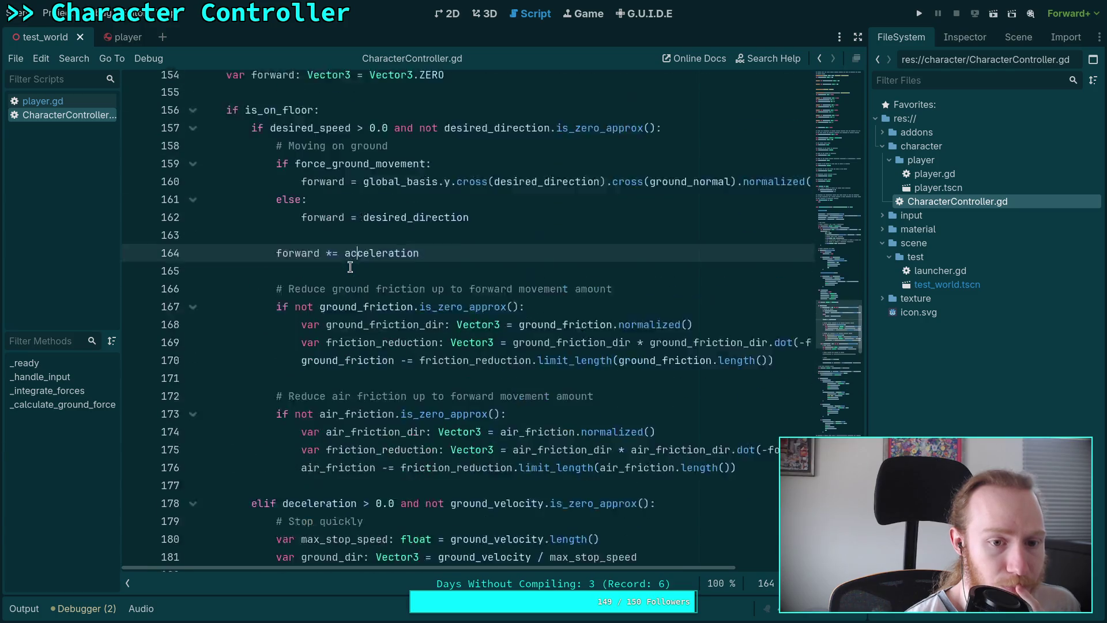
scroll(207, 451, "down", 2)
left_click(193, 458)
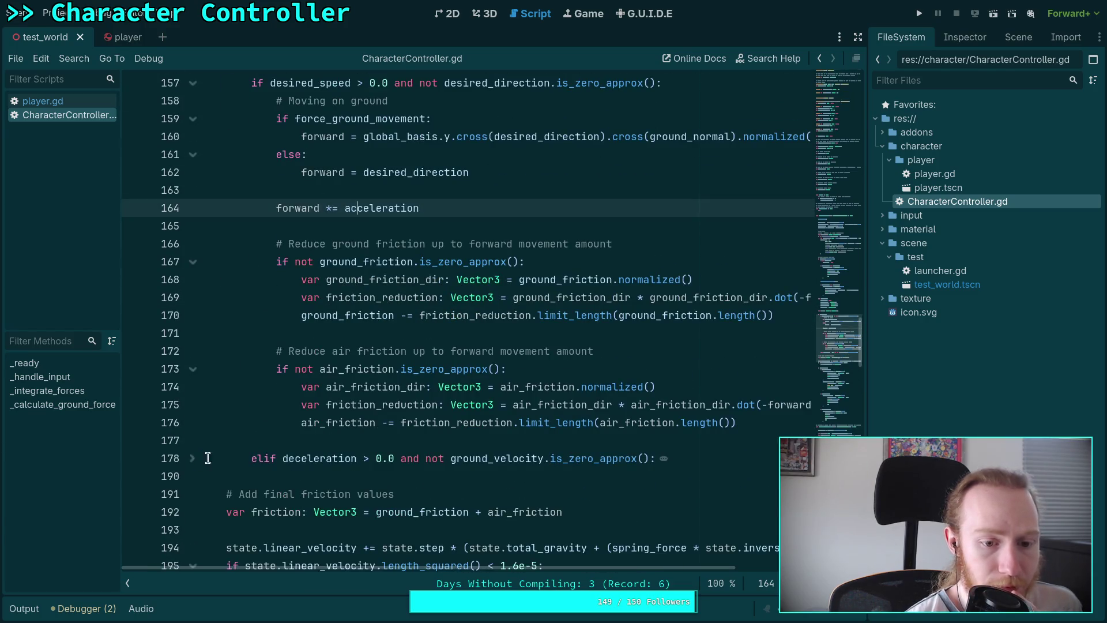
scroll(401, 517, "up", 2)
scroll(416, 434, "down", 1)
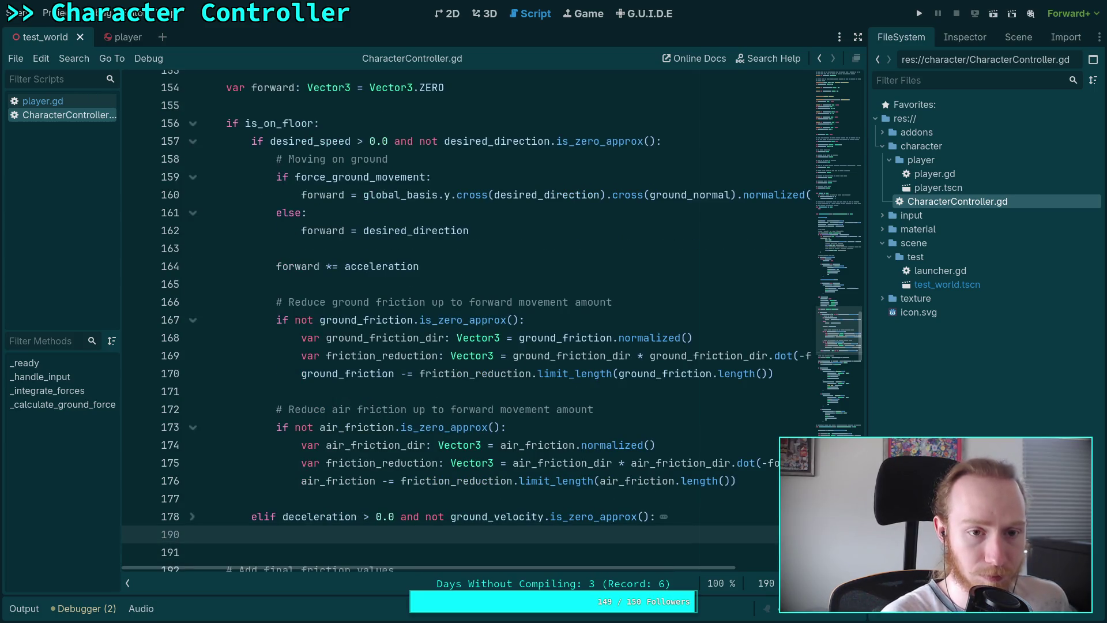
Add an 'elif not force_ground_movement:' branch below the folded block
key("BackSpace")
type("oli")
key("BackSpace")
key("BackSpace")
key("BackSpace")
type("elif ")
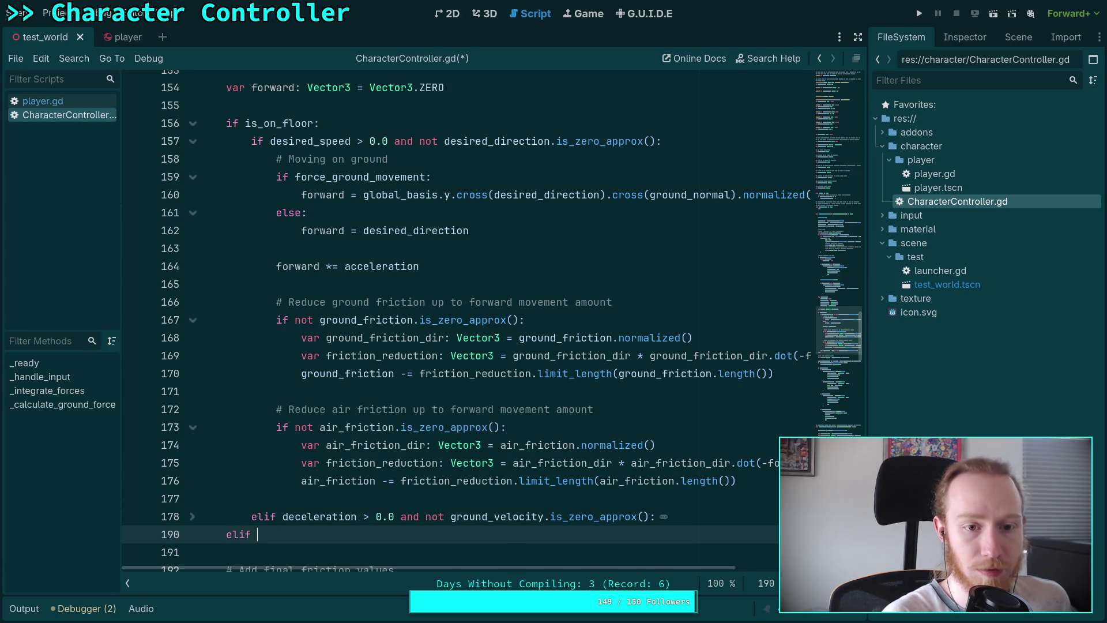
type("not for")
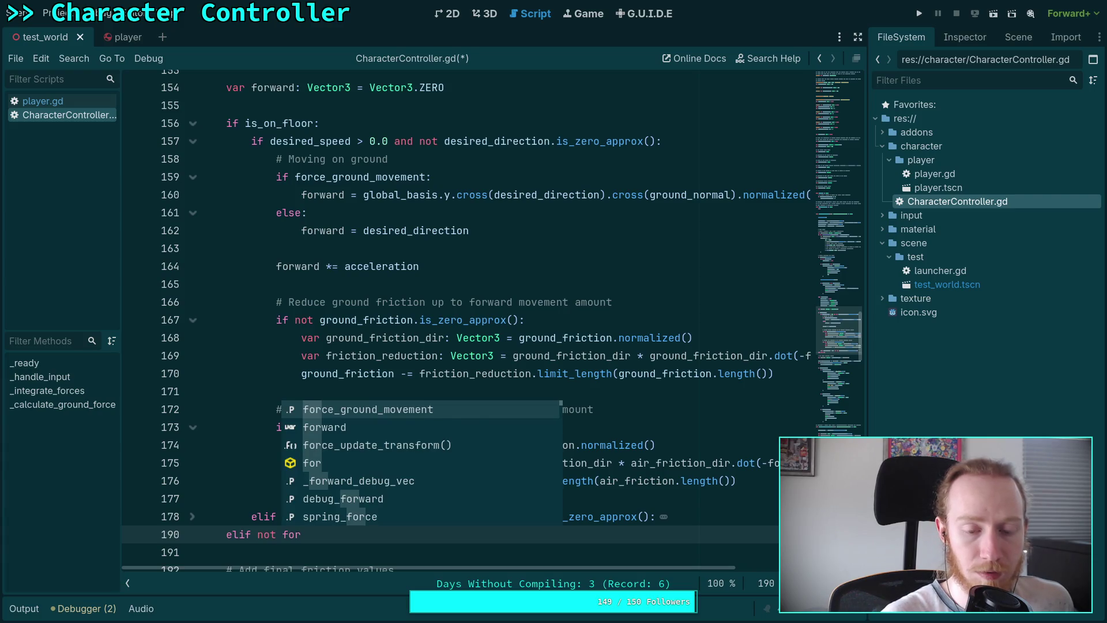
key("Return")
type(":")
key("Return")
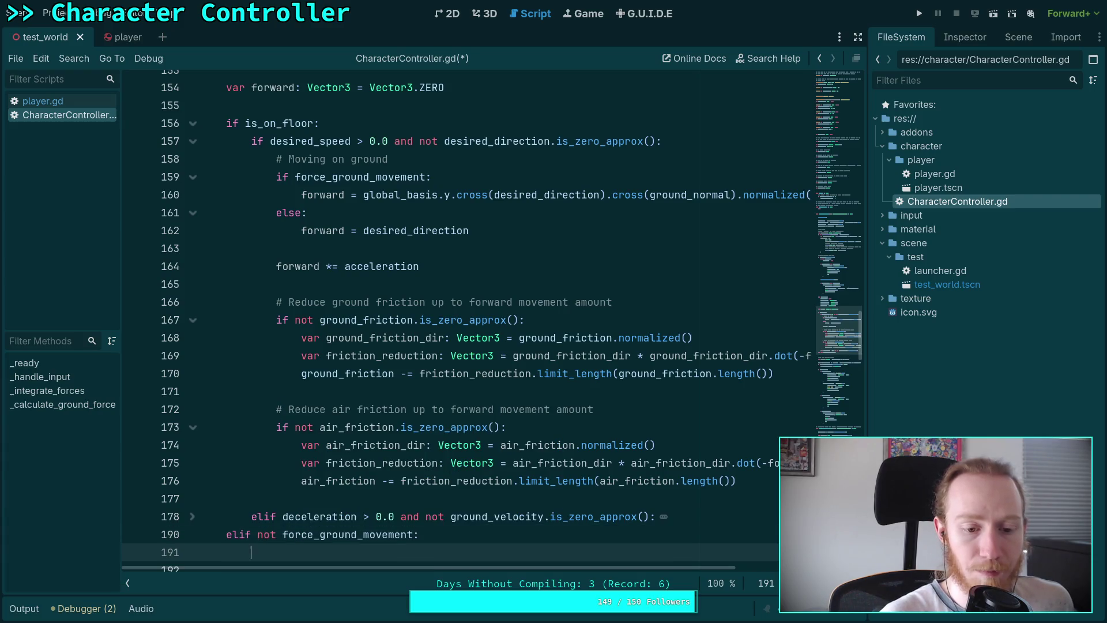
Set its body to forward = desired_direction * acceleration and save the script
type("for")
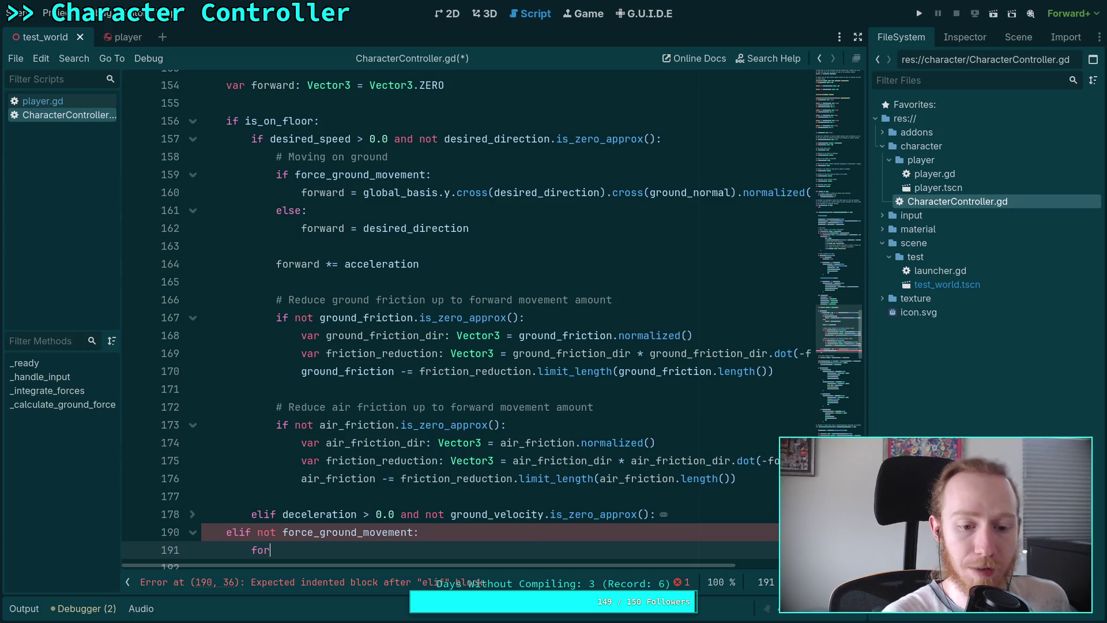
key("Down")
key("Return")
type("= ")
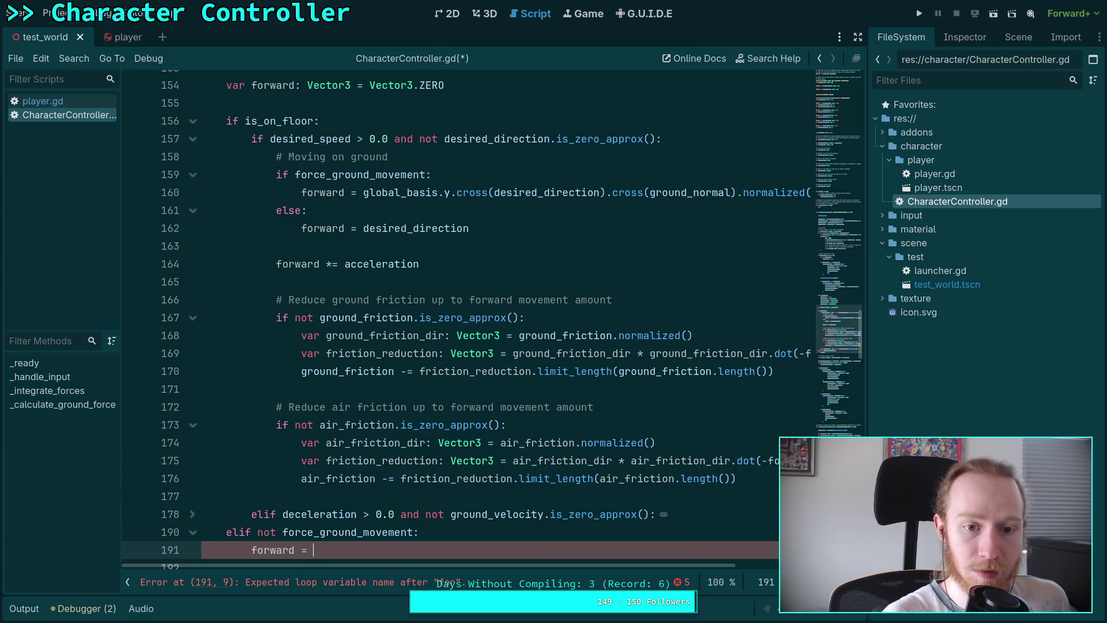
type("des")
key("Return")
type("* ")
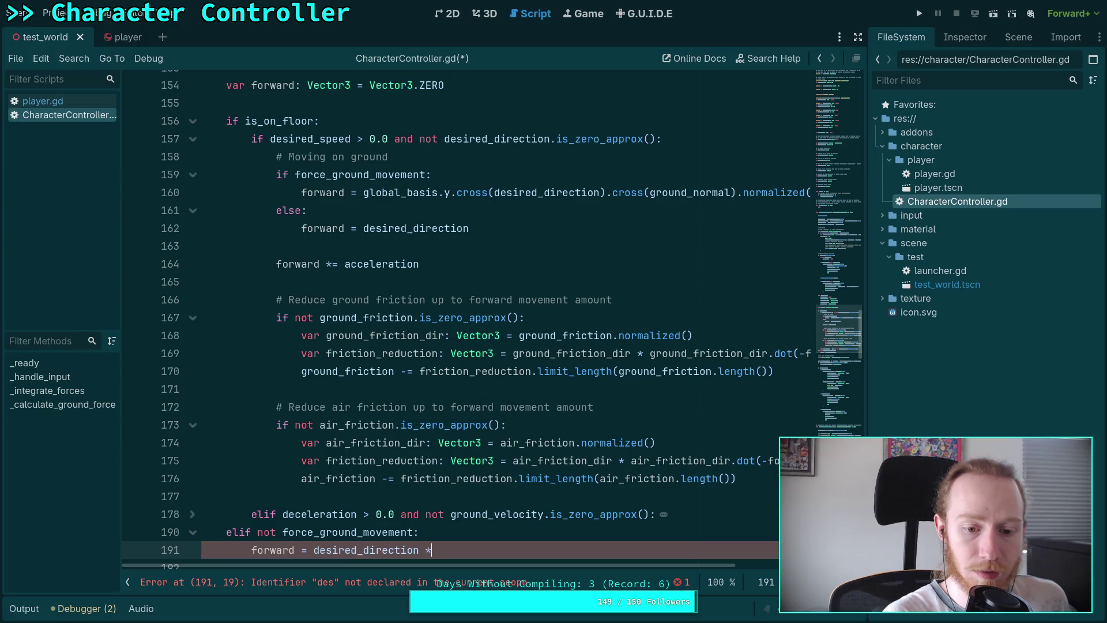
type("accelerati")
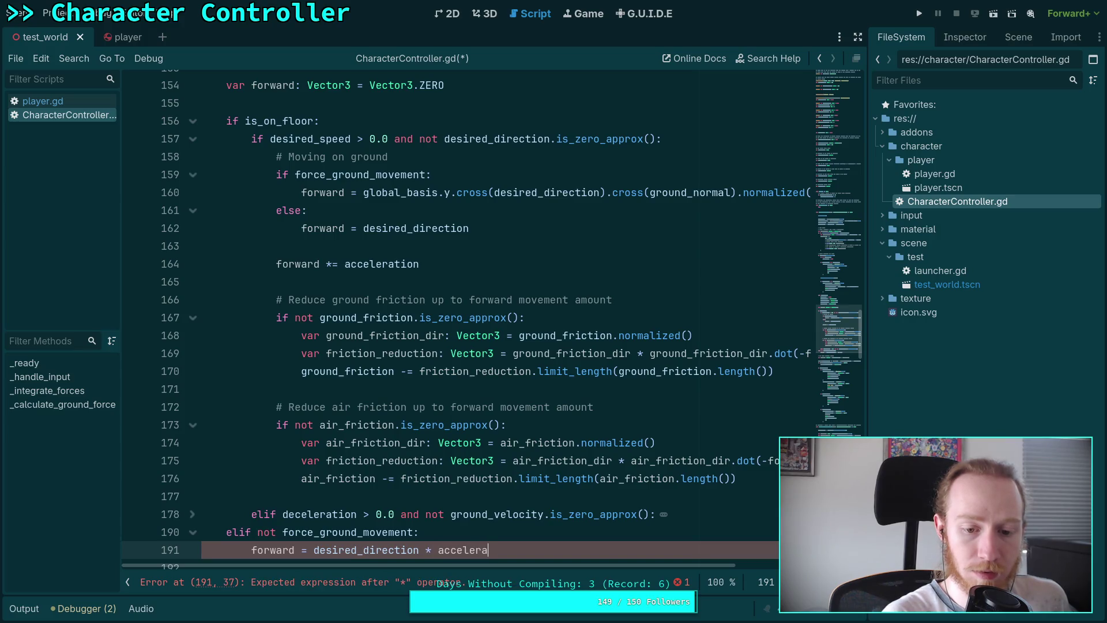
key("Return")
key("ctrl+s")
Select the new elif branch on lines 190–191 to review it, then deselect
scroll(442, 397, "down", 2)
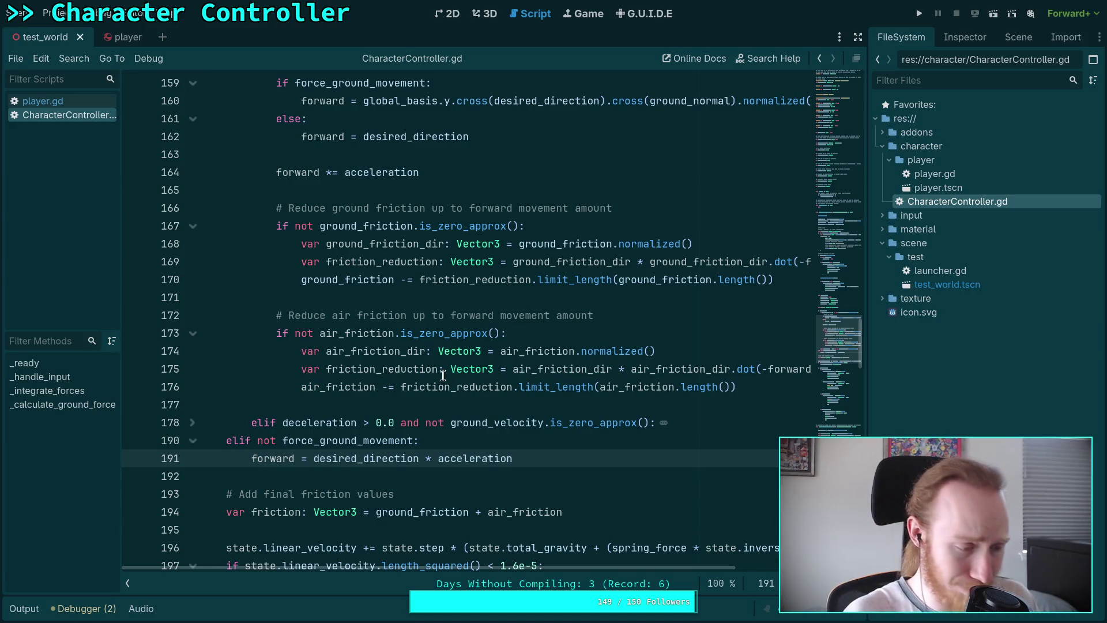
key("shift+Up")
key("shift+Home")
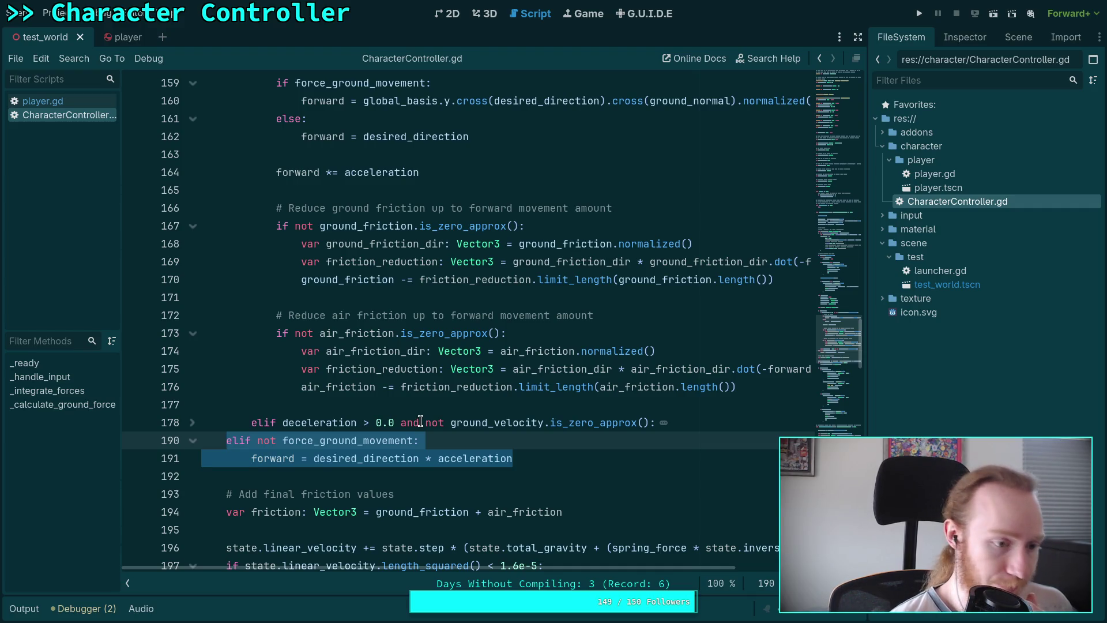
left_click(473, 455)
left_click(452, 479)
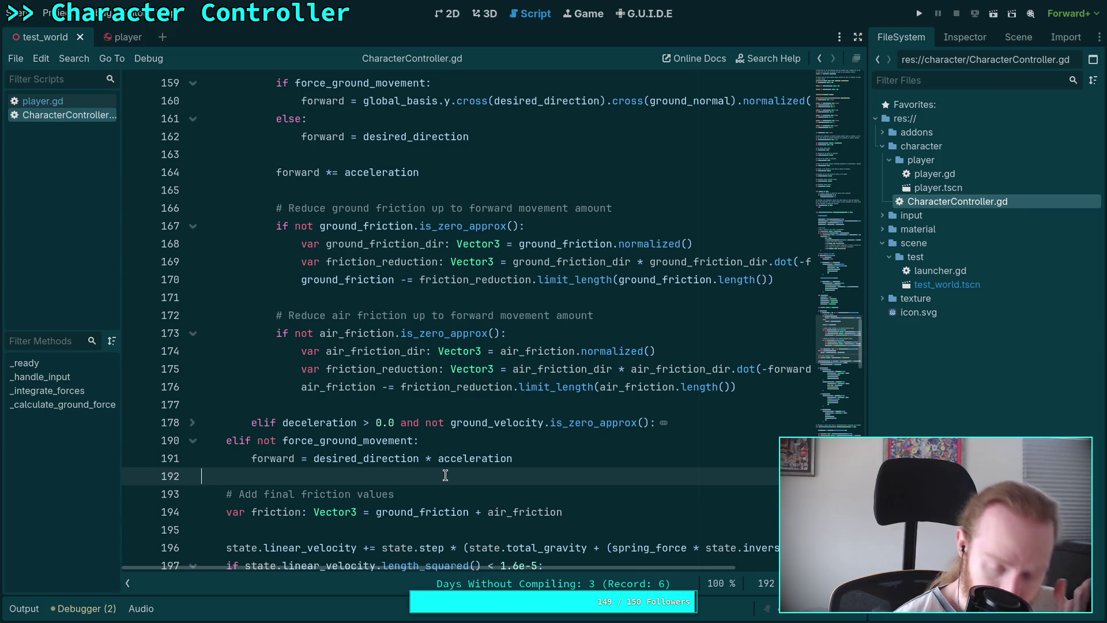
scroll(358, 464, "up", 1)
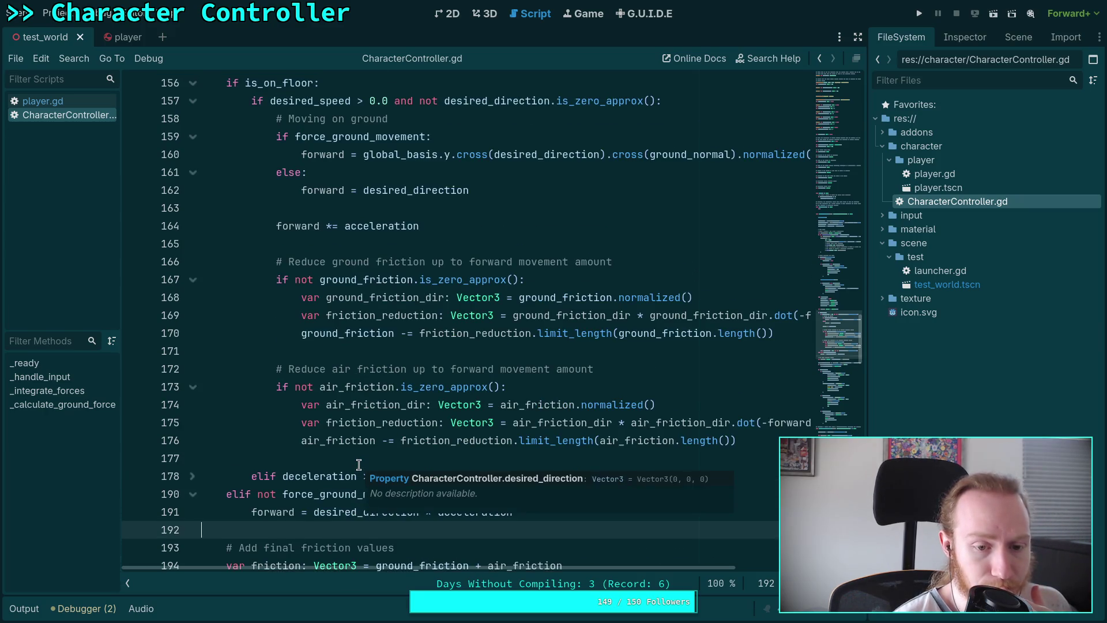
left_click(328, 453)
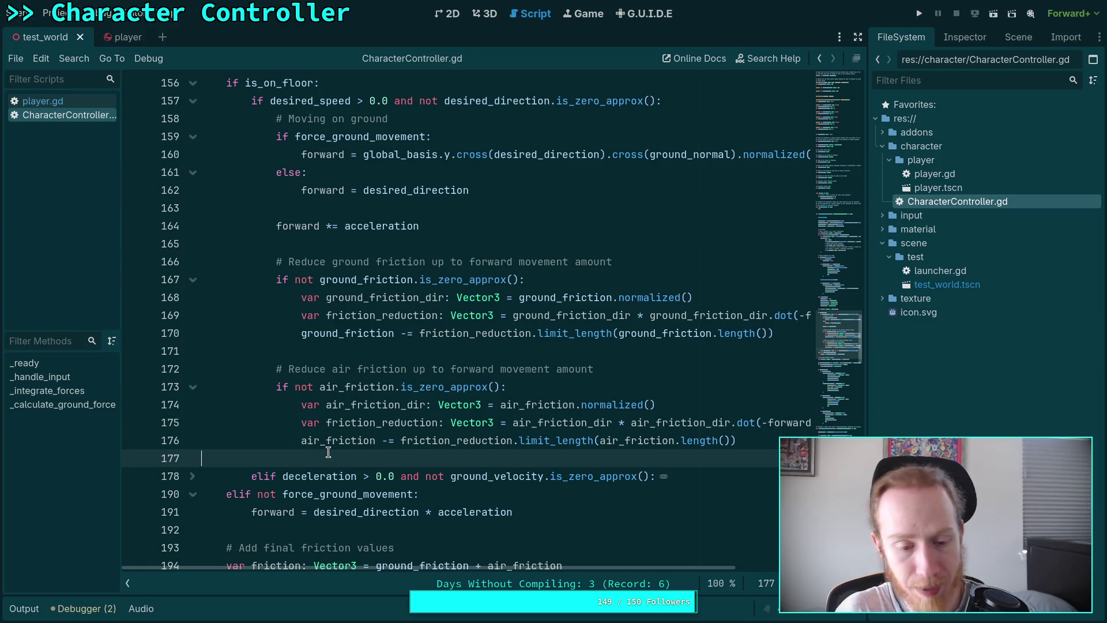
scroll(346, 442, "down", 2)
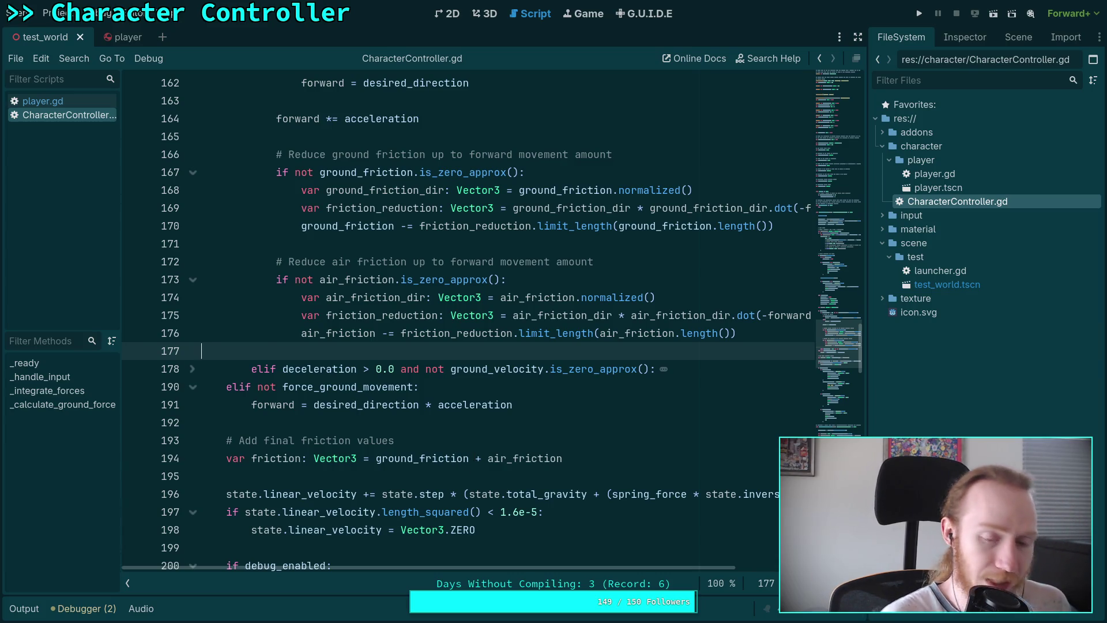
key("super+2")
key("super+3")
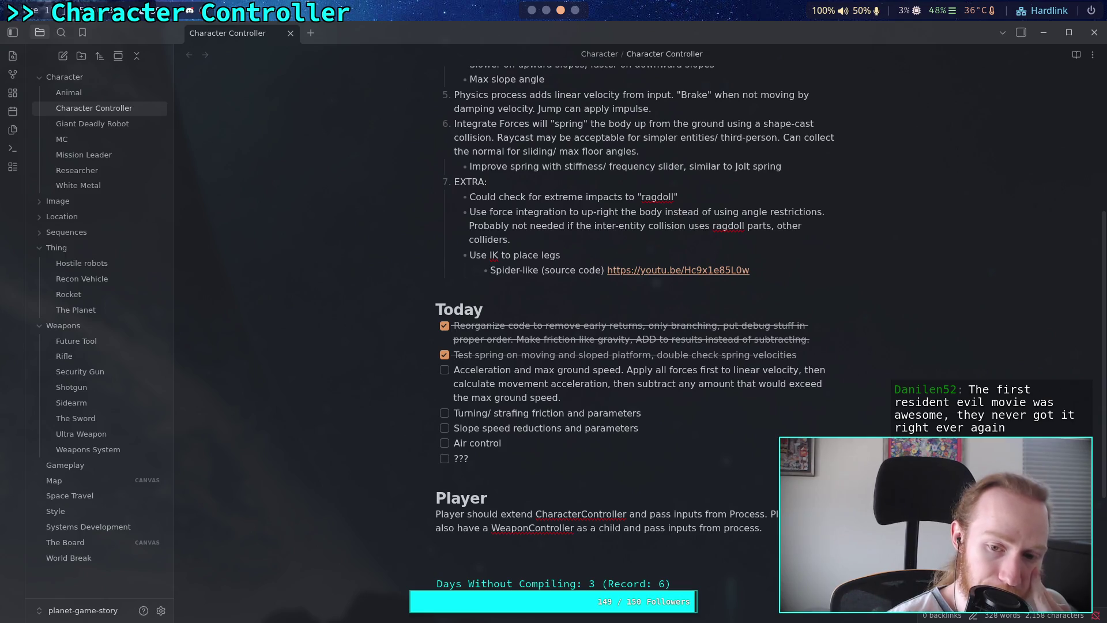
key("super+1")
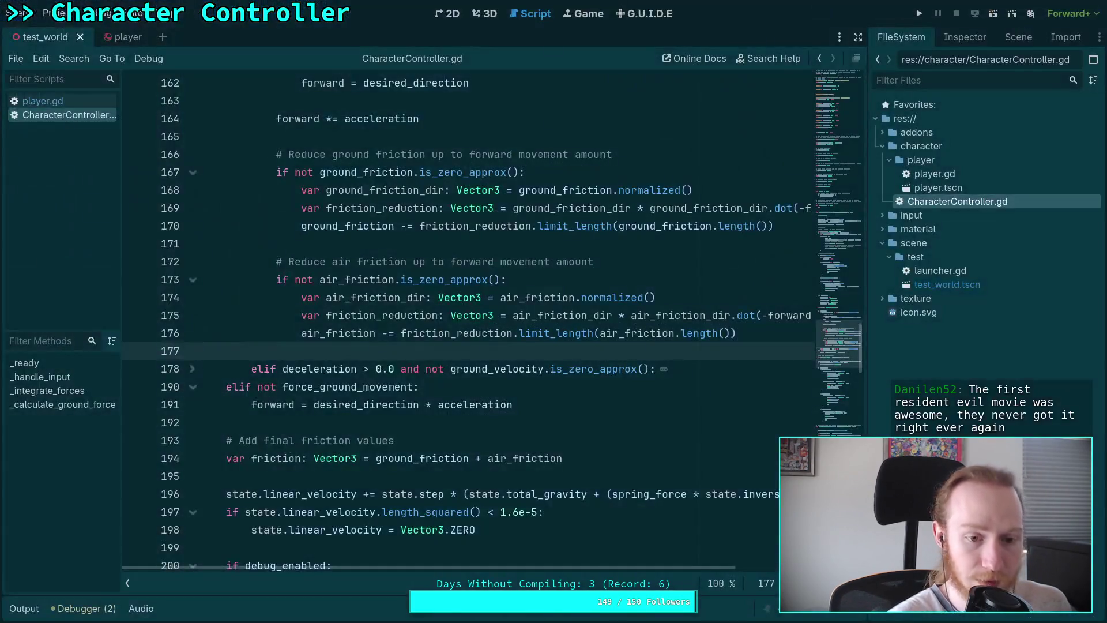
scroll(389, 479, "up", 1)
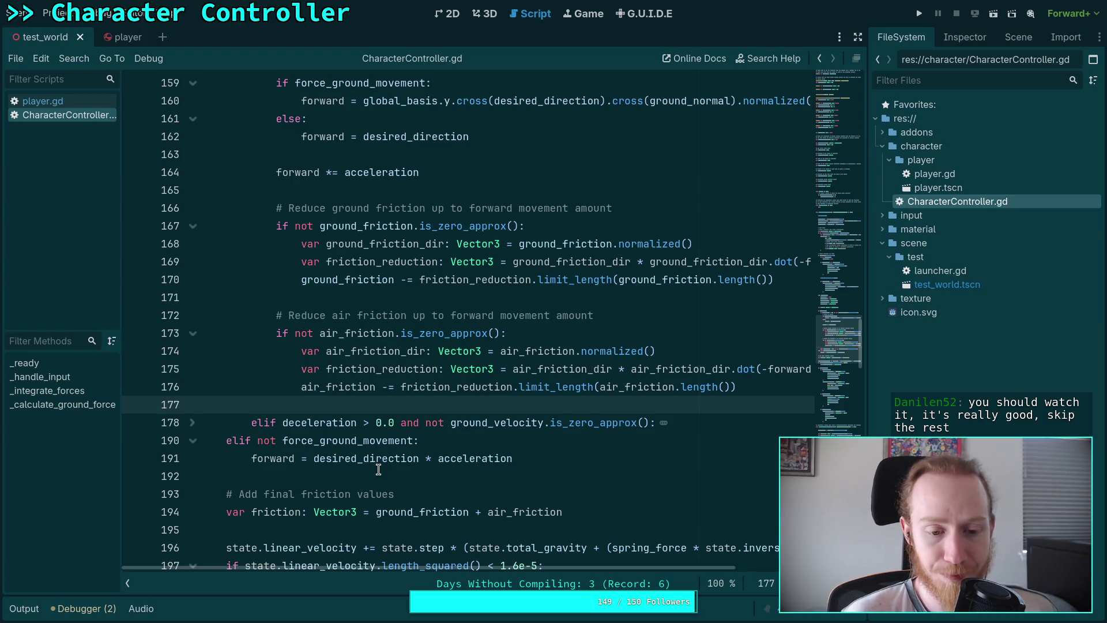
scroll(378, 470, "up", 1)
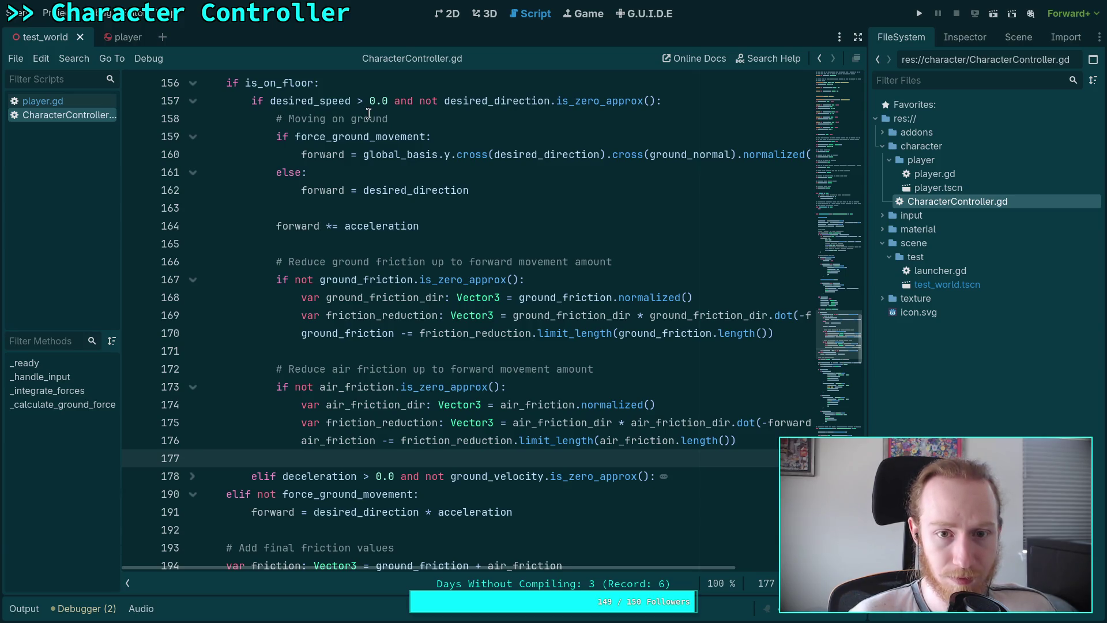
left_click(705, 101)
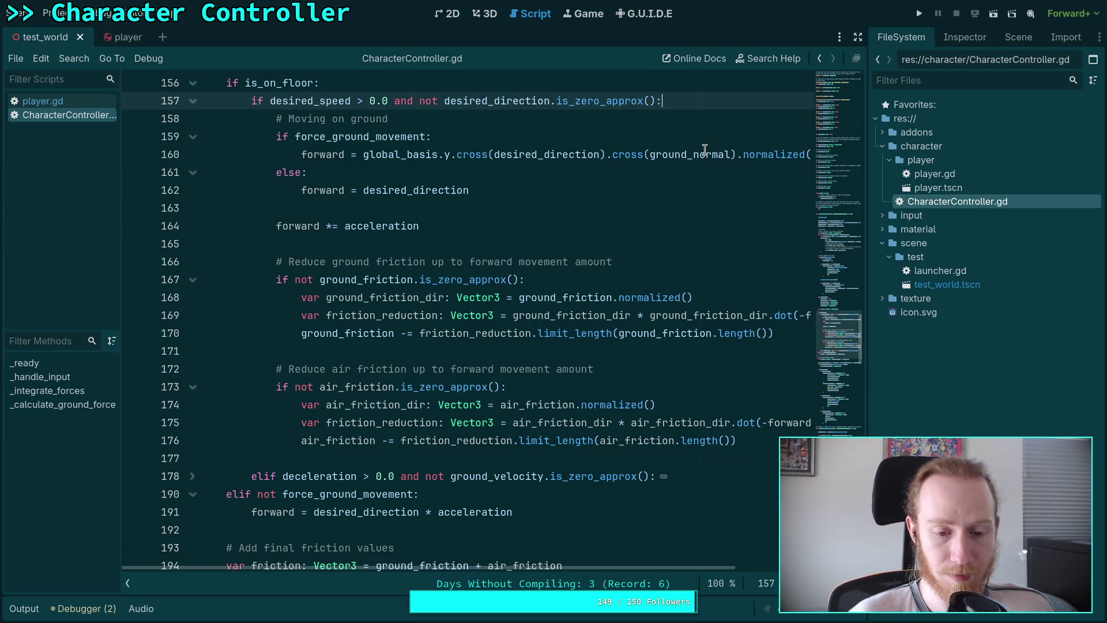
Insert the comment '# Limit forward acceleration' below forward *= acceleration
mouse_move(705, 150)
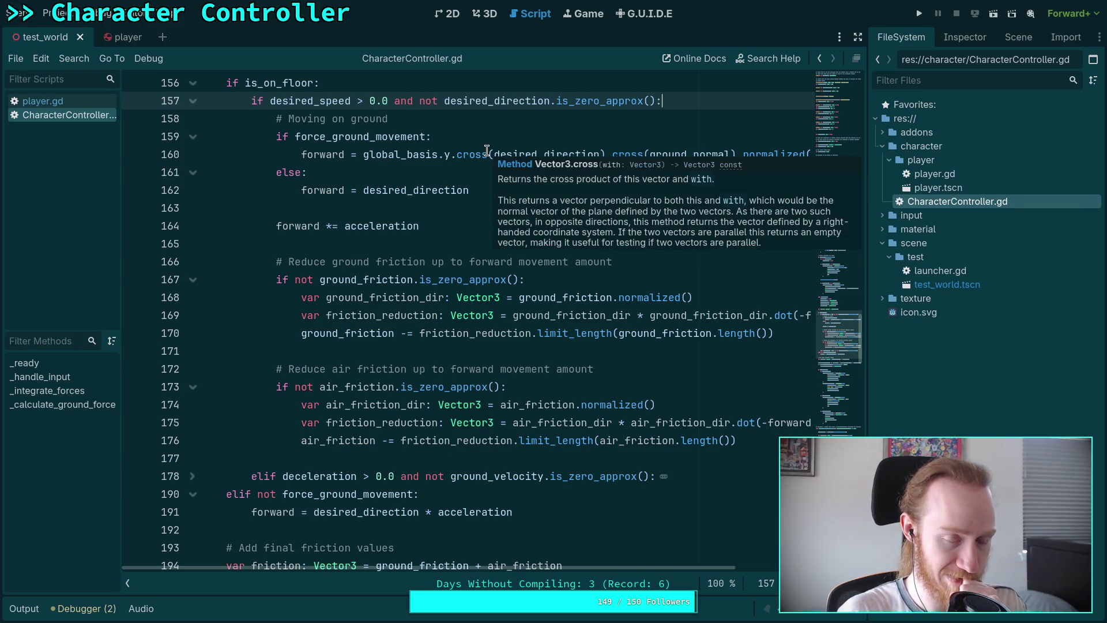
left_click(511, 227)
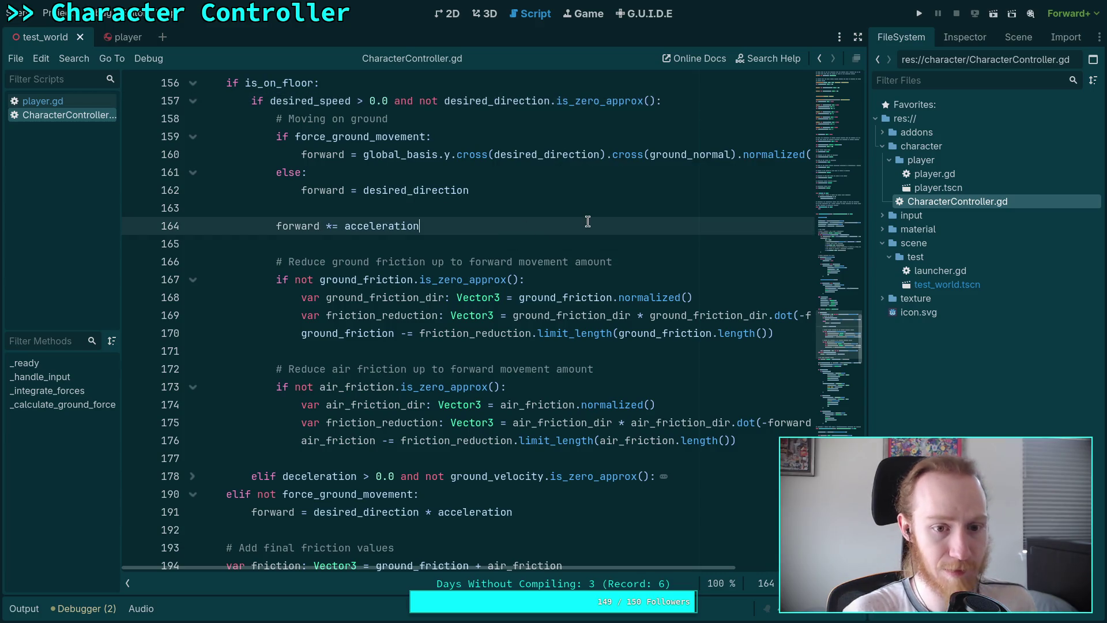
key("Return")
key("Return")
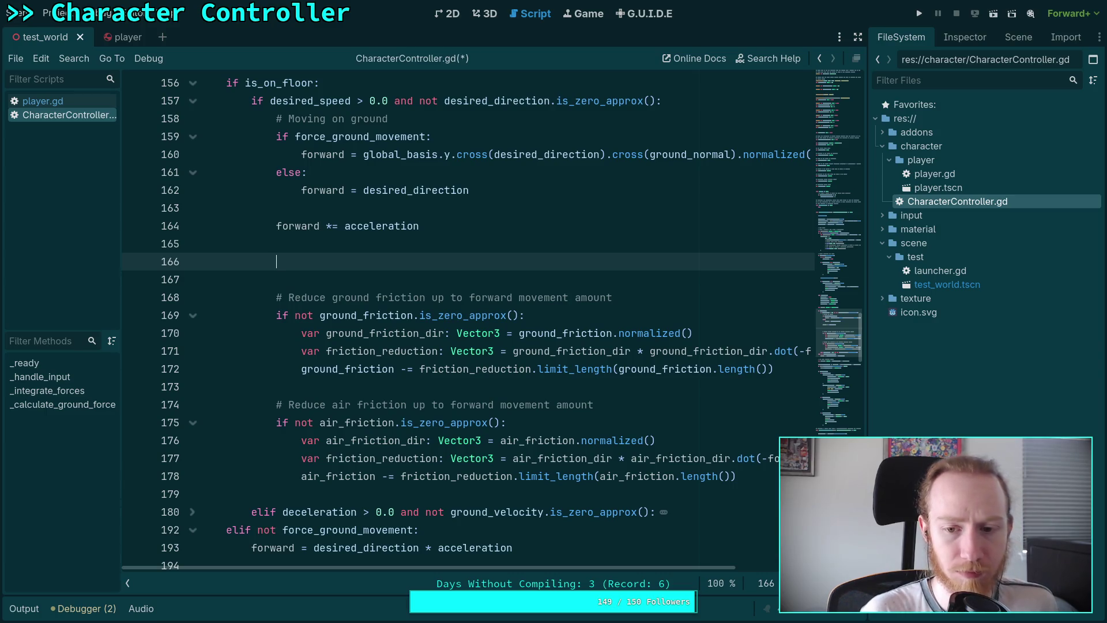
left_click_drag(634, 567, 706, 564)
type("# Limit forward")
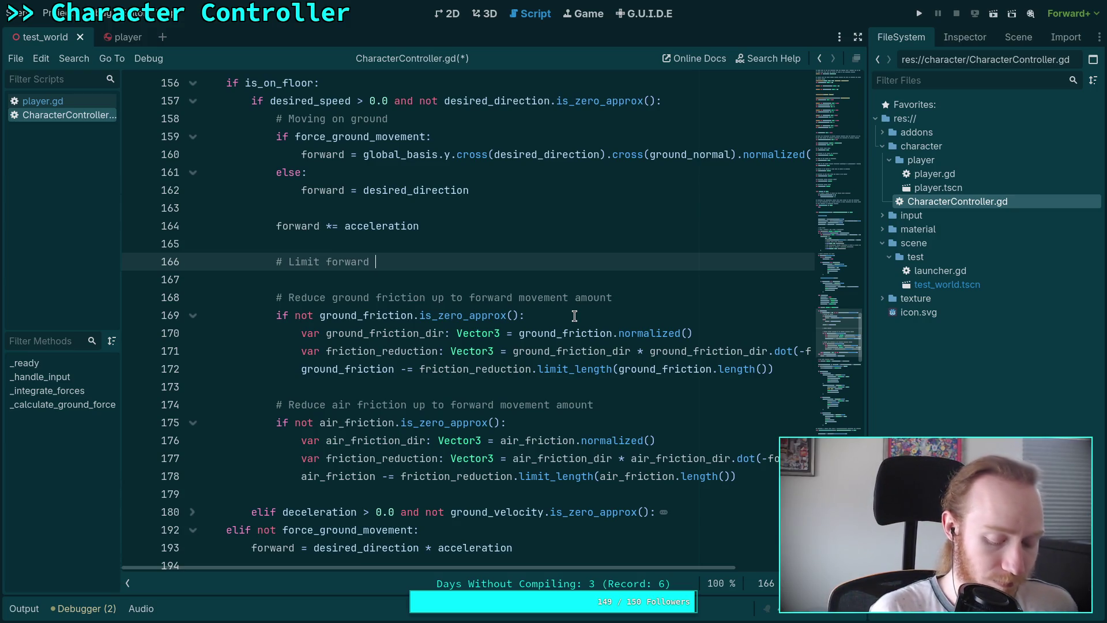
type("acceleration")
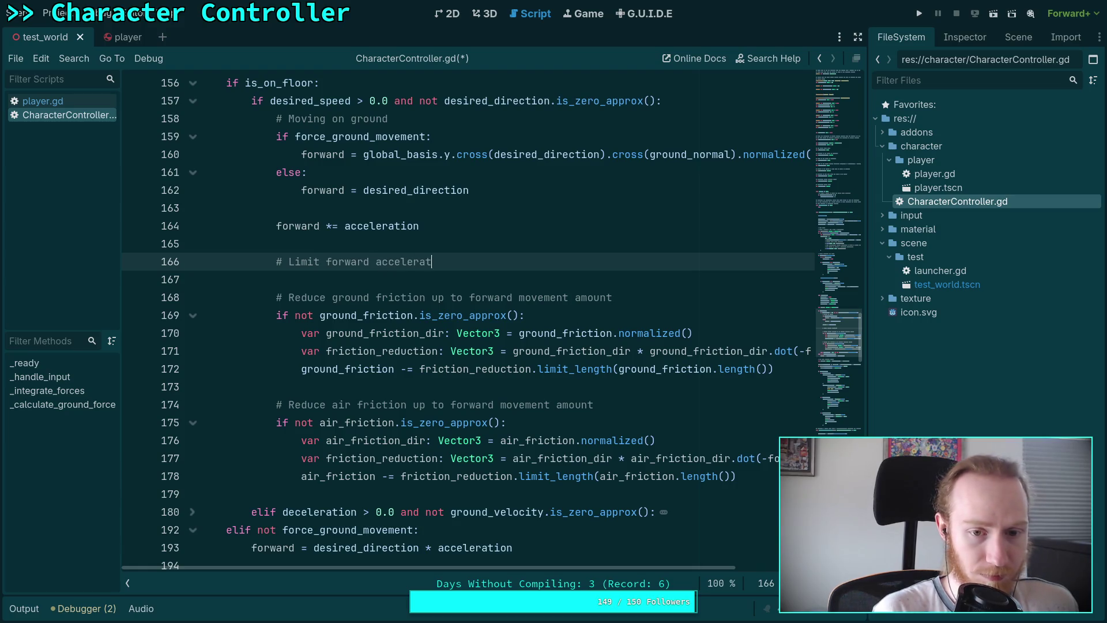
key("Return")
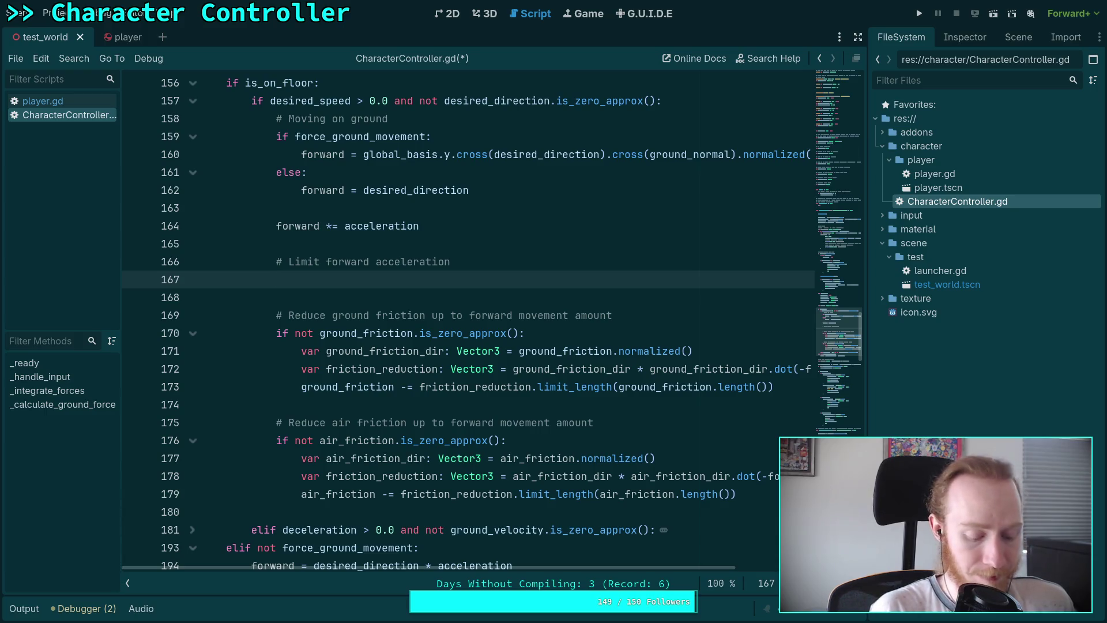
key("super+2")
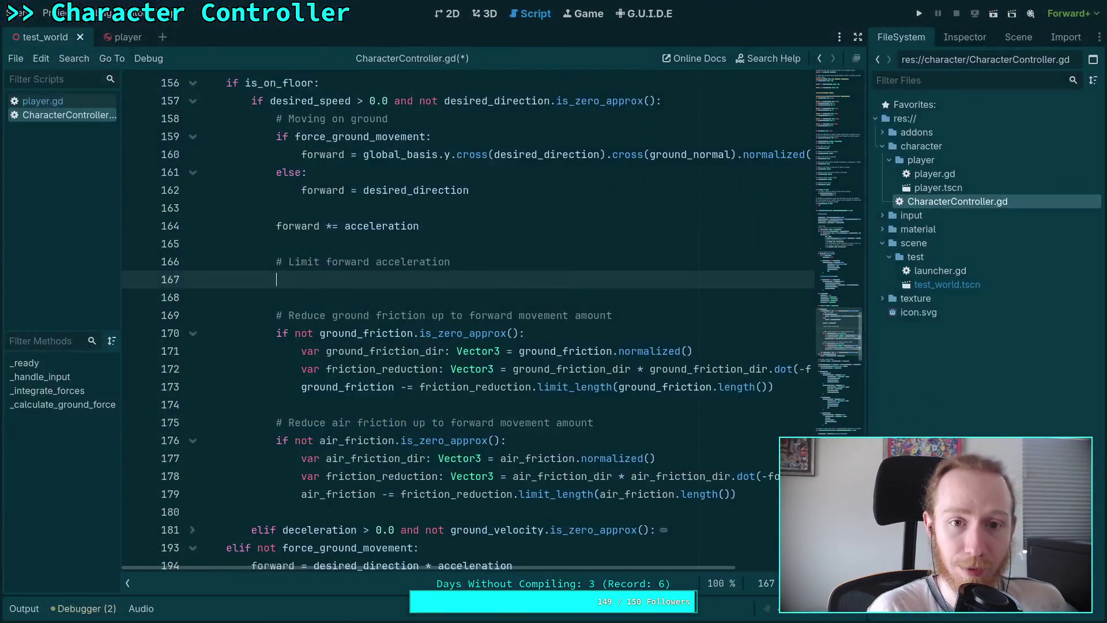
key("Up")
key("Up")
key("Up")
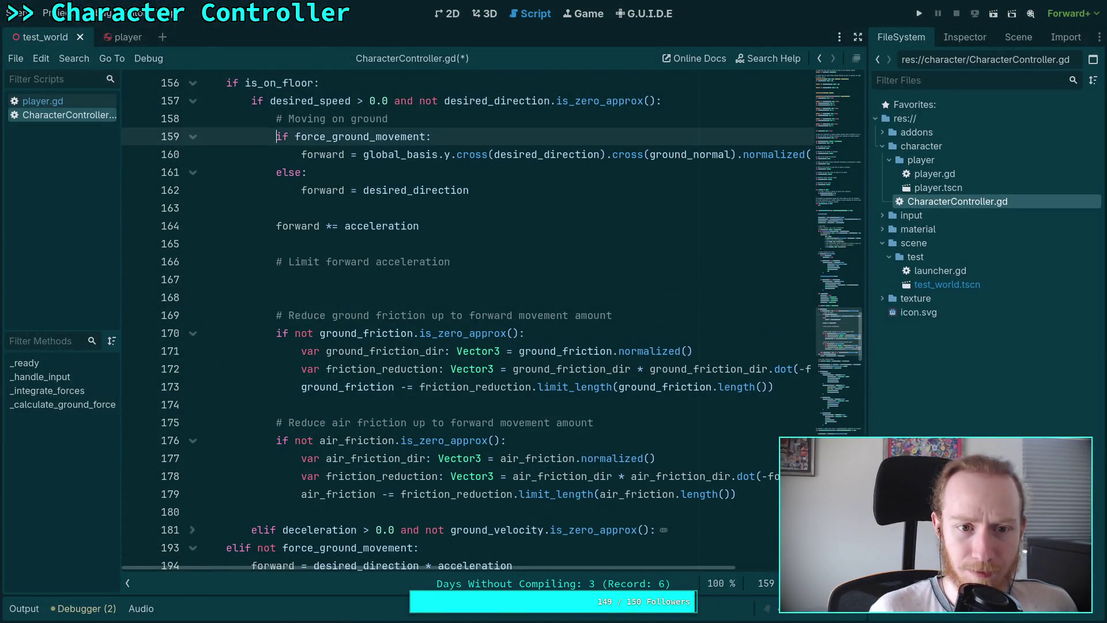
Declare 'var speed_in_dir: float' on a new line above the if block
key("Return")
key("Up")
type("var ")
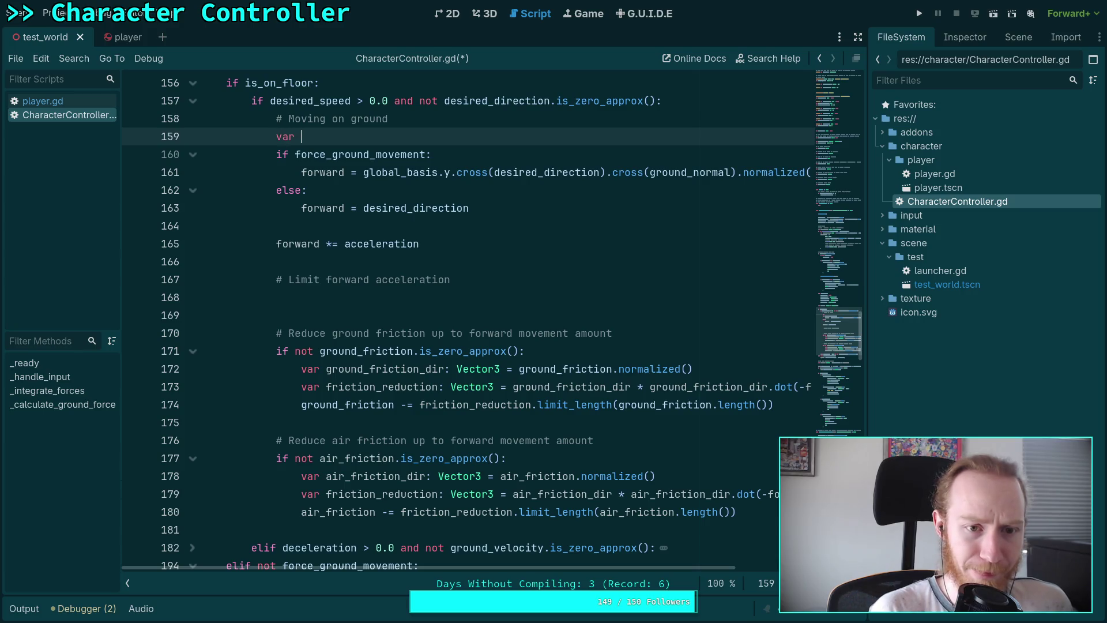
type("speed_i")
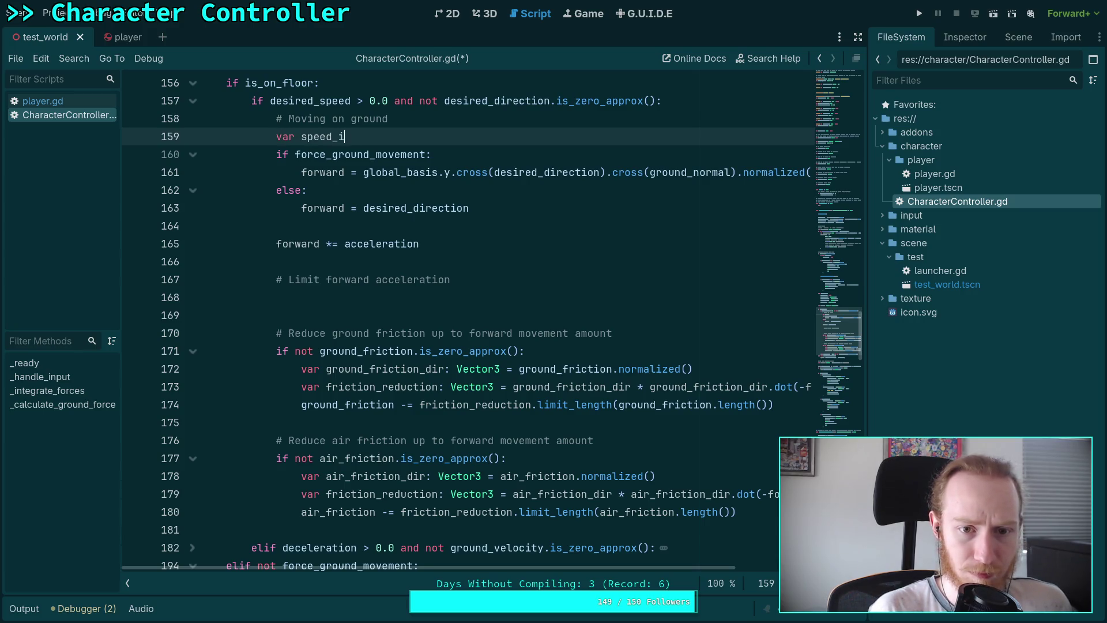
type("n_dir: float ")
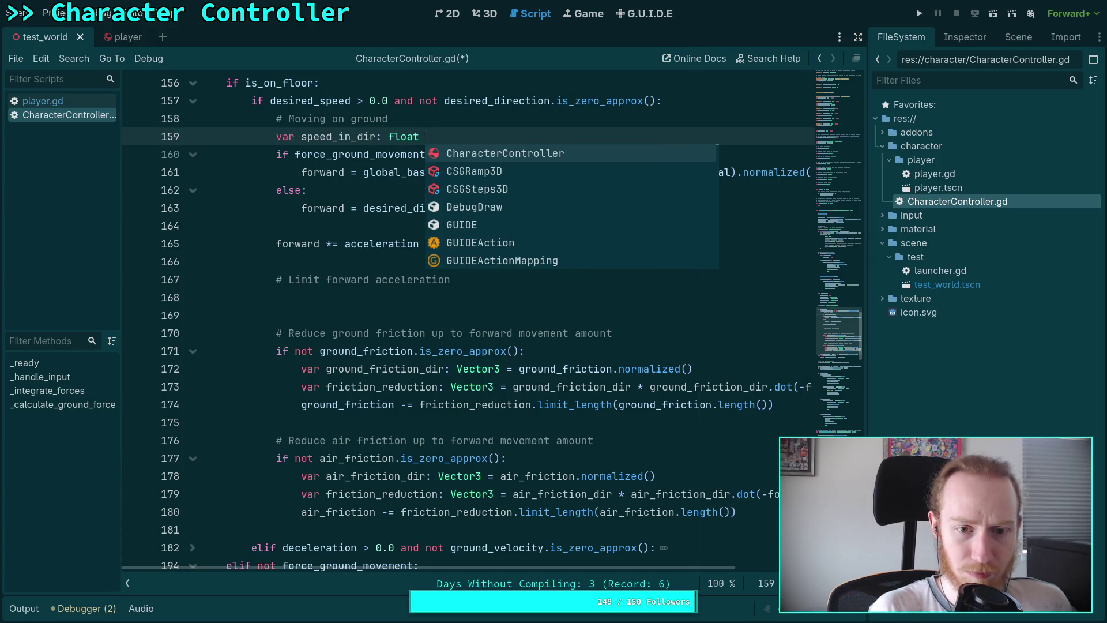
type("= 0")
key("BackSpace")
key("BackSpace")
key("BackSpace")
Start a 'speed_in_dir =' assignment inside the if branch
key("Down")
key("Down")
key("End")
key("Return")
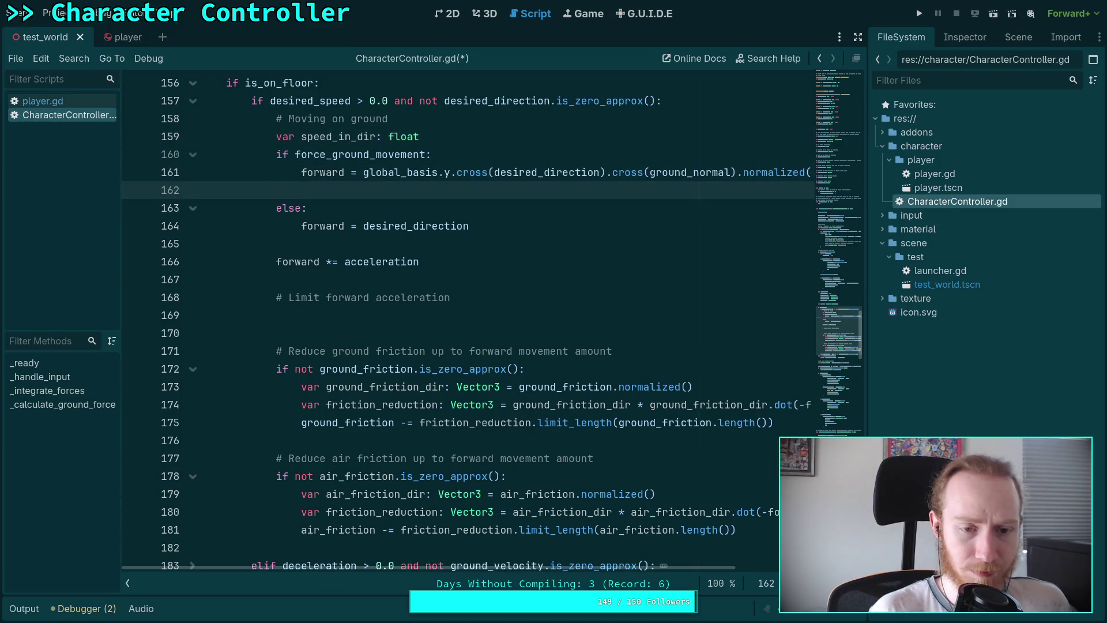
type("speed")
key("Return")
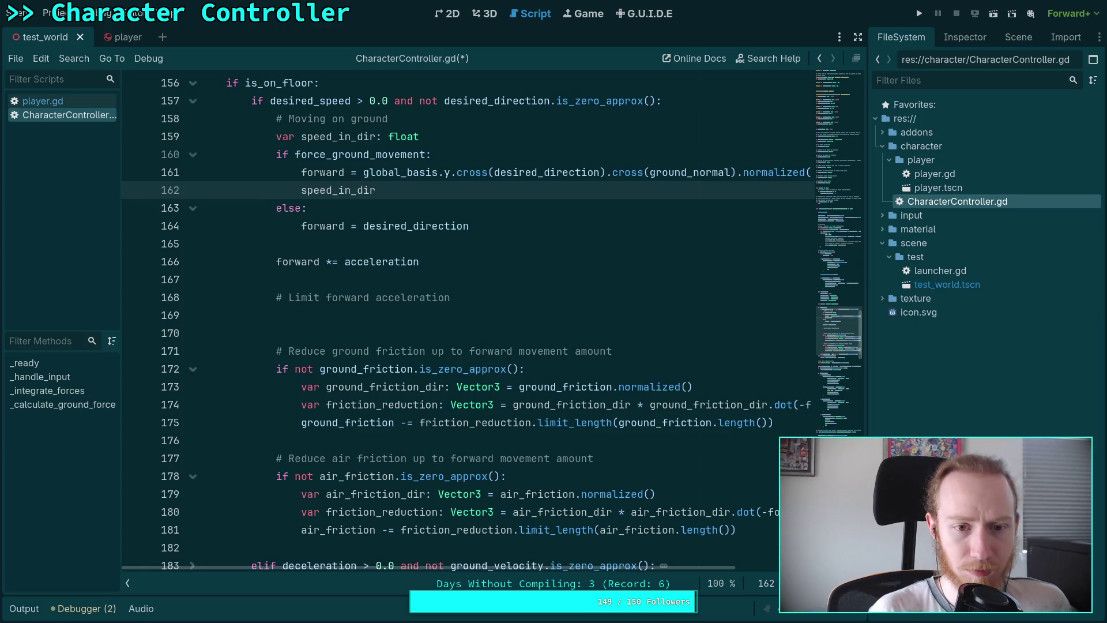
type(" =")
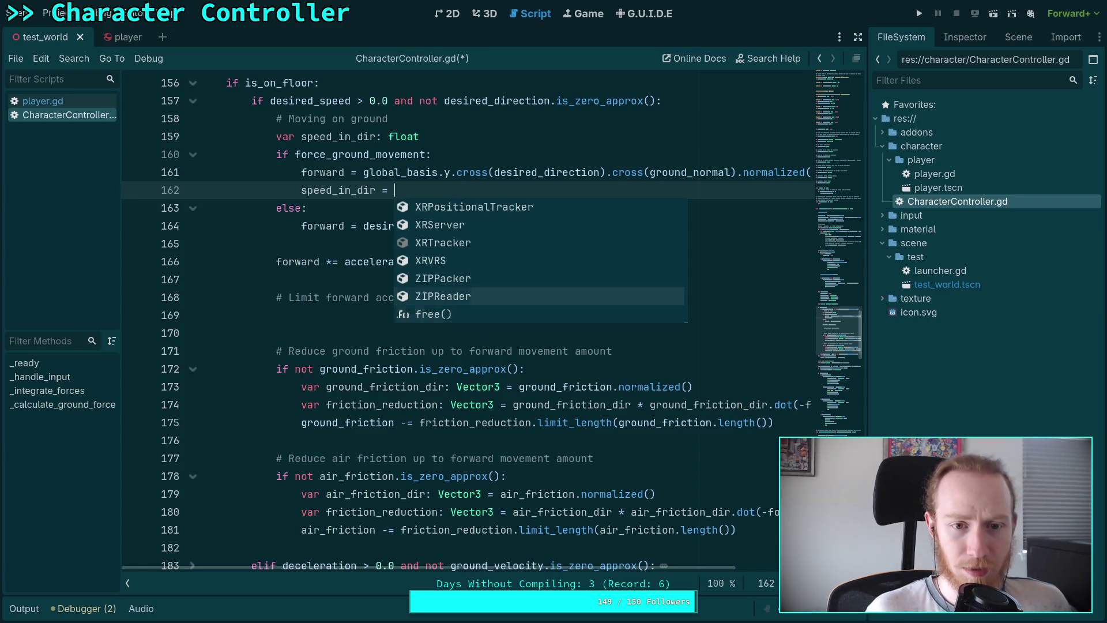
Move the speed_in_dir declaration below the if/else block with blank lines around it
key("Up")
key("Up")
key("Up")
key("alt+Down")
key("alt+Down")
key("alt+Down")
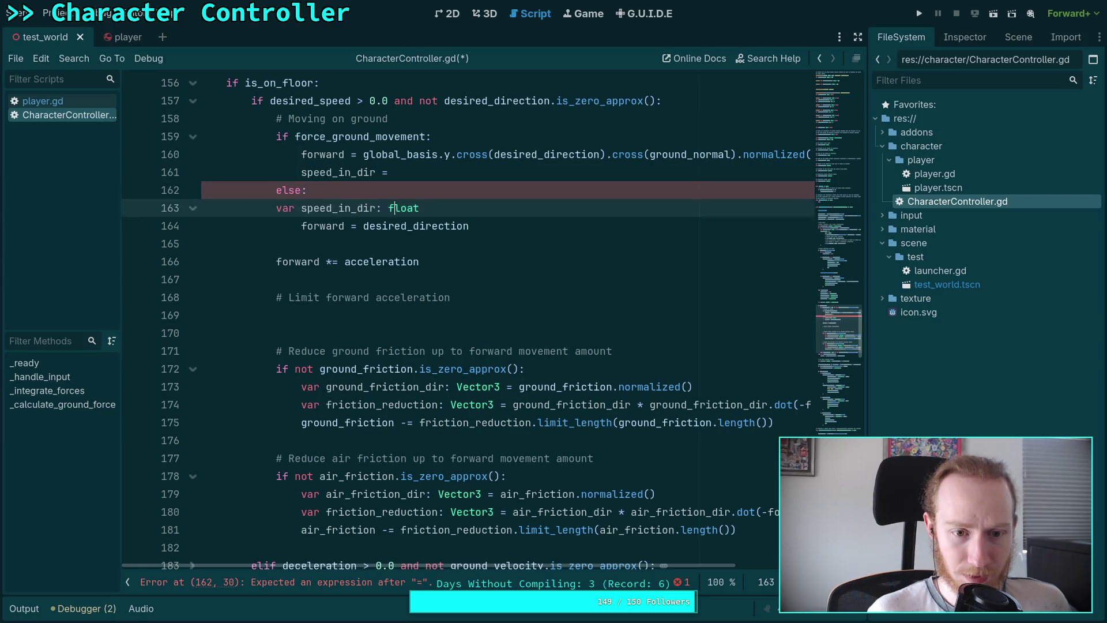
key("Up")
key("End")
key("Return")
key("Down")
key("Down")
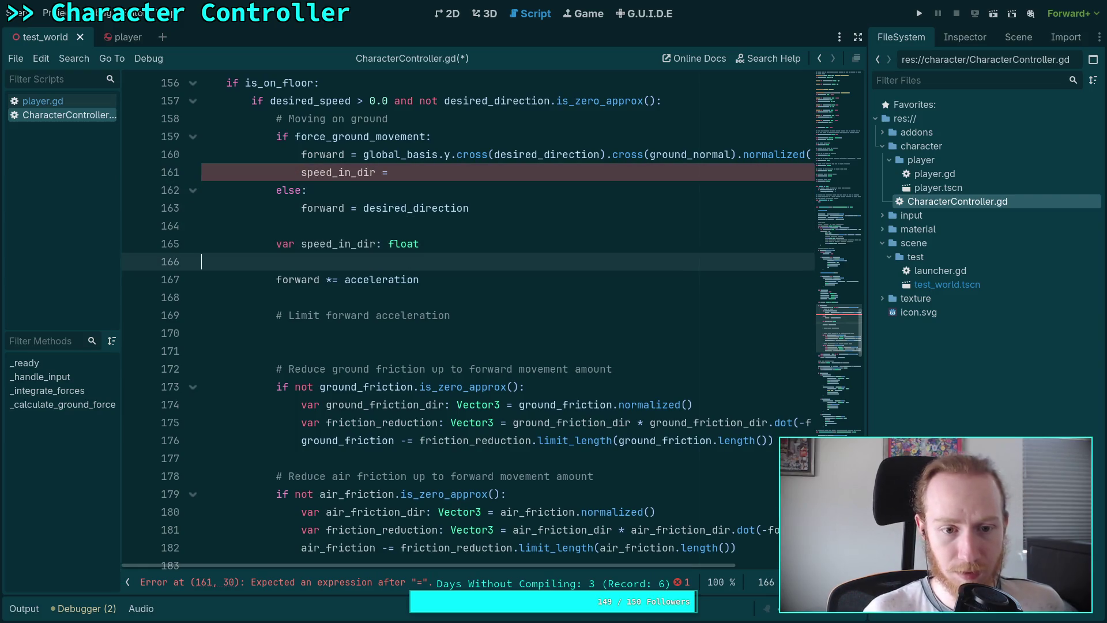
Delete the stray speed_in_dir assignment and begin the declaration's '=' value
left_click(452, 169)
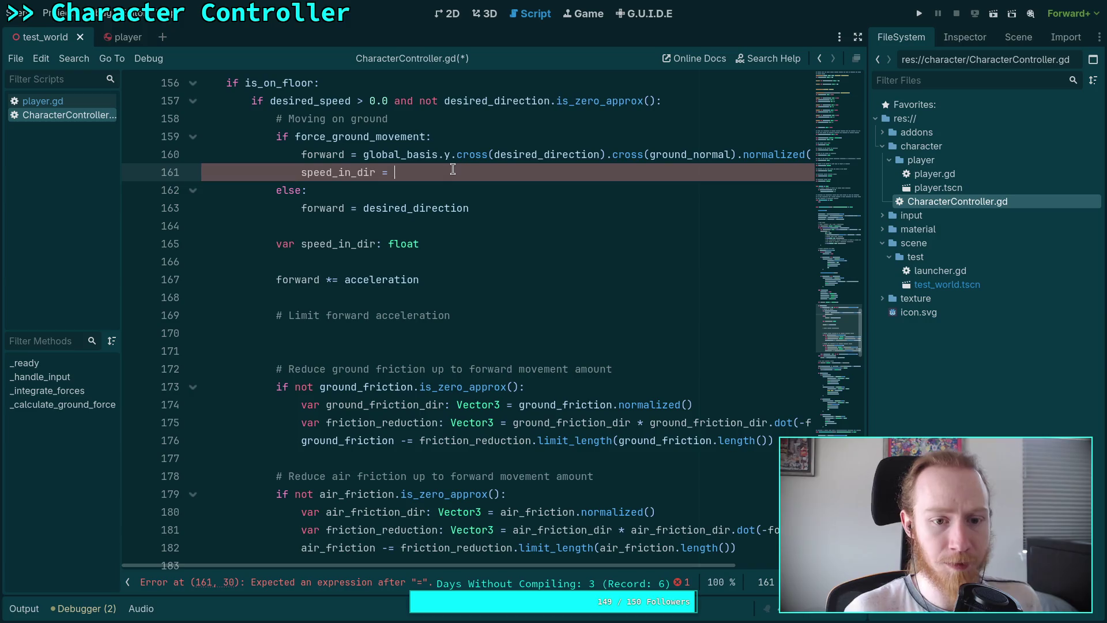
left_click_drag(439, 169, 202, 171)
key("BackSpace")
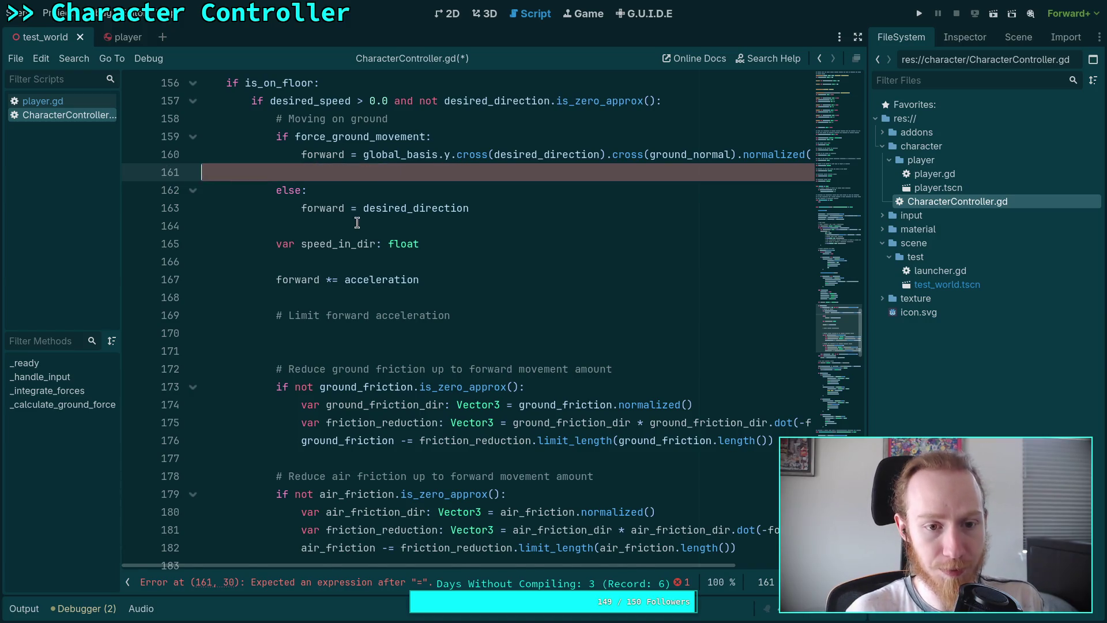
key("BackSpace")
left_click(499, 222)
scroll(519, 311, "up", 1)
type("=")
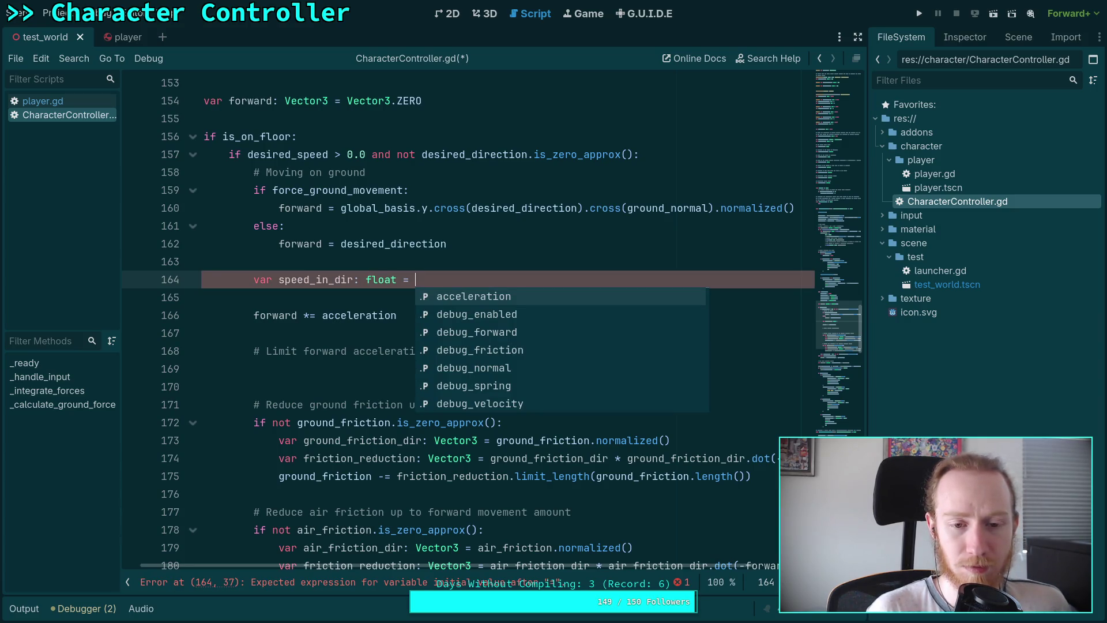
Assign speed_in_dir the value state.linear_velocity.dot(forward)
type("state.lin")
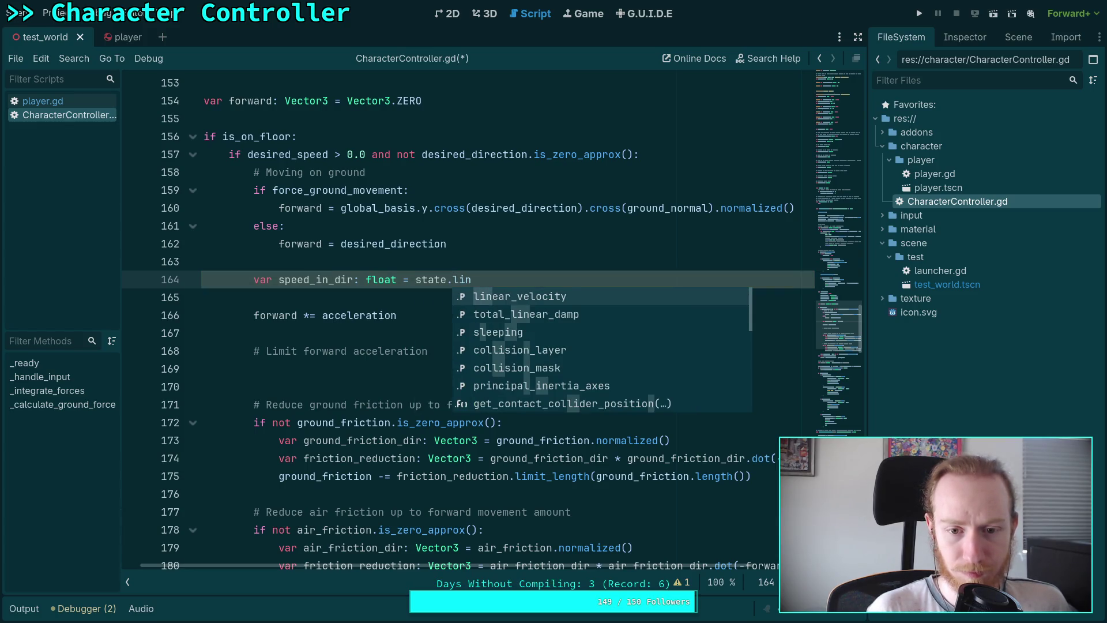
key("Return")
type(".dot")
key("Return")
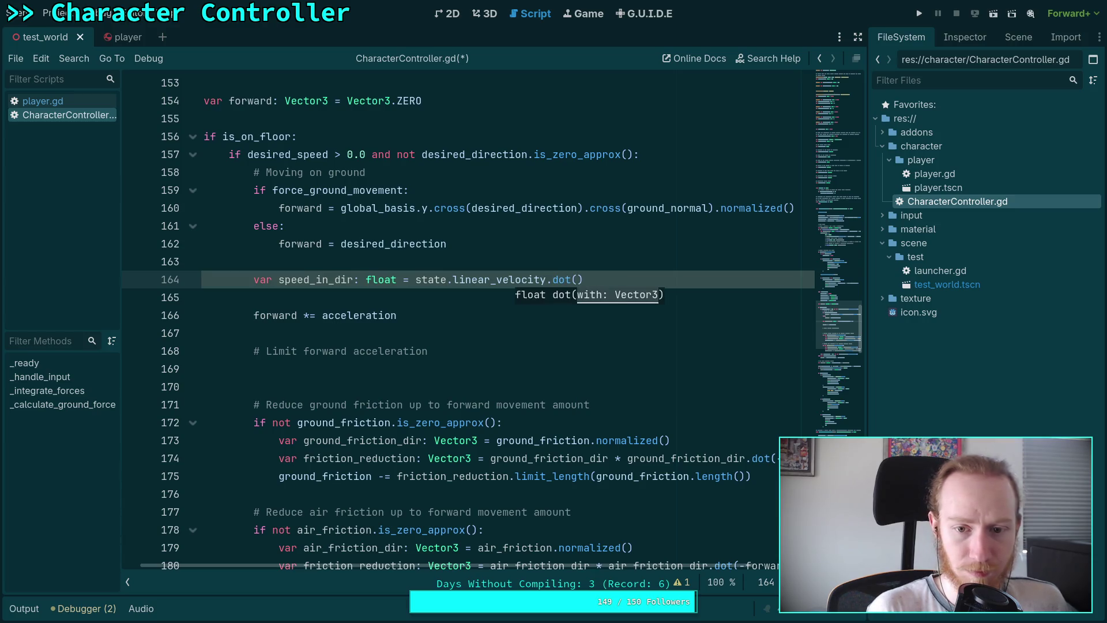
type("forward")
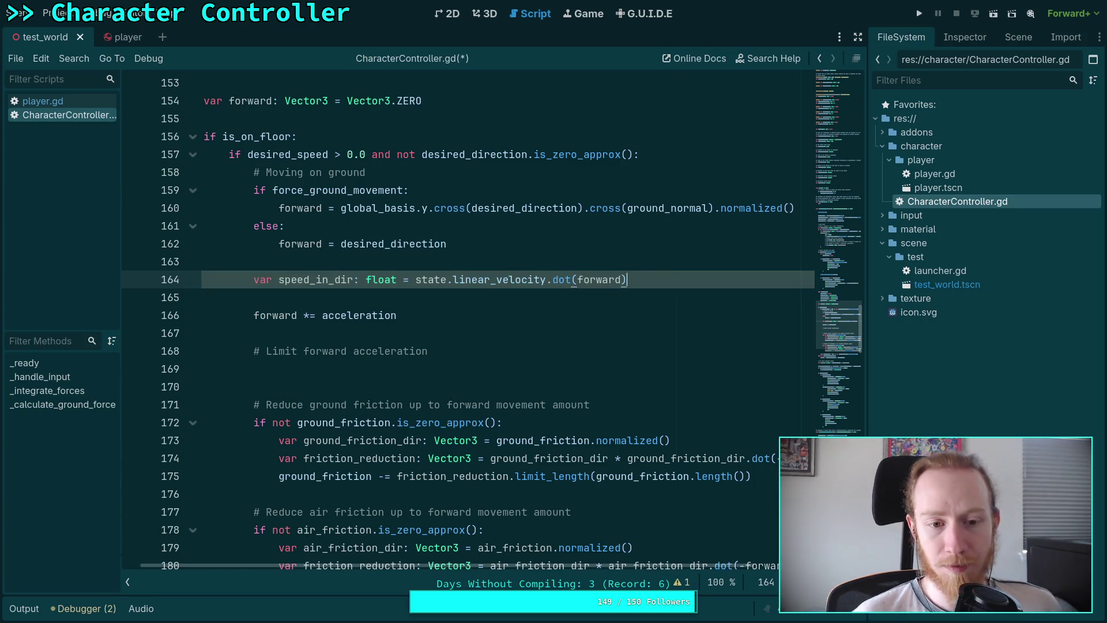
Move the '# Limit forward acceleration' comment above speed_in_dir and remove the extra blank line
left_click(201, 297)
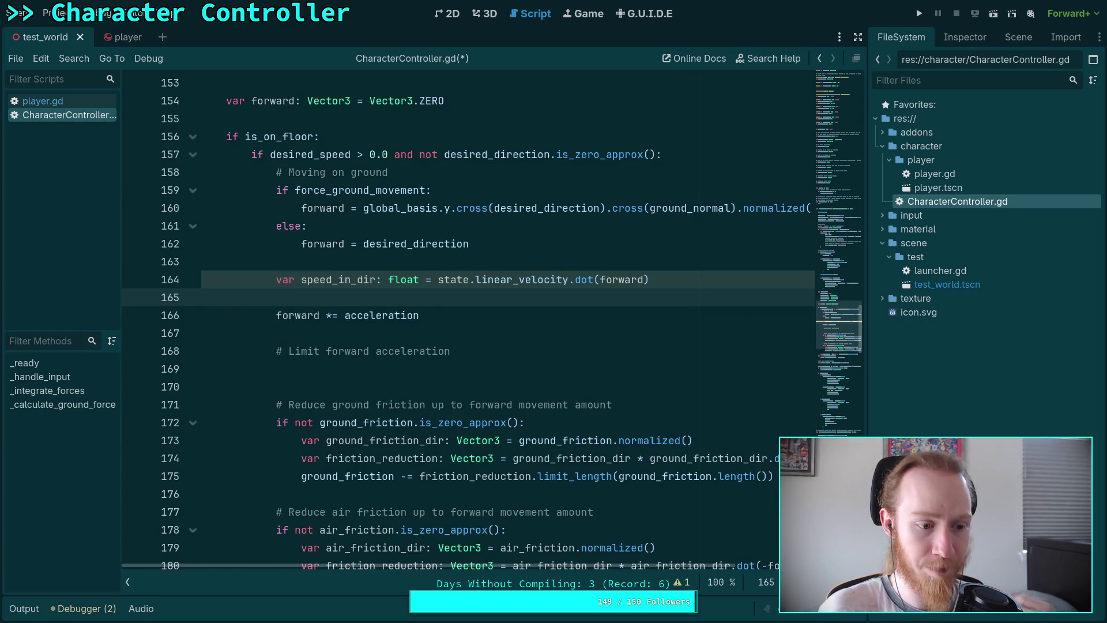
key("Down")
key("End")
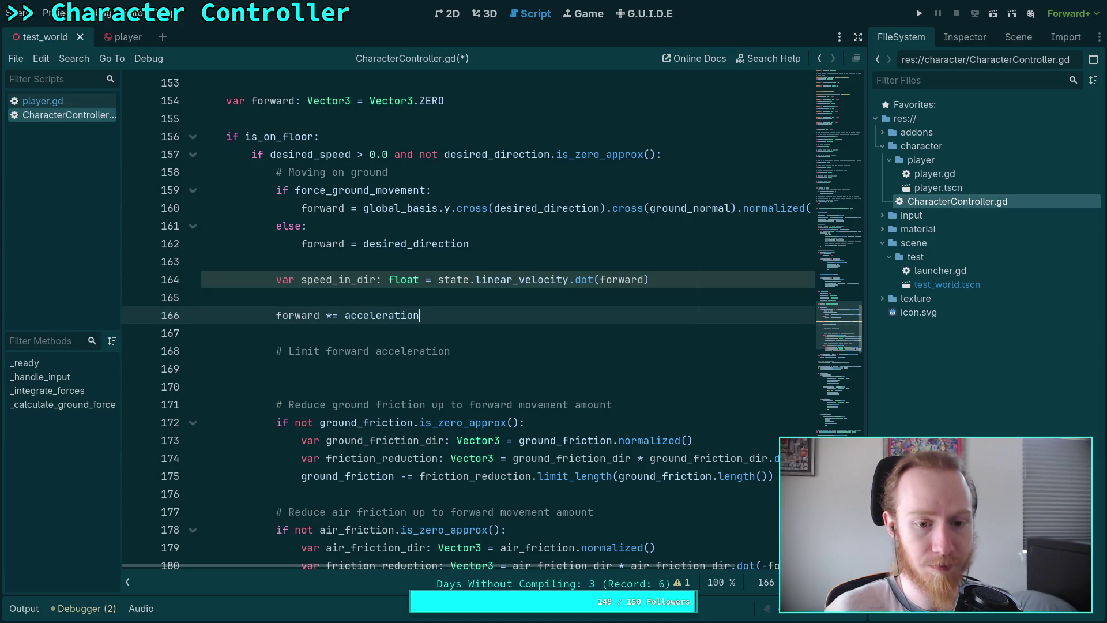
key("alt+Down")
key("alt+Down")
key("Up")
key("alt+Up")
key("alt+Up")
key("alt+Up")
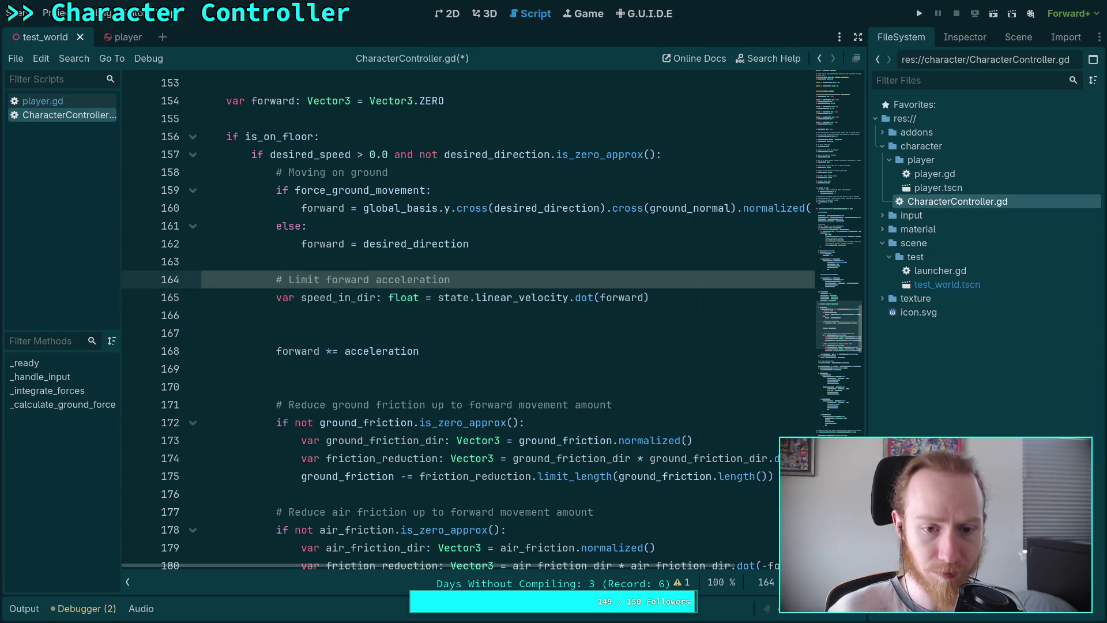
key("Down")
key("Down")
key("Down")
key("Down")
key("Down")
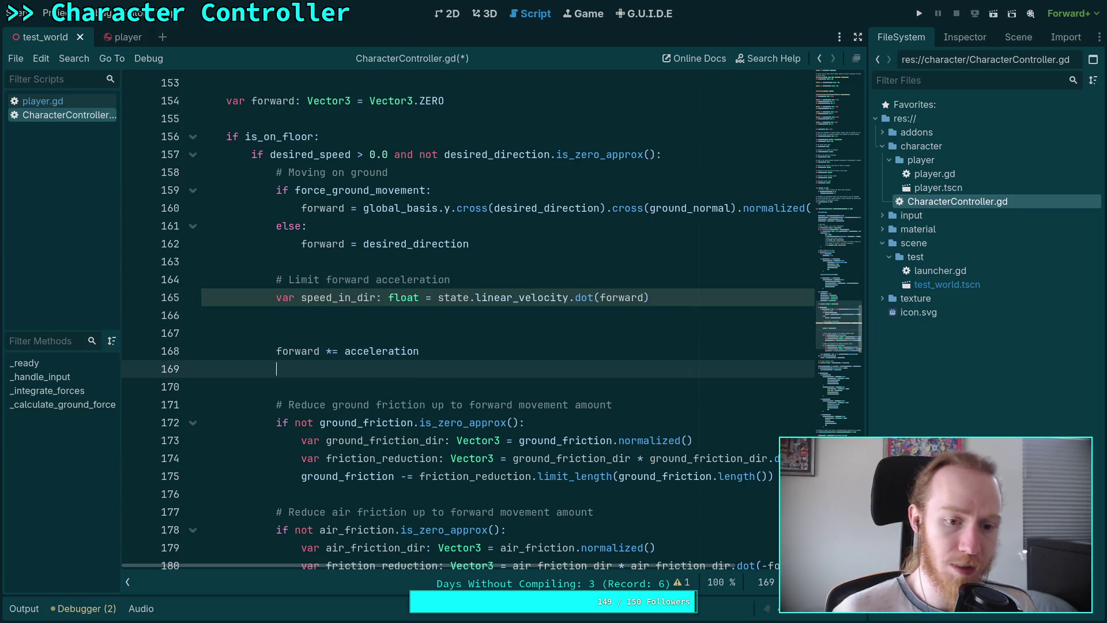
key("BackSpace")
key("Up")
Type 'var limit_in_dir: float' on the line under speed_in_dir
left_click(201, 315)
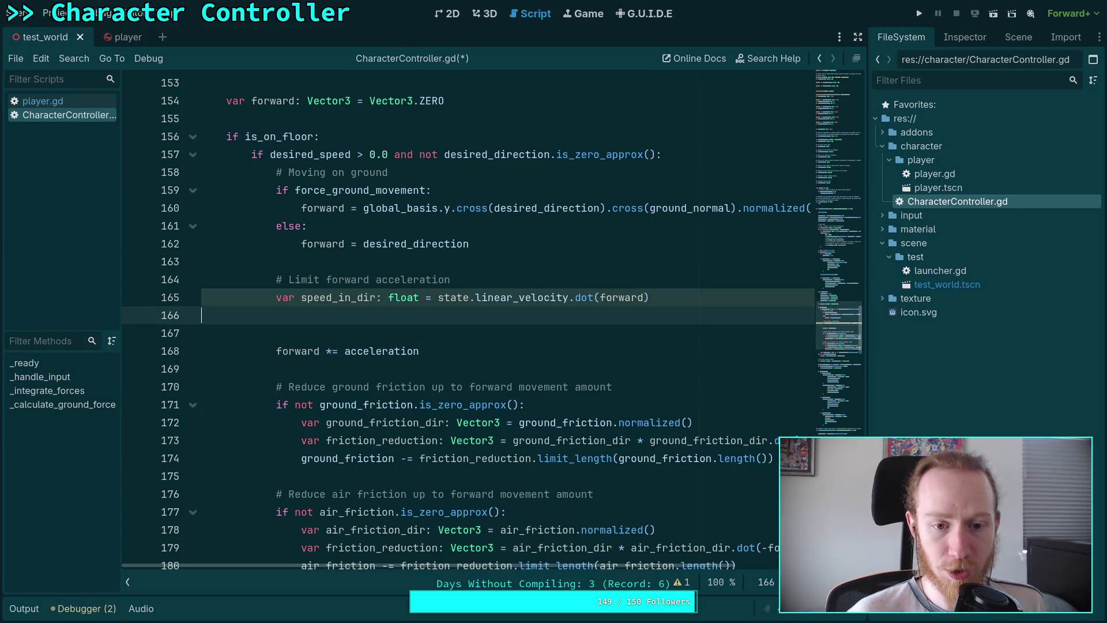
type("var limit")
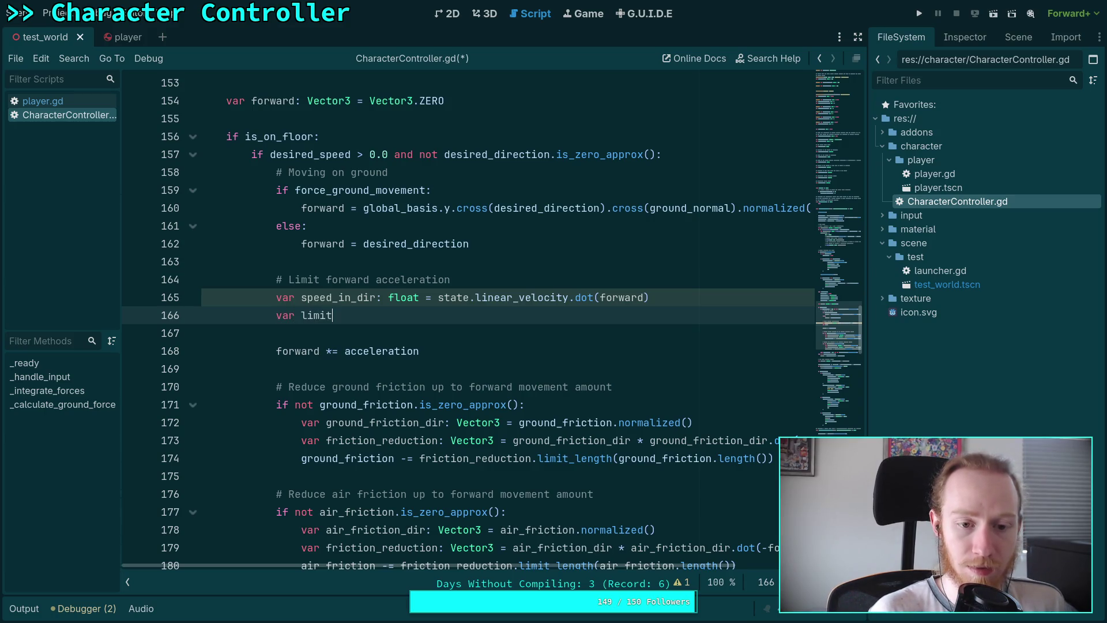
type("_in_dir: ")
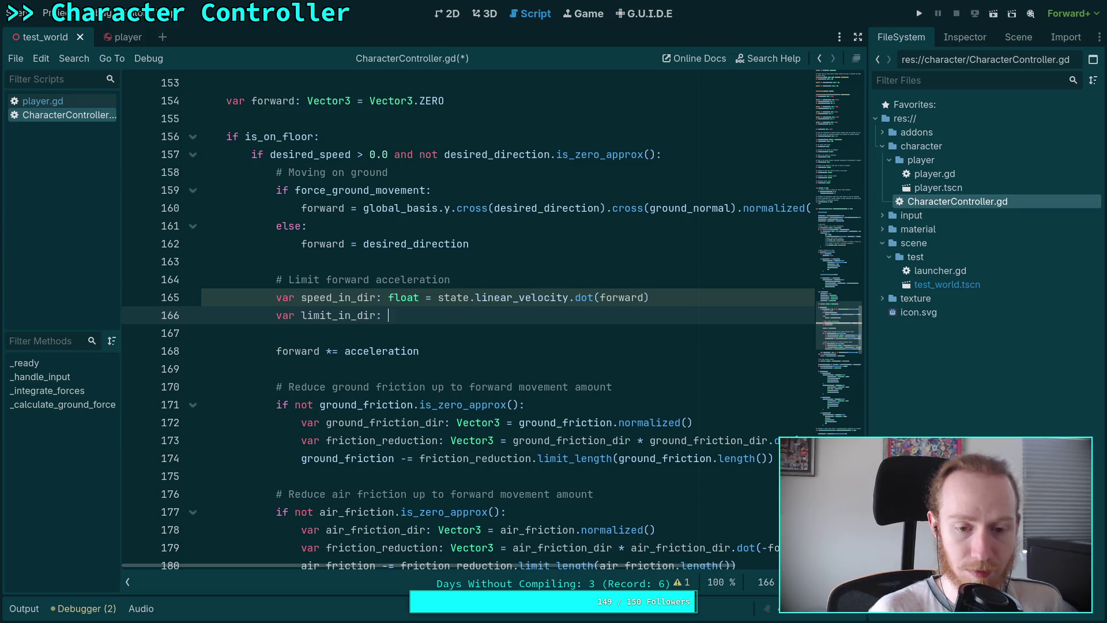
type("float")
key("alt+Tab")
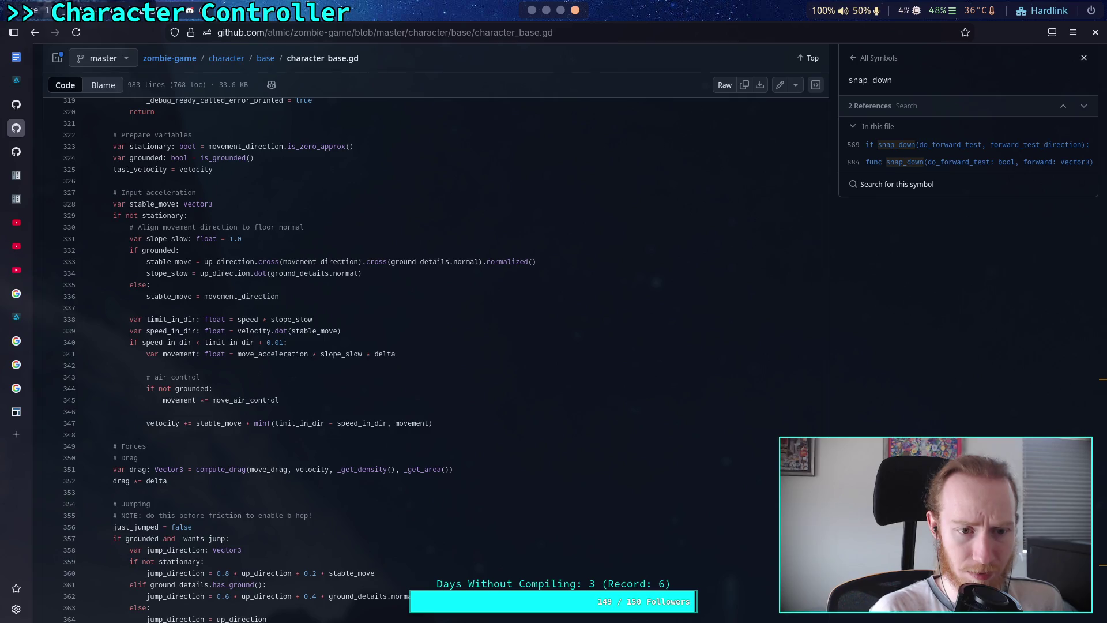
Scroll the character_base.gd update_movement reference on GitHub, then resume typing in Godot
scroll(334, 291, "up", 4)
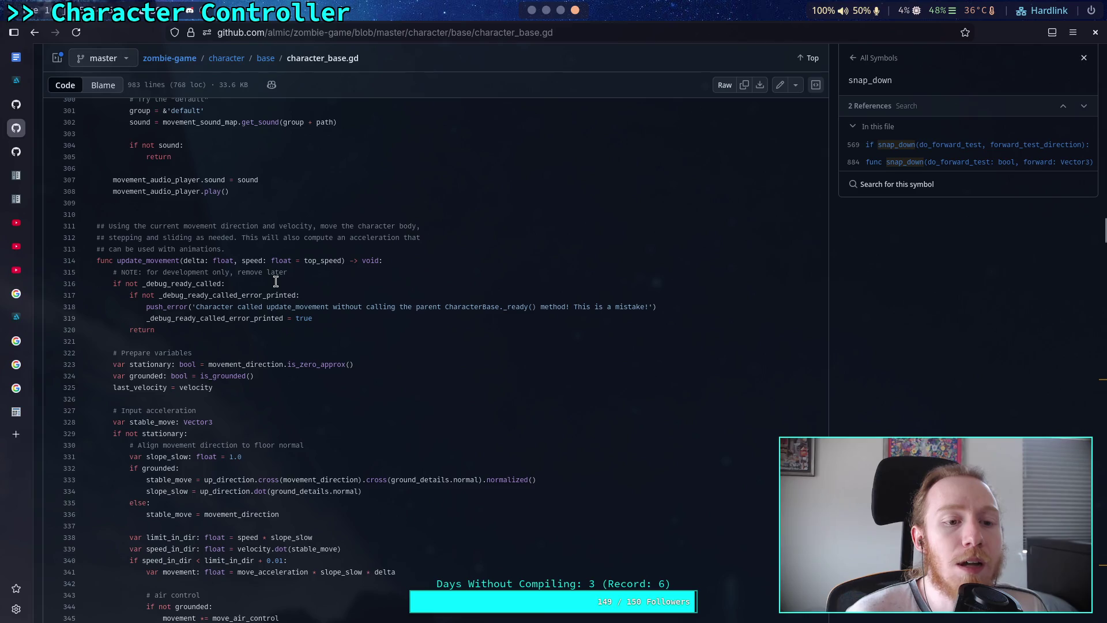
scroll(275, 281, "down", 3)
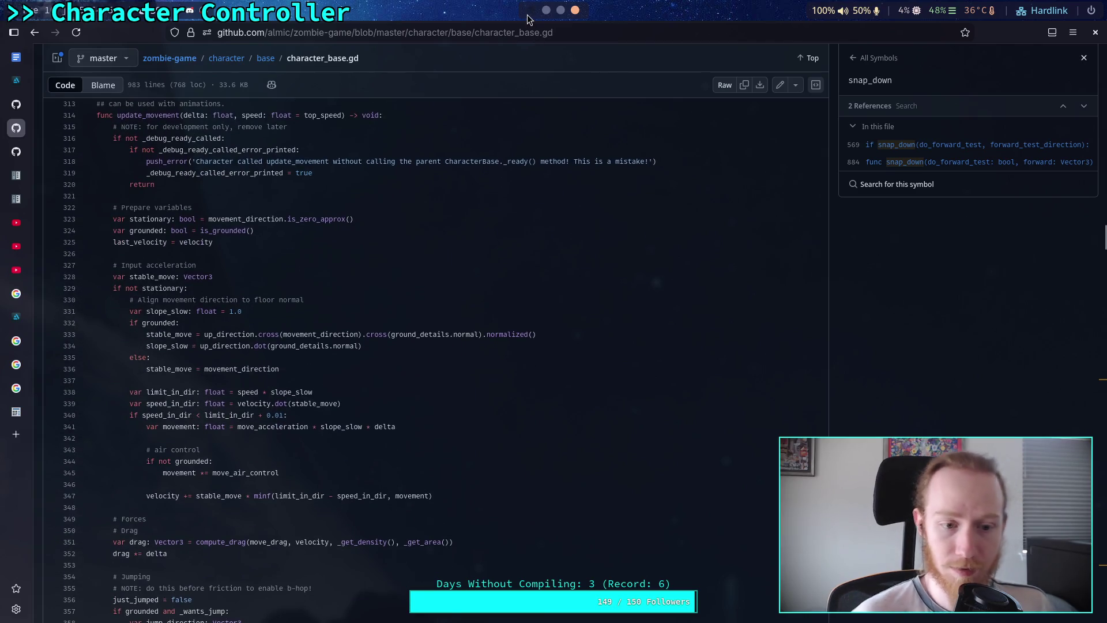
key("alt+Tab")
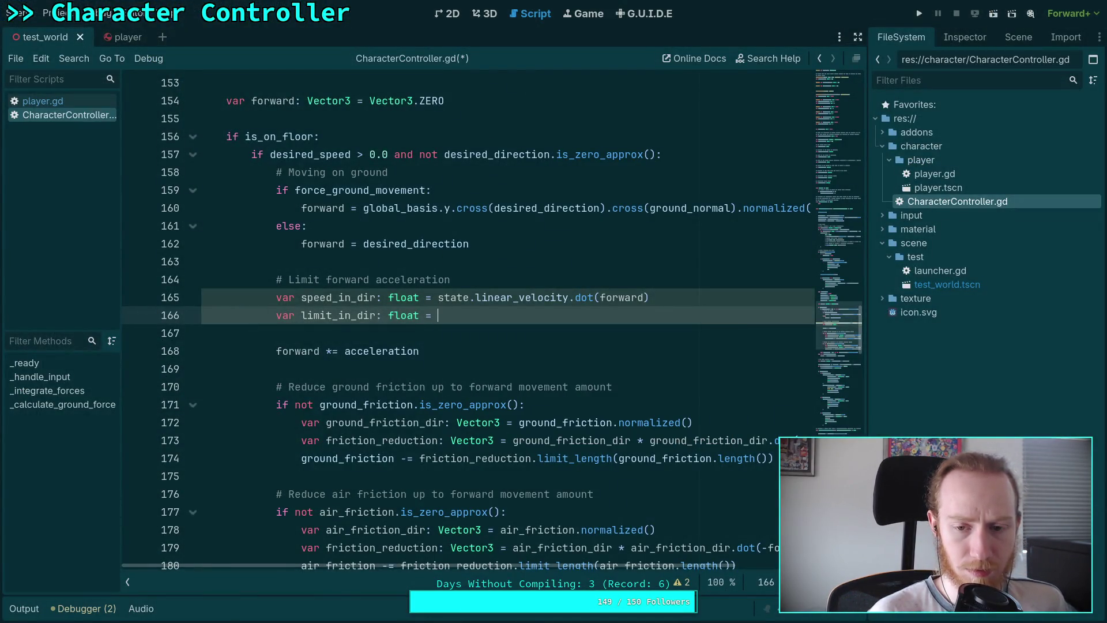
type("desire")
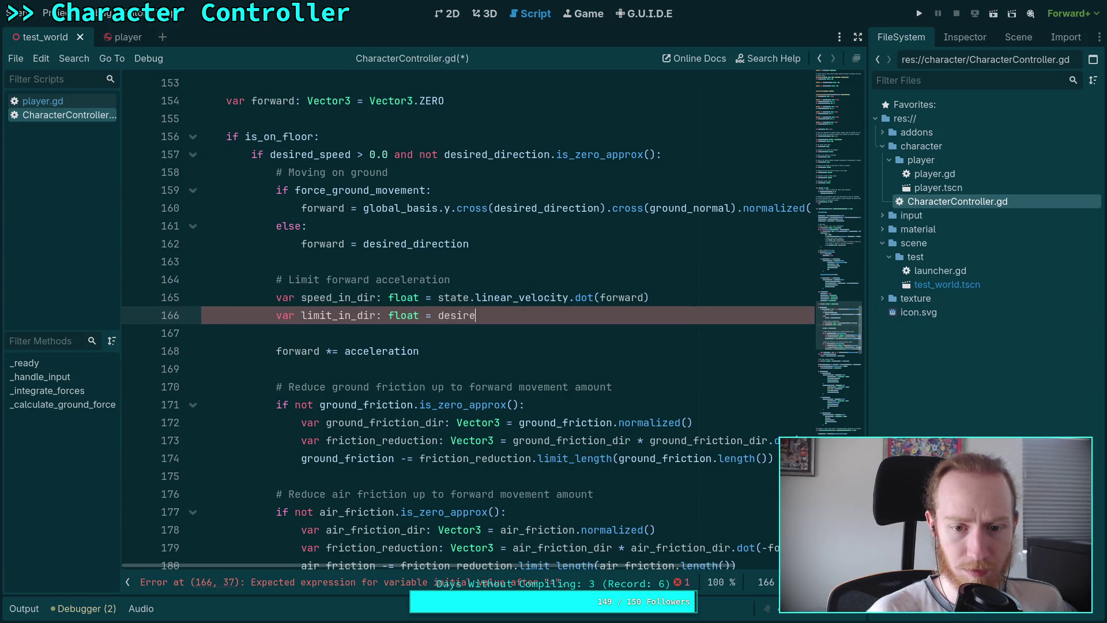
Delete the unfinished limit_in_dir line and tidy the blank lines below speed_in_dir
left_click_drag(507, 315, 181, 321)
key("BackSpace")
key("BackSpace")
left_click(557, 317)
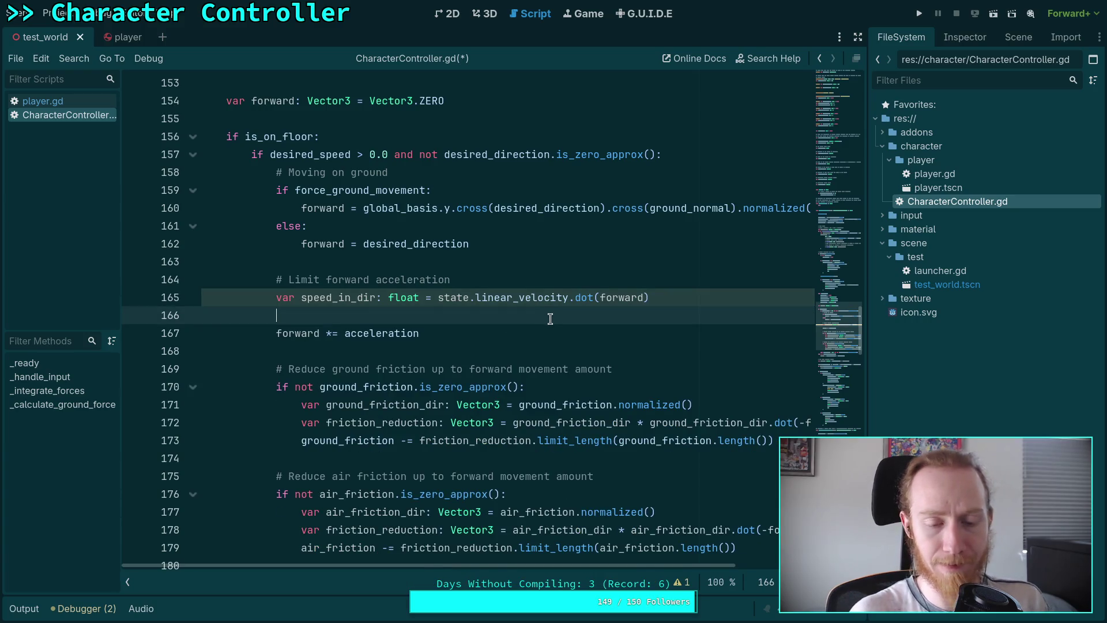
key("Return")
key("Return")
key("Up")
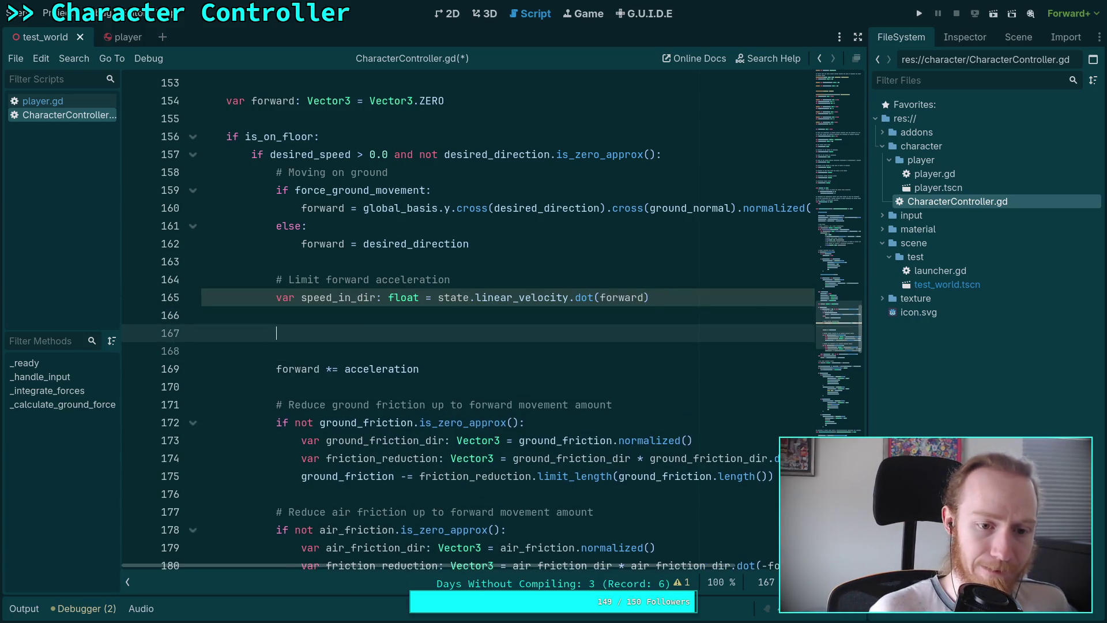
key("BackSpace")
Begin an 'if speed_in_dir' condition, checking the GitHub reference and git diff
type("i")
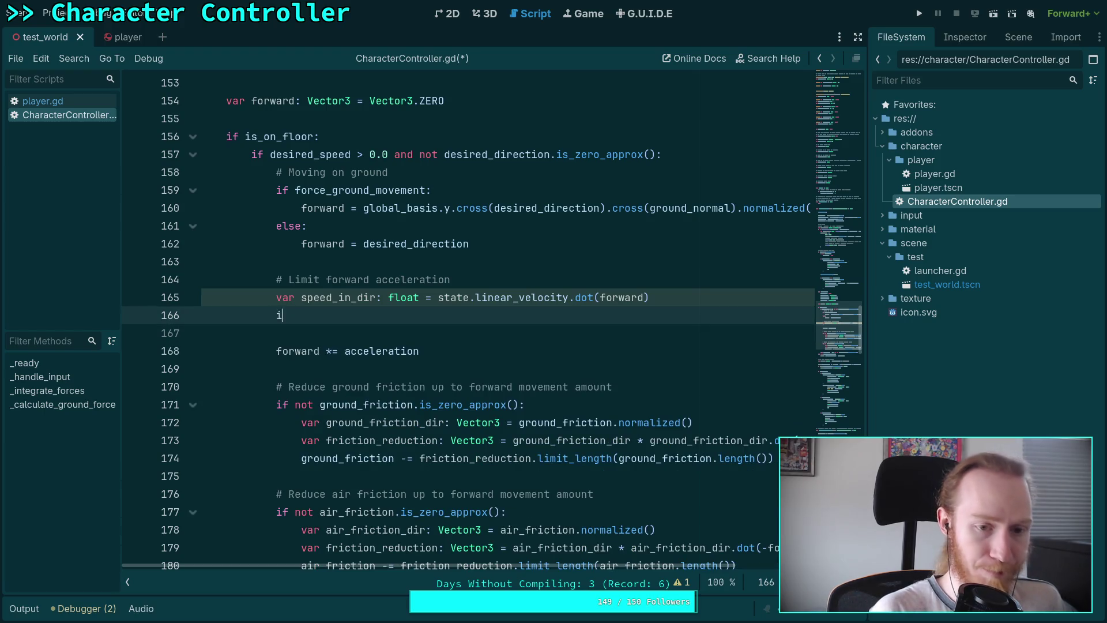
type("f speed_in_dir ")
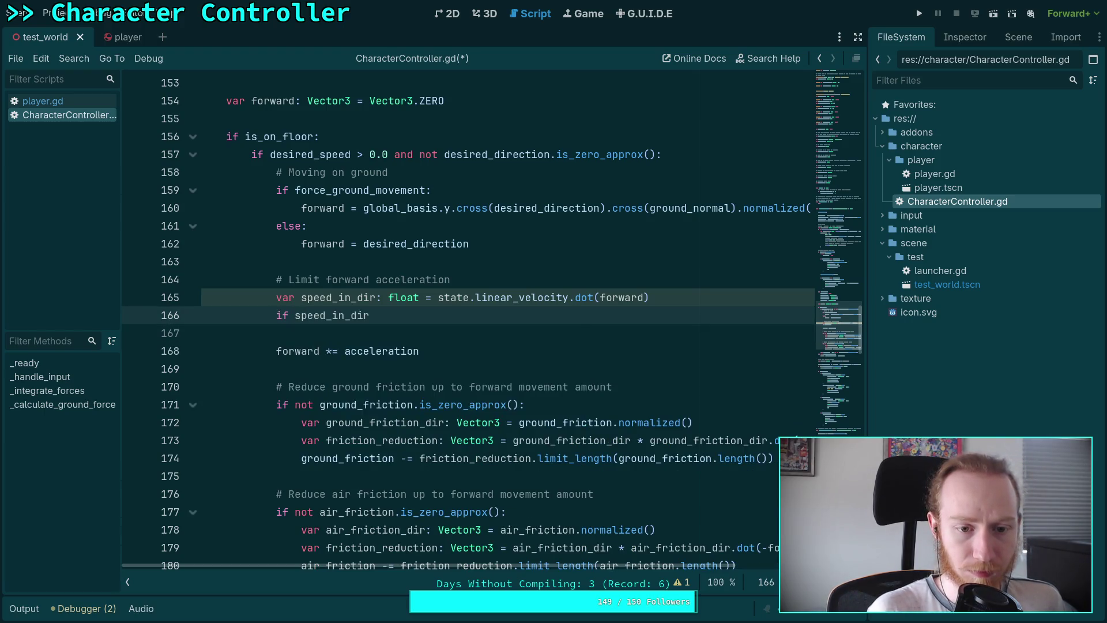
type("<")
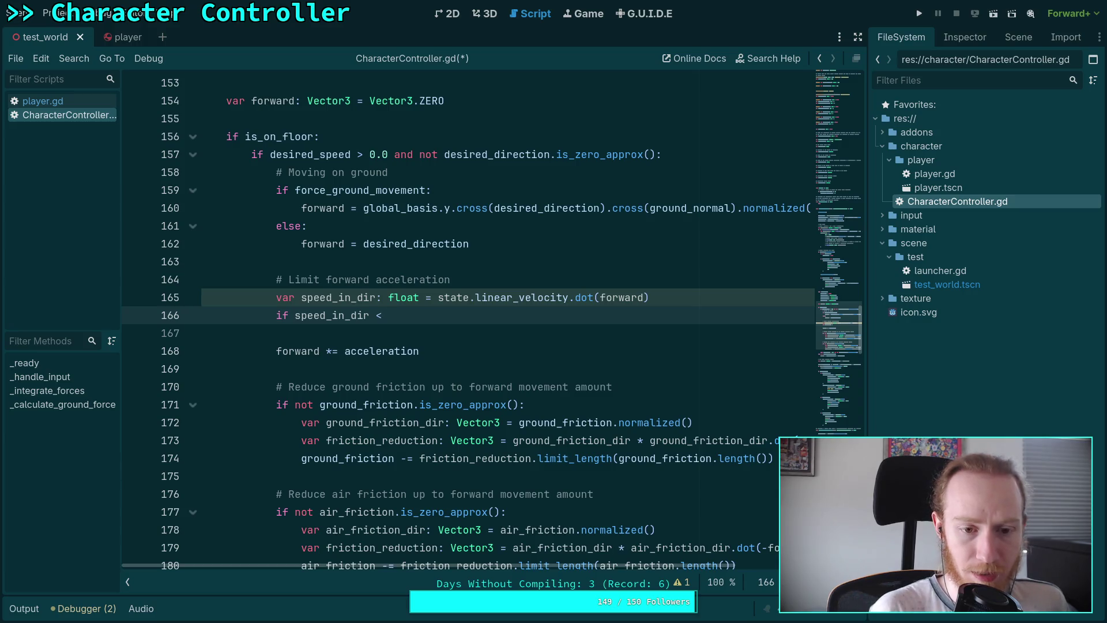
key("BackSpace")
key("BackSpace")
key("alt+Tab")
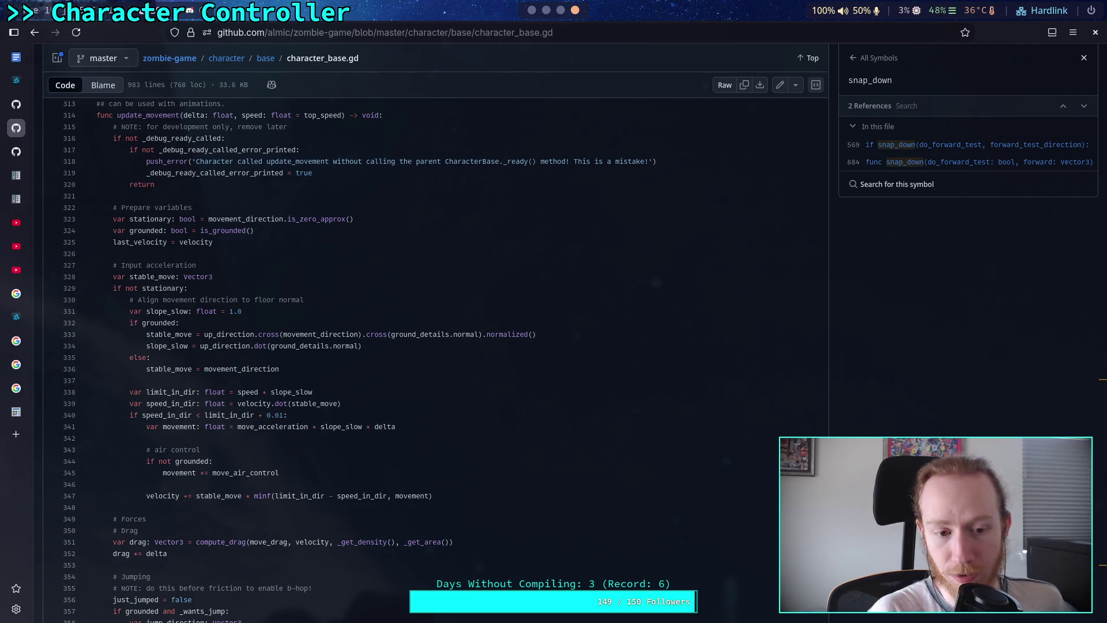
key("alt+Tab")
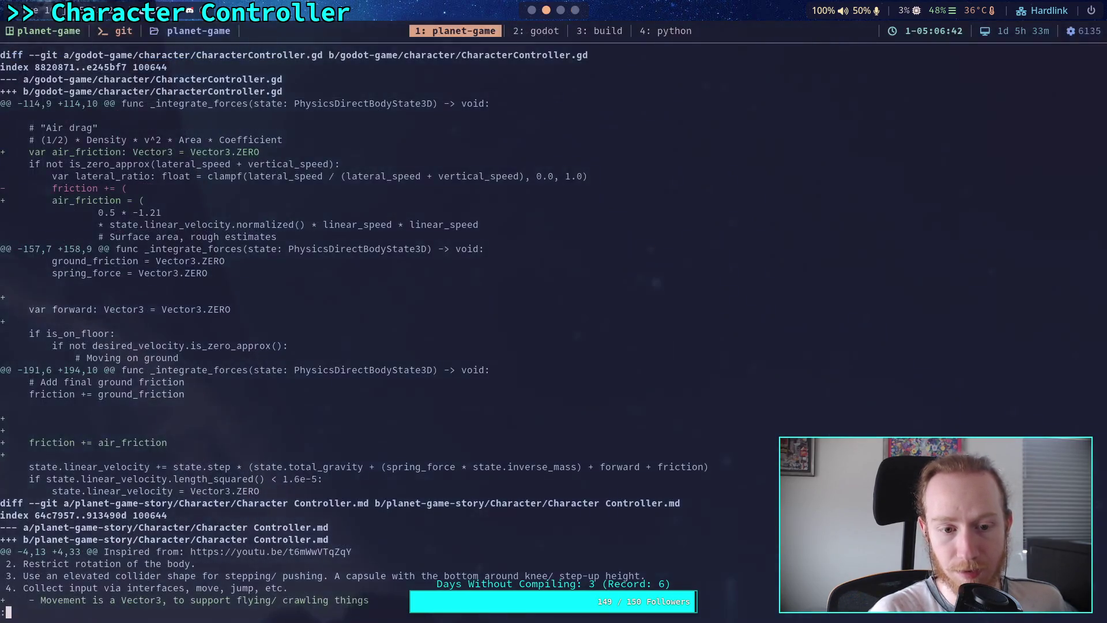
key("alt+Tab")
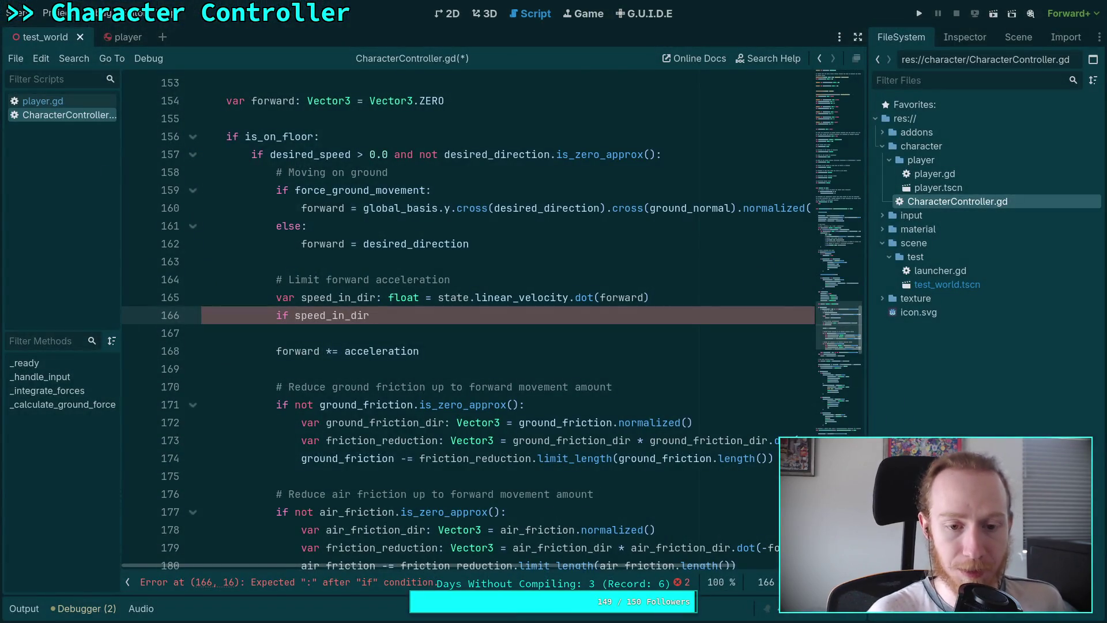
Complete the condition as 'if speed_in_dir >= desired_speed:'
type(">")
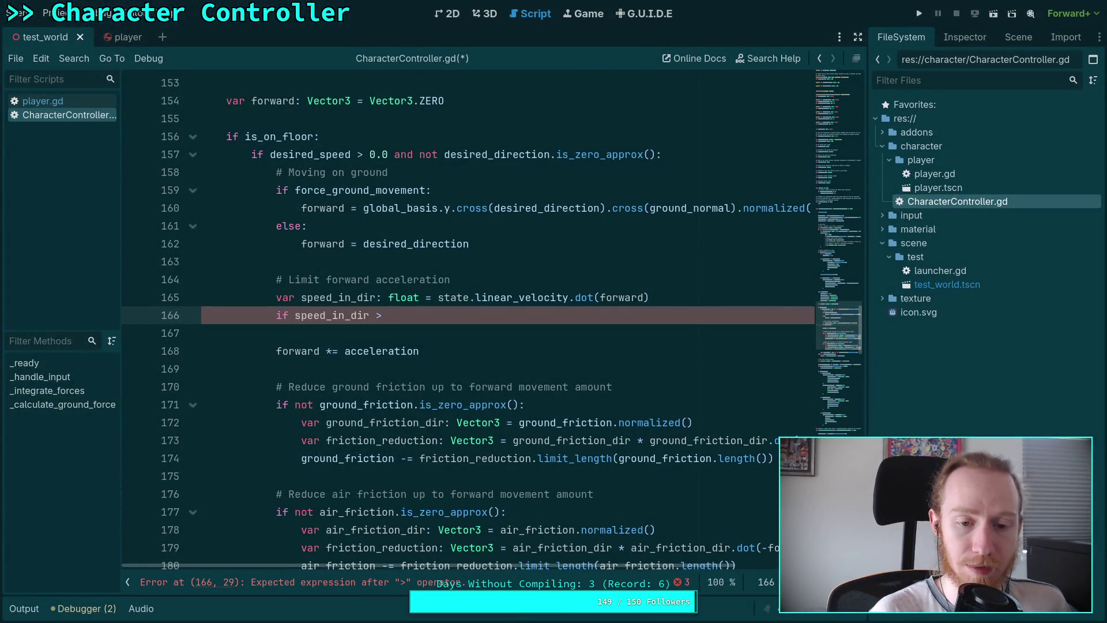
key("BackSpace")
key("BackSpace")
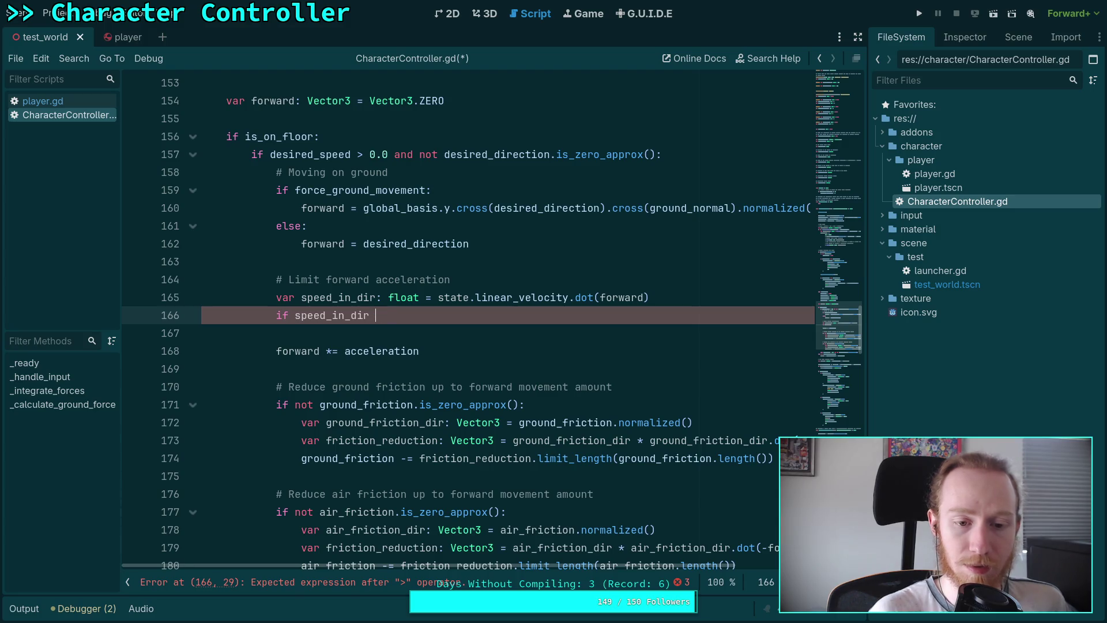
type("<")
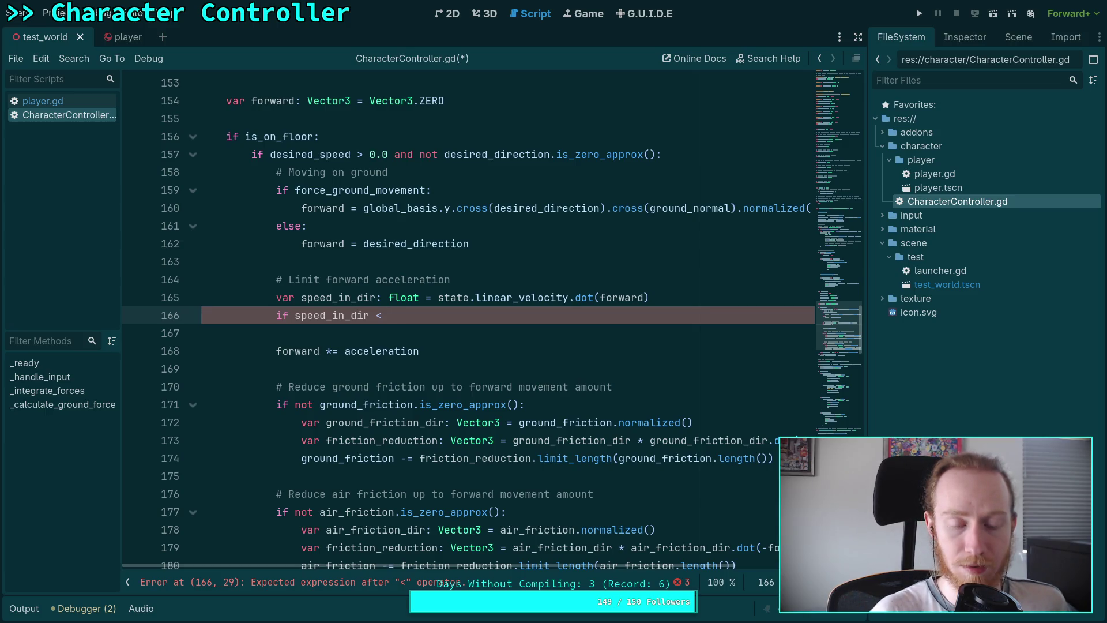
key("BackSpace")
key("BackSpace")
type("> ")
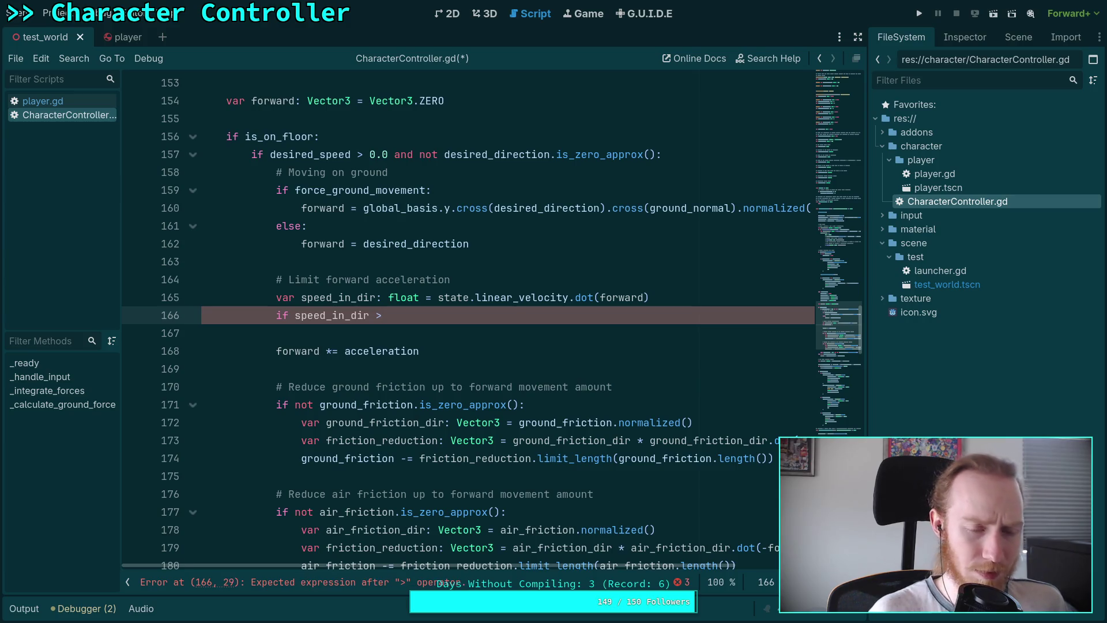
type("= ")
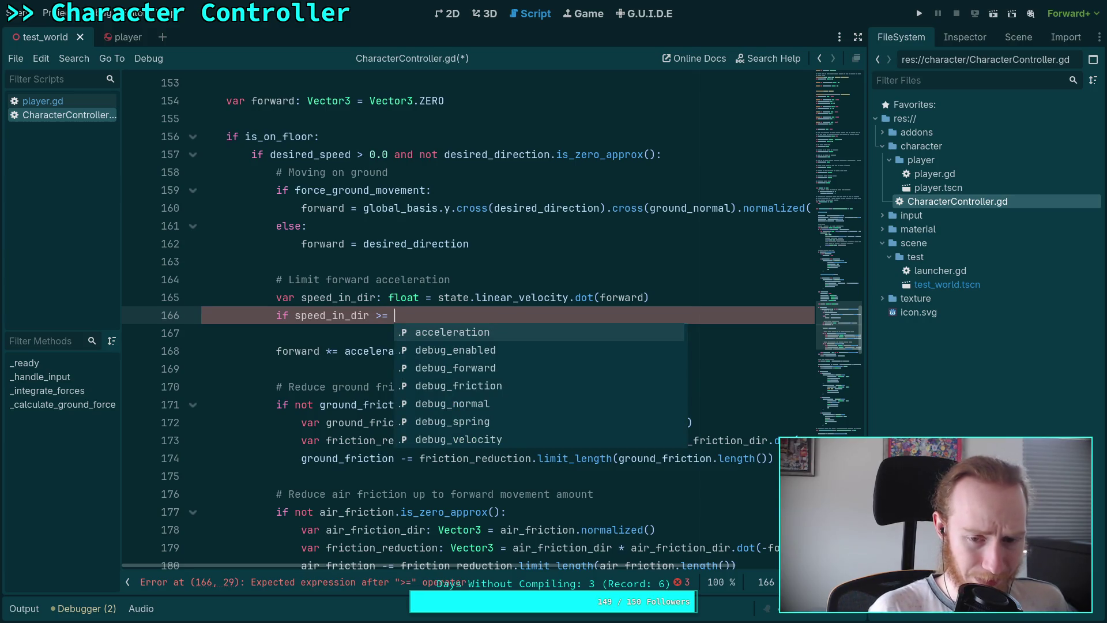
type("d")
key("Down")
key("Down")
key("Down")
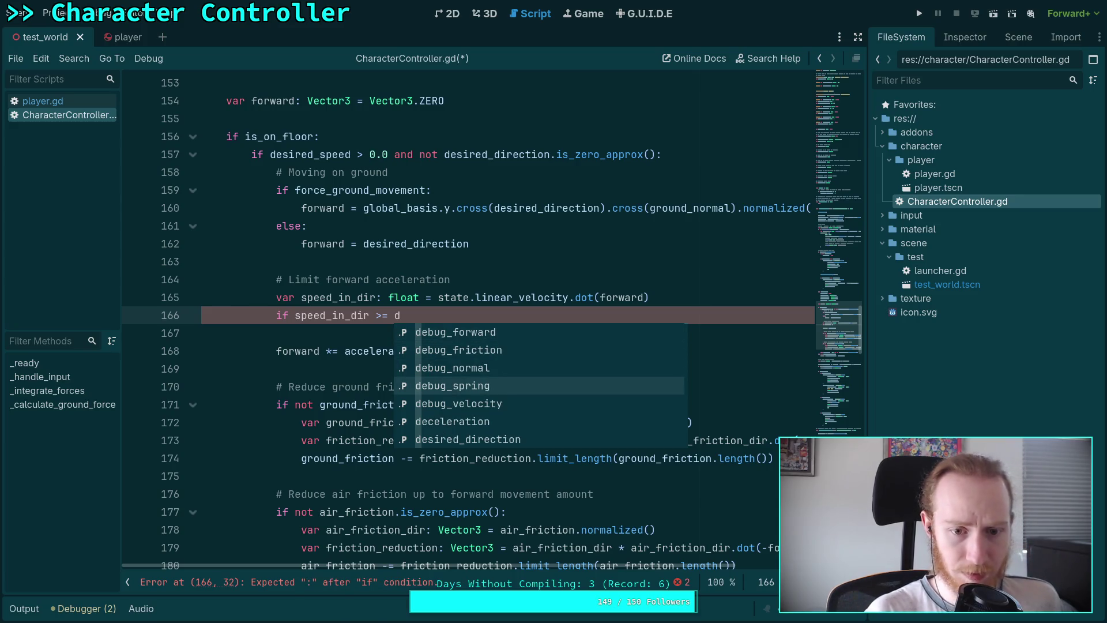
type("es")
key("Down")
key("Return")
type(":")
key("Return")
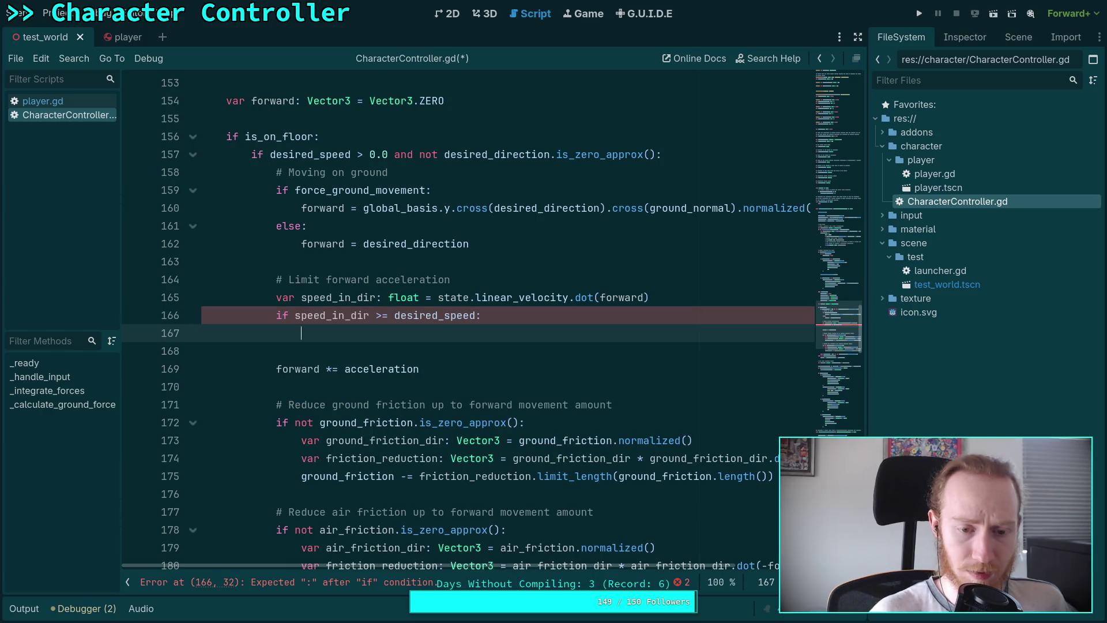
Set forward = Vector3.ZERO inside the new if block
type("forward =")
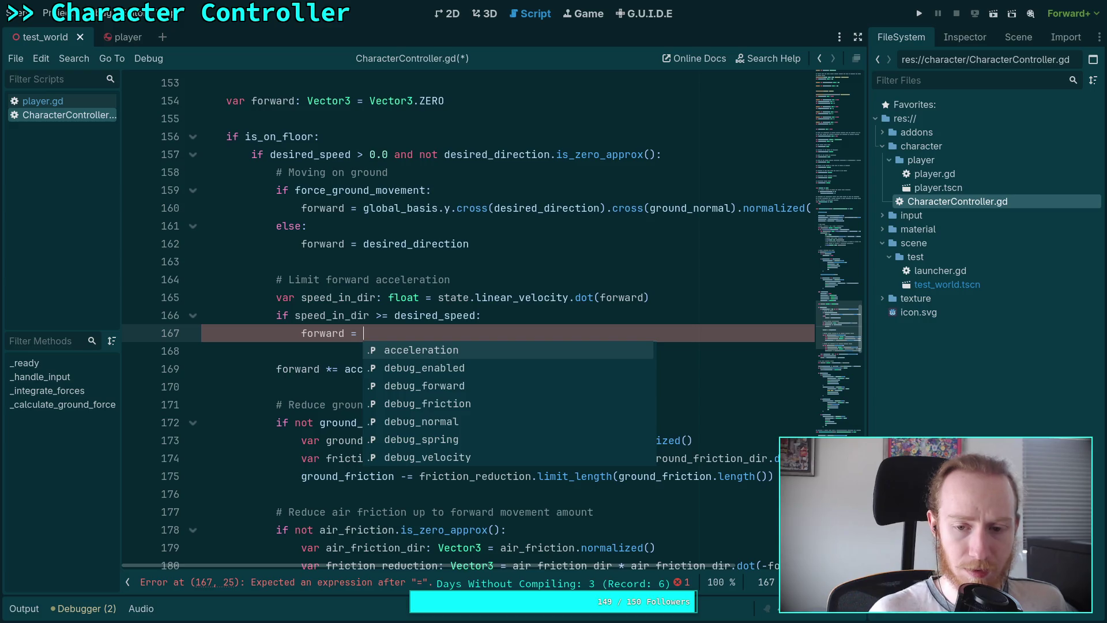
key("Up")
key("Escape")
key("Up")
key("Up")
key("Up")
key("Down")
key("Down")
key("Down")
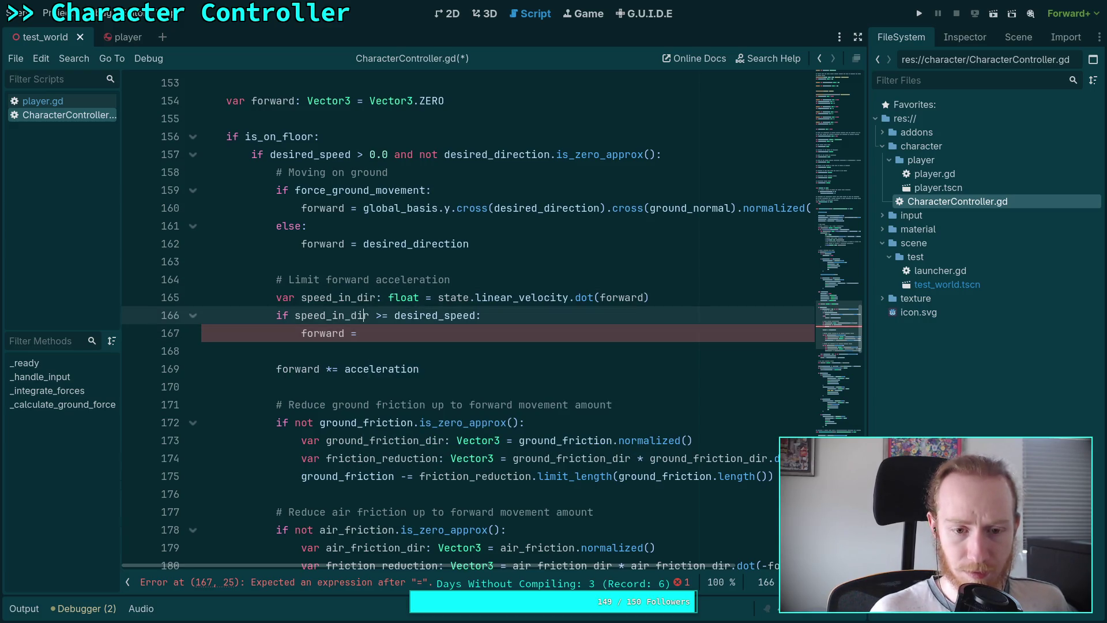
type("Vector")
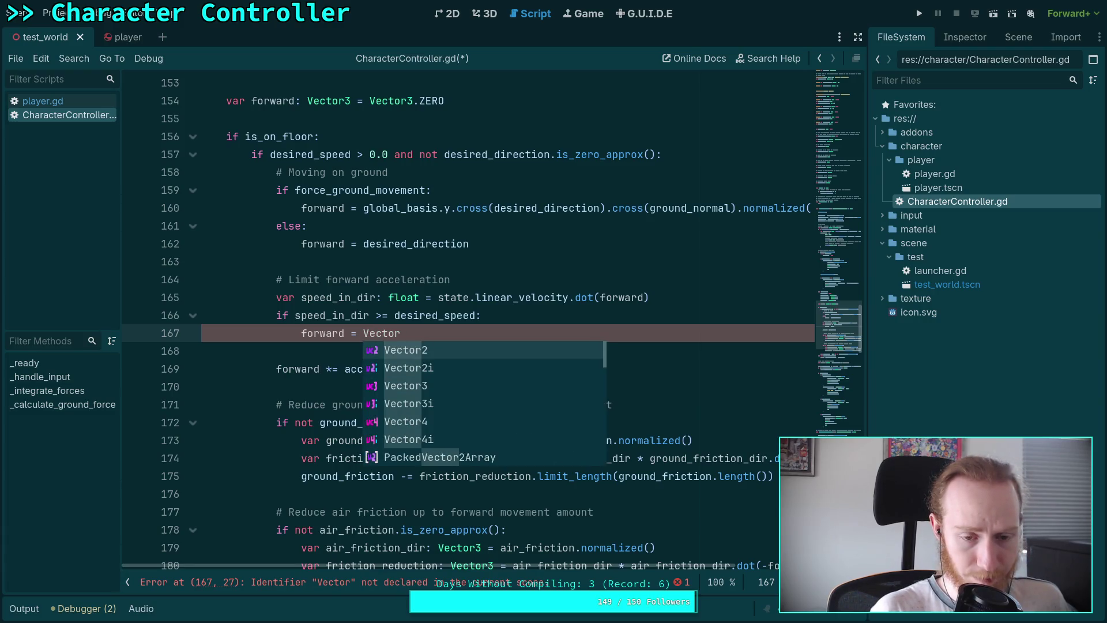
key("BackSpace")
key("BackSpace")
key("BackSpace")
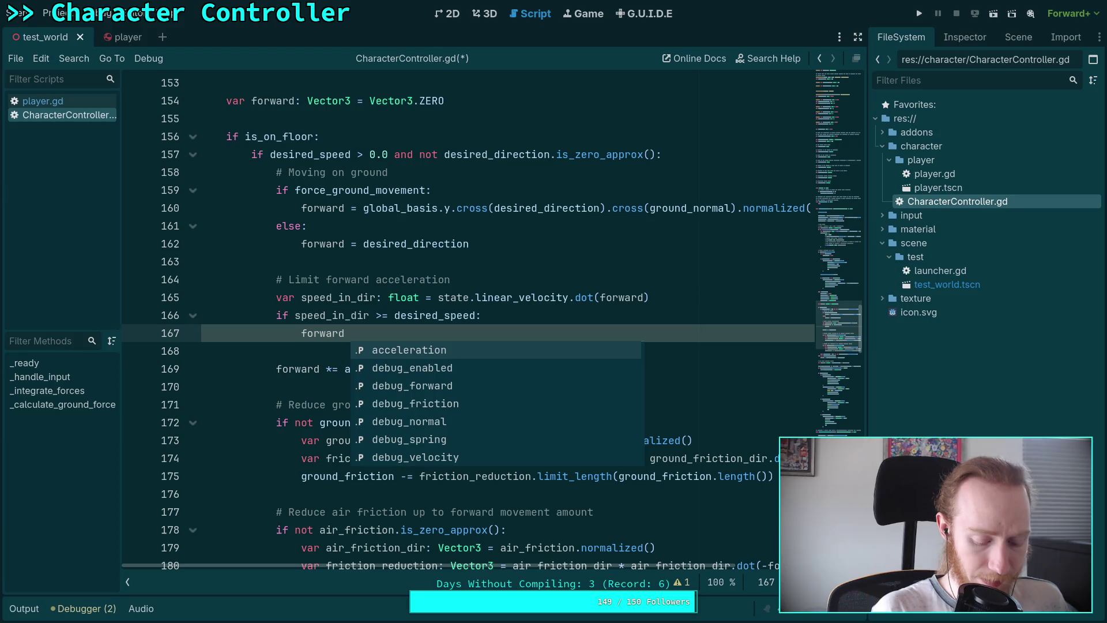
type("= Vector")
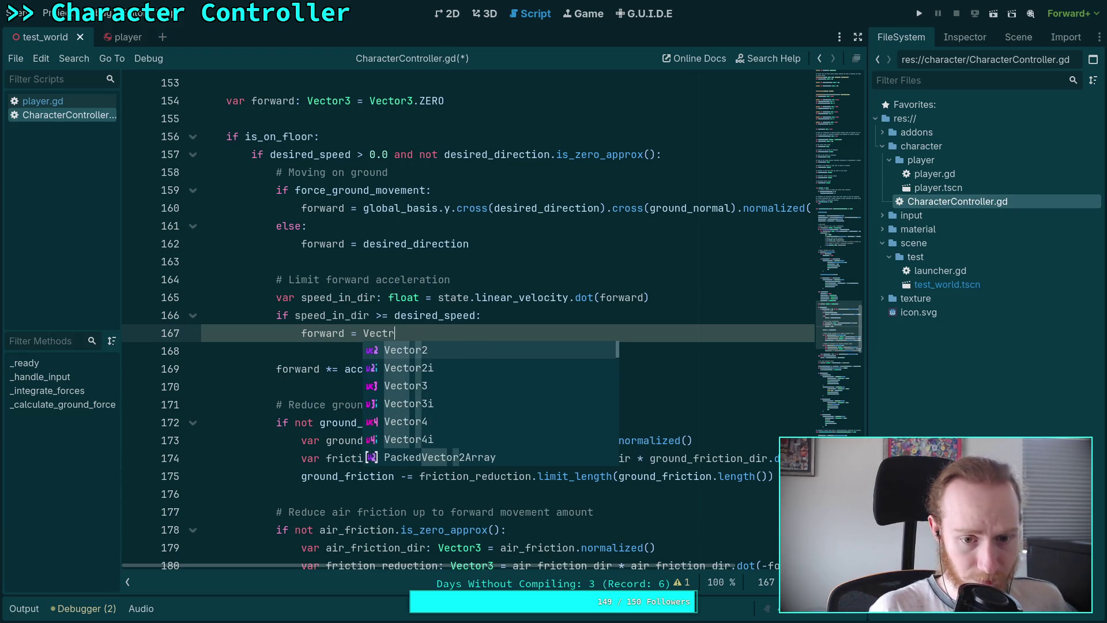
type("3.ZERO")
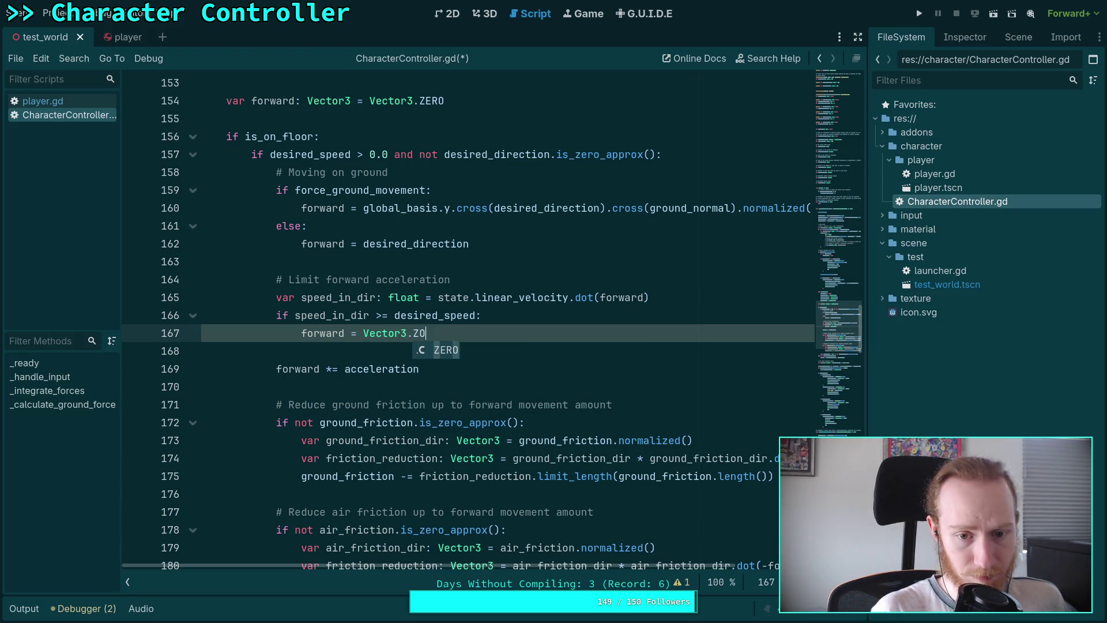
scroll(582, 320, "down", 2)
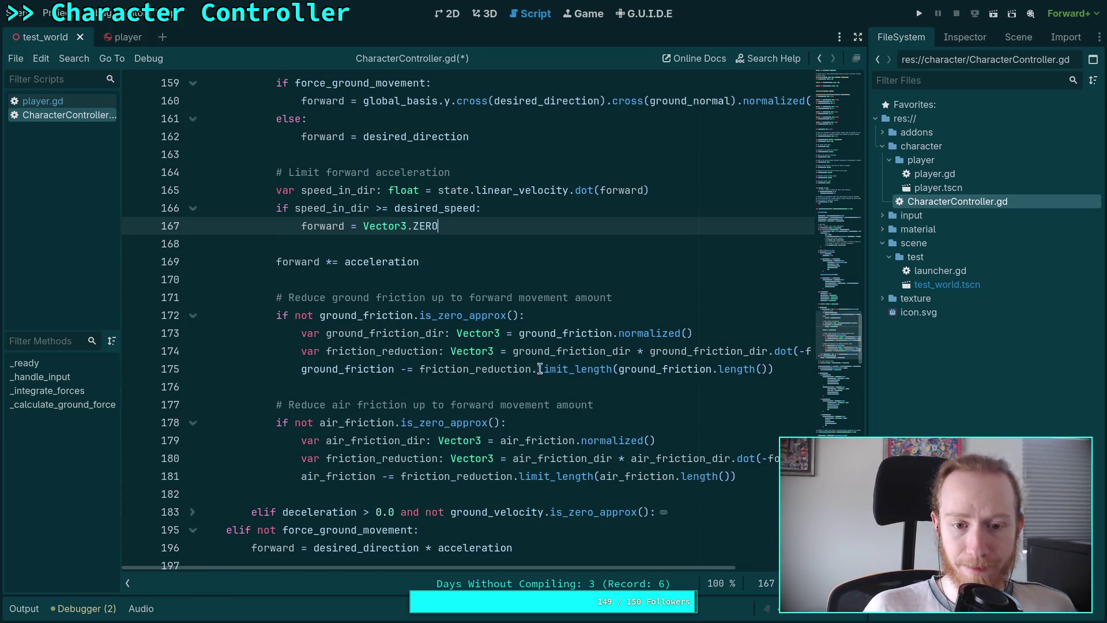
Remove the stray space in the ground friction check and add a '# Friction reduction' comment above the friction code
left_click(289, 315)
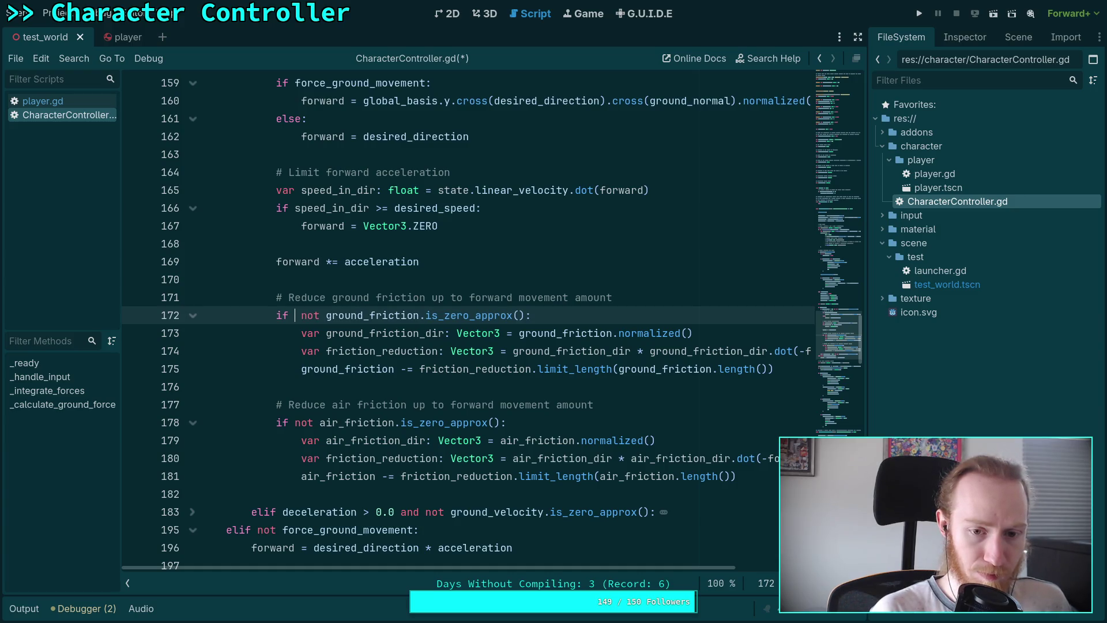
key("BackSpace")
left_click(499, 278)
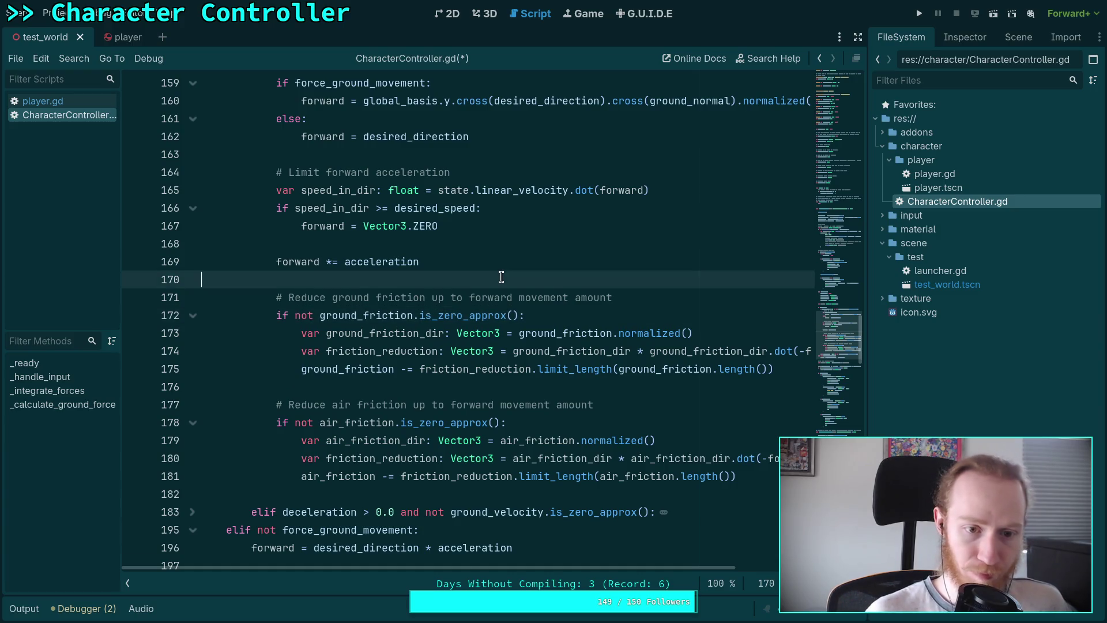
key("Return")
type("# Friction ")
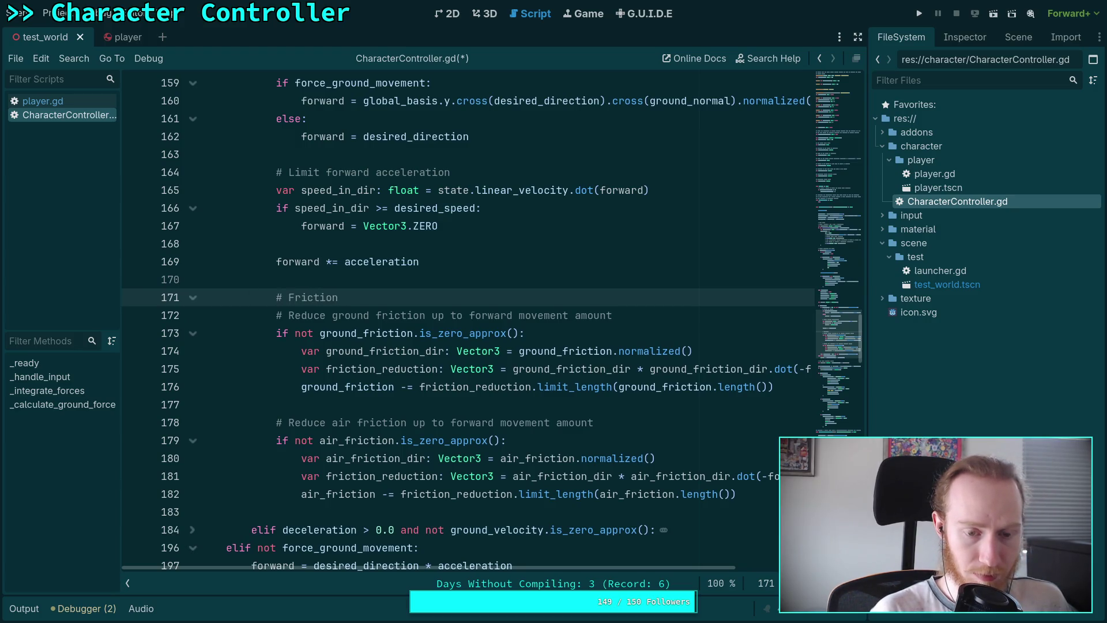
type("reduction")
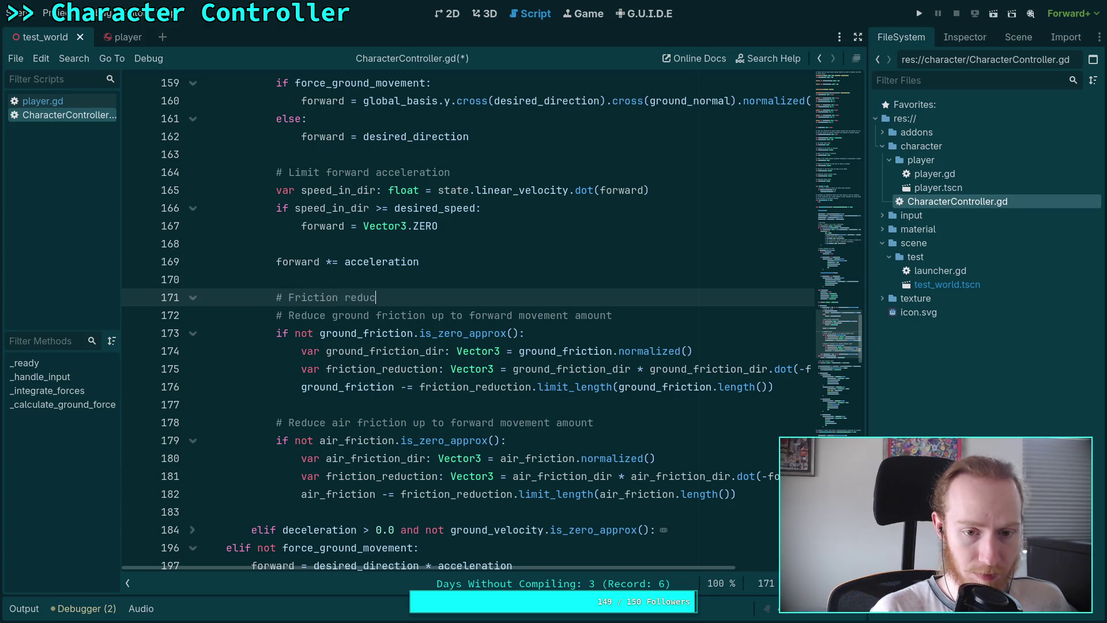
key("Return")
Add 'if not forward.is_zero_approx():' and indent the ground and air friction blocks beneath it
type("if forward")
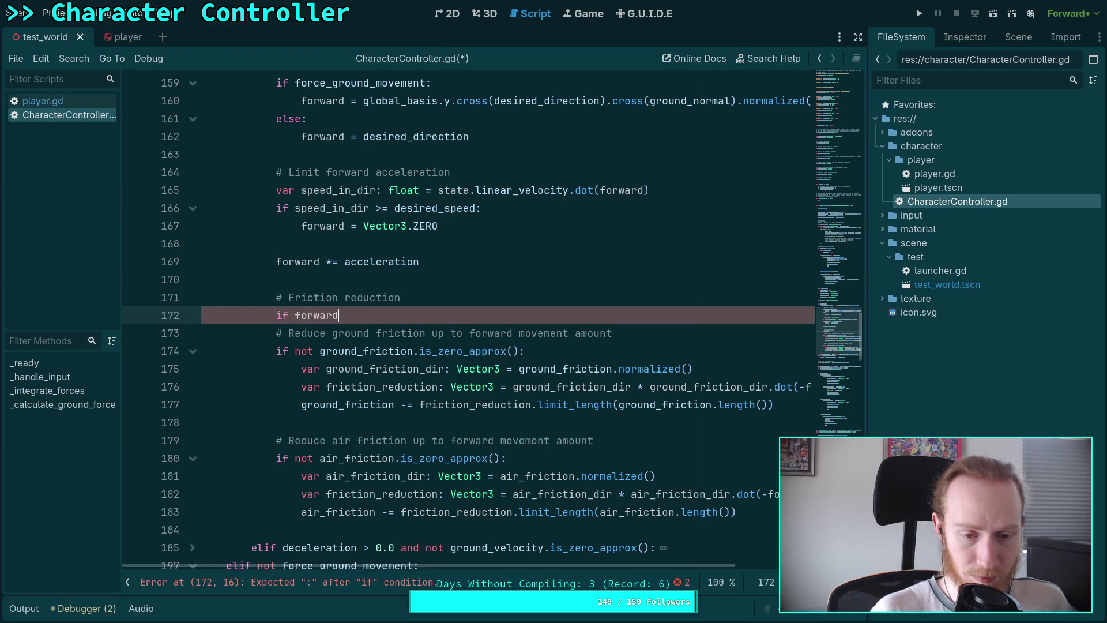
key("BackSpace")
key("BackSpace")
key("BackSpace")
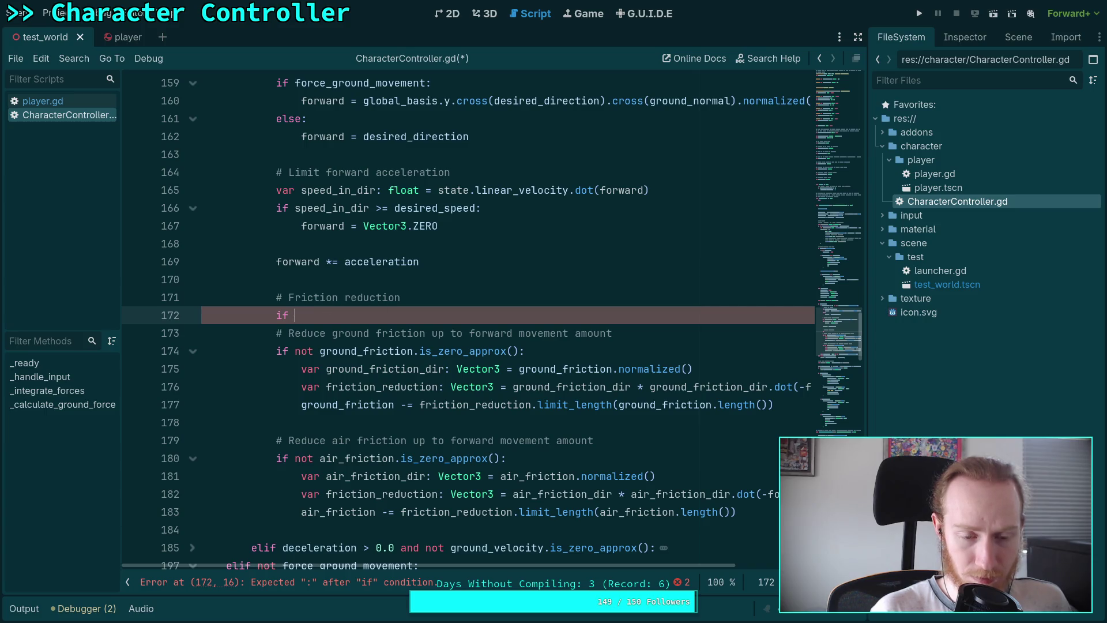
type("not for")
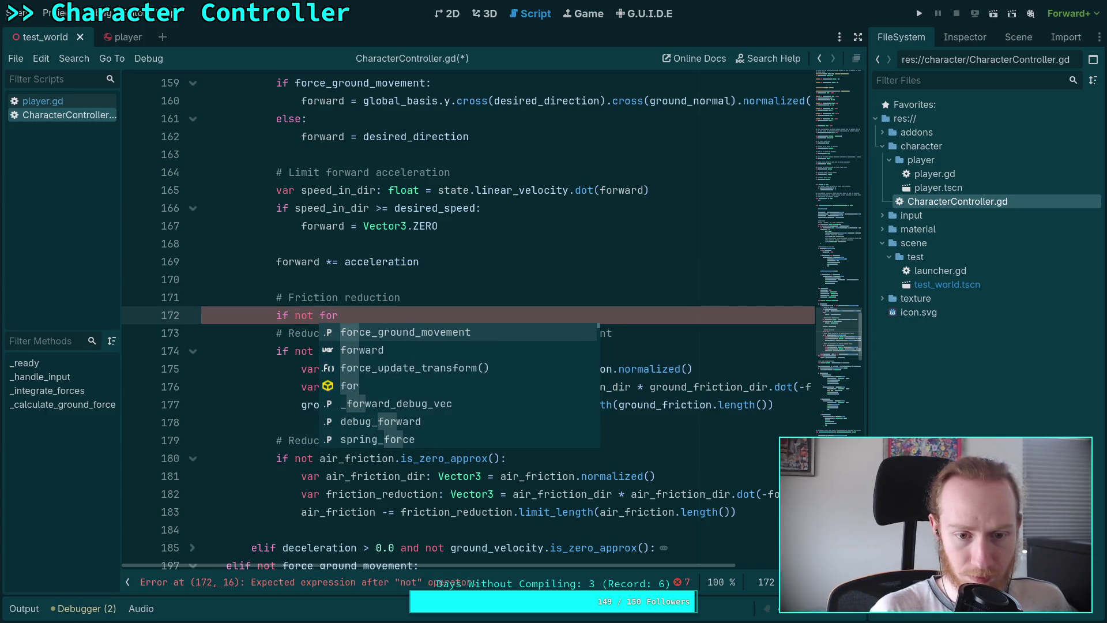
type("ward.is_ze")
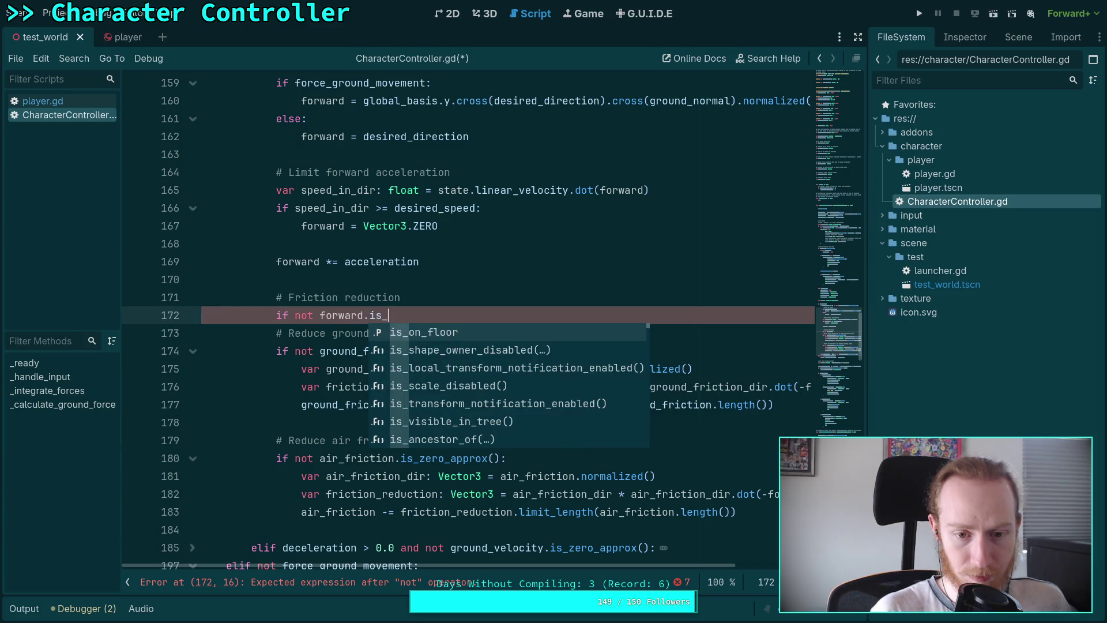
key("Return")
type(":")
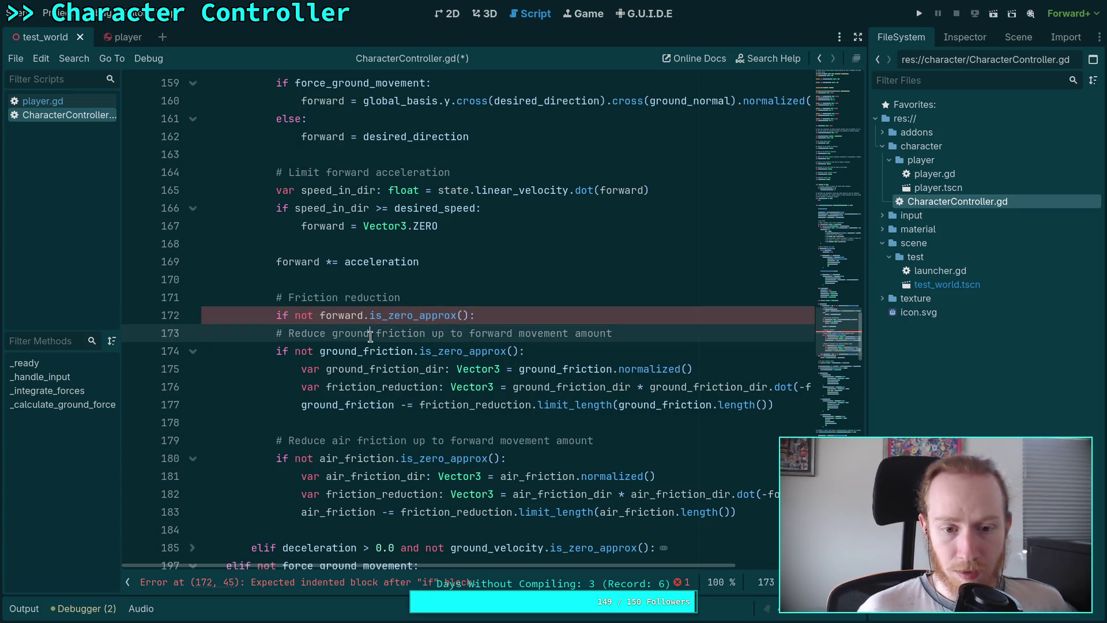
left_click_drag(372, 333, 381, 511)
key("Tab")
left_click(420, 297)
Insert 'else:' on line 168 and indent forward *= acceleration under it
scroll(426, 311, "up", 2)
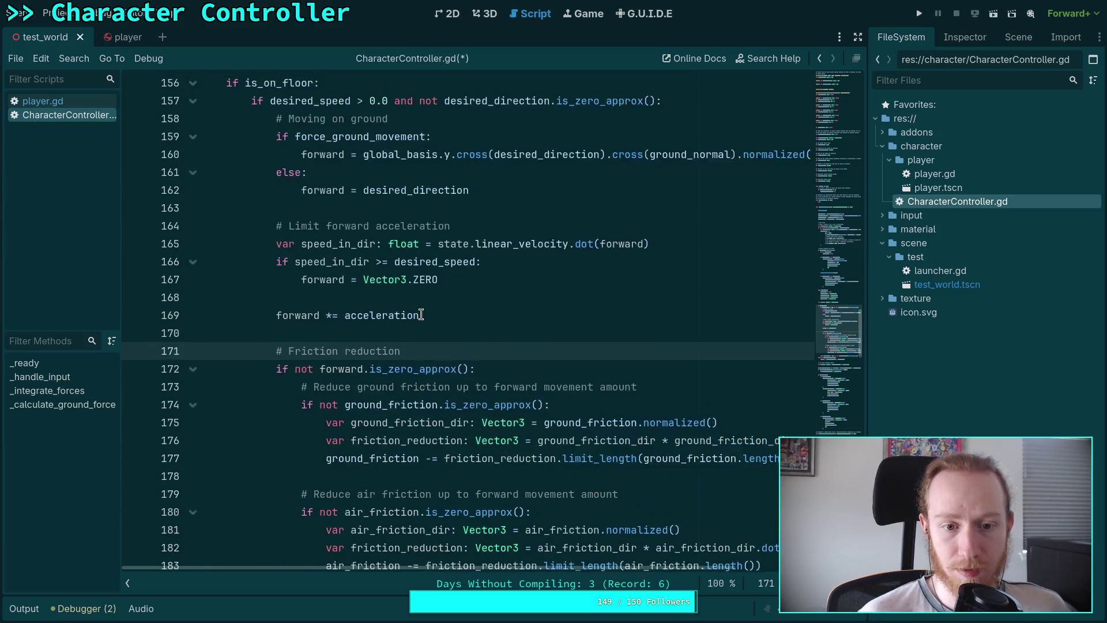
left_click(503, 347)
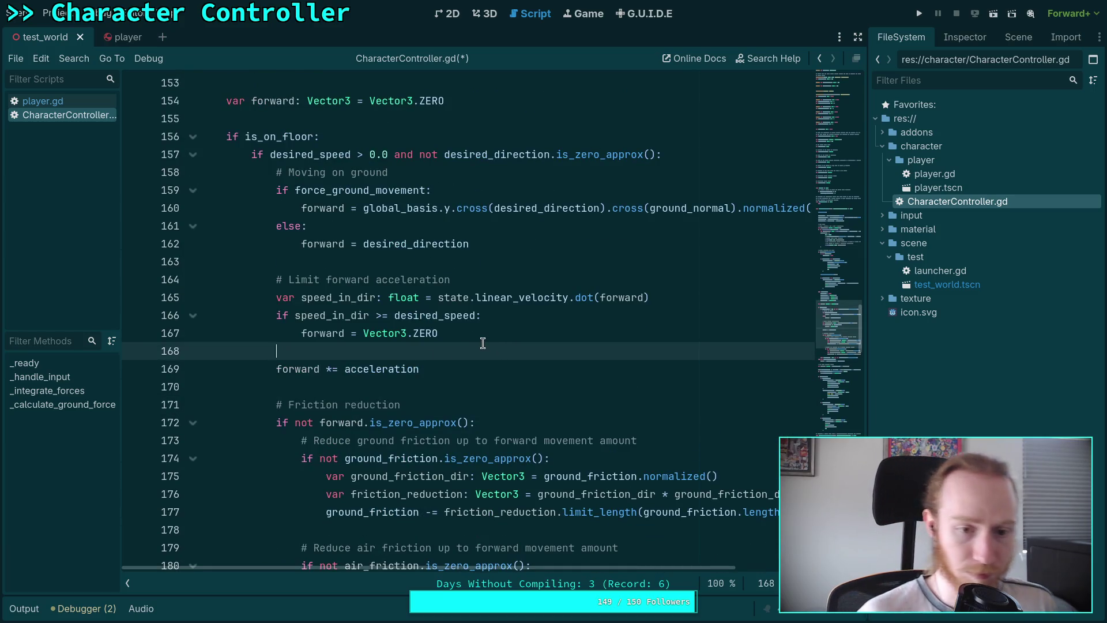
type("else:")
key("Return")
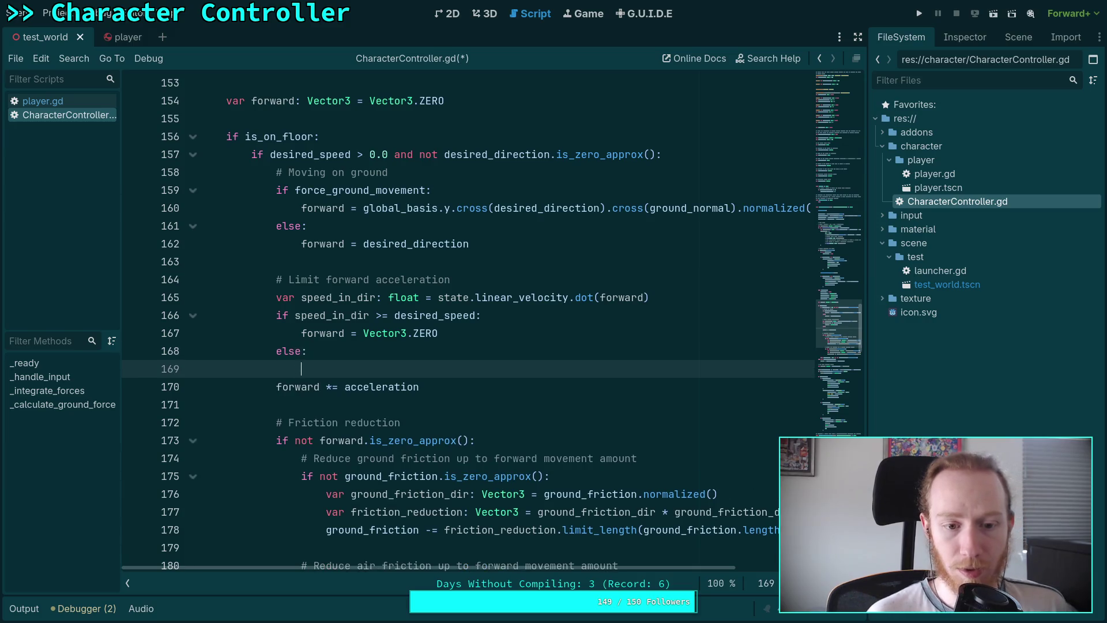
key("Down")
key("Tab")
key("Up")
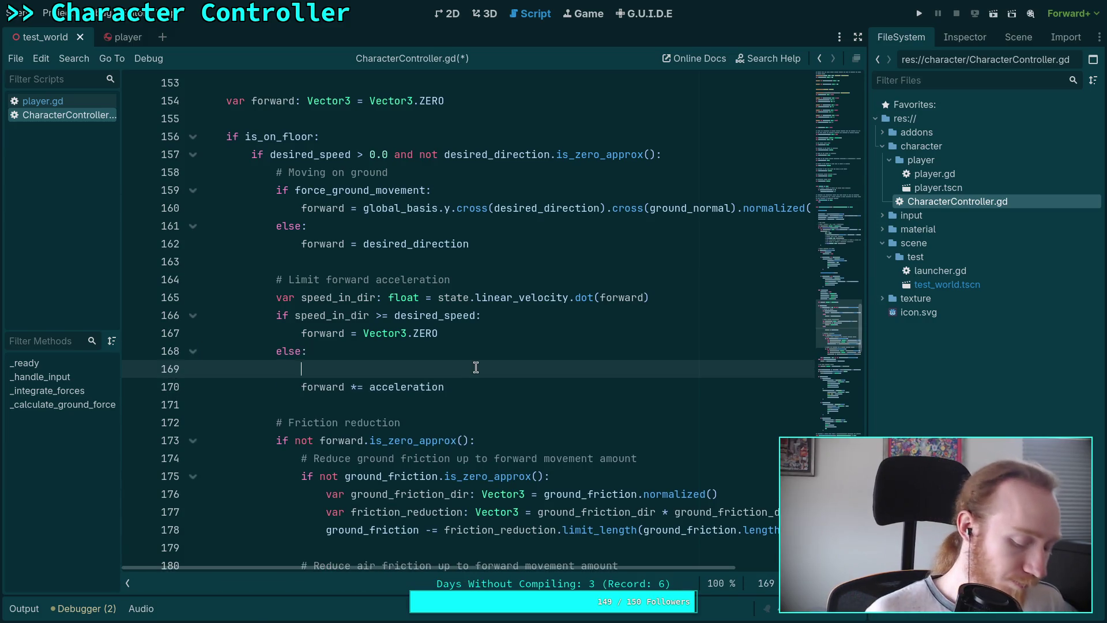
key("super+4")
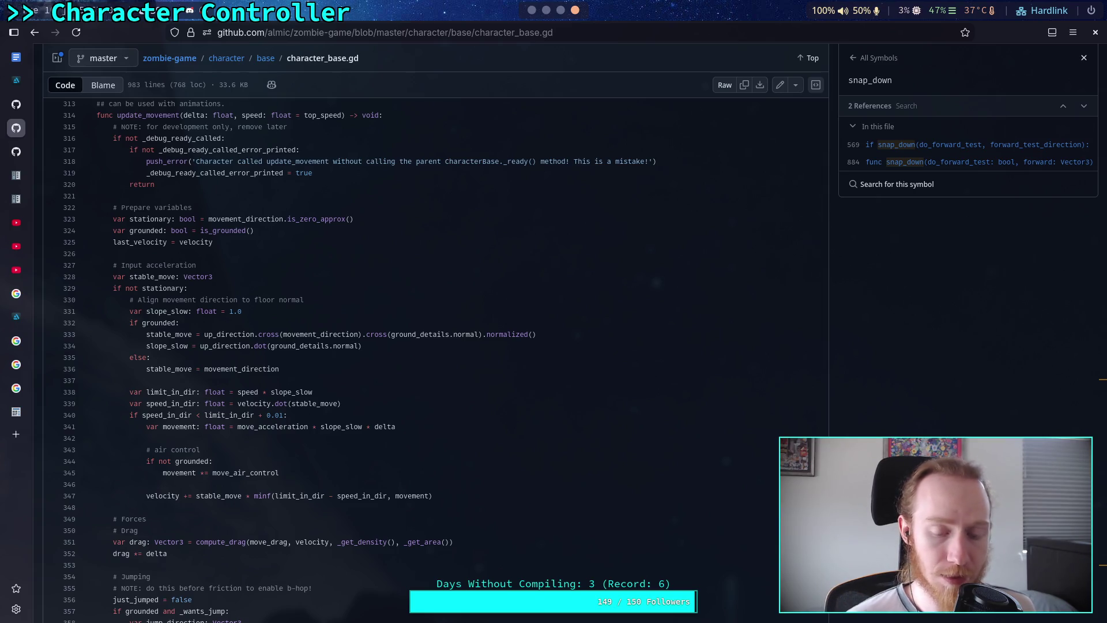
After reading update_movement in GitHub's character_base.gd, return to CharacterController.gd in Godot
key("alt+Tab")
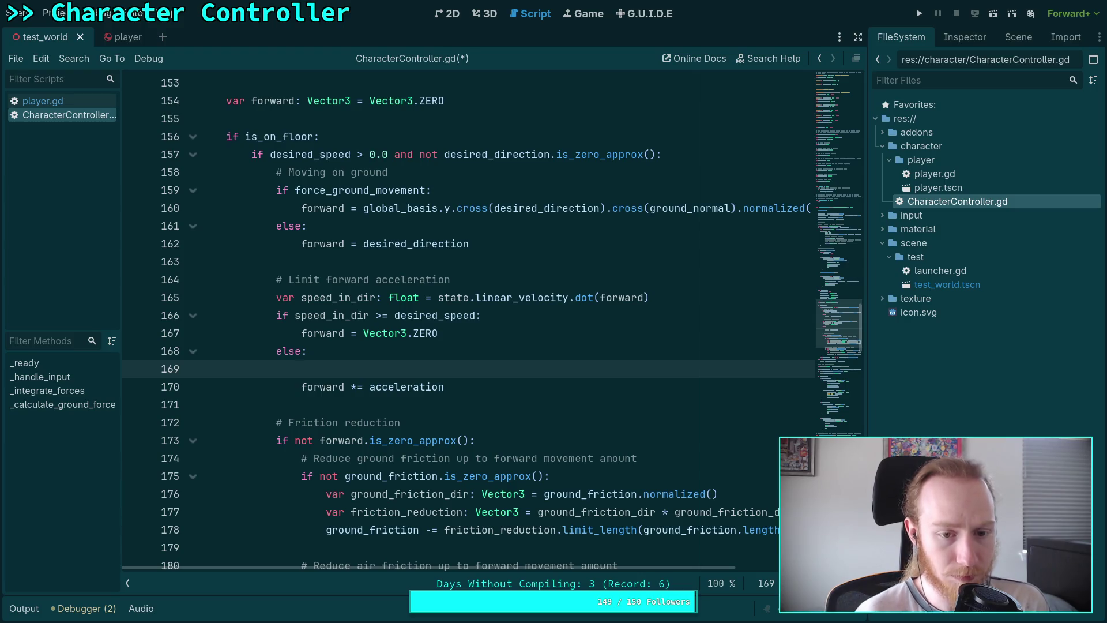
Try 'forward *=' on line 169 under else, erase it, and return to the GitHub reference
type("forward")
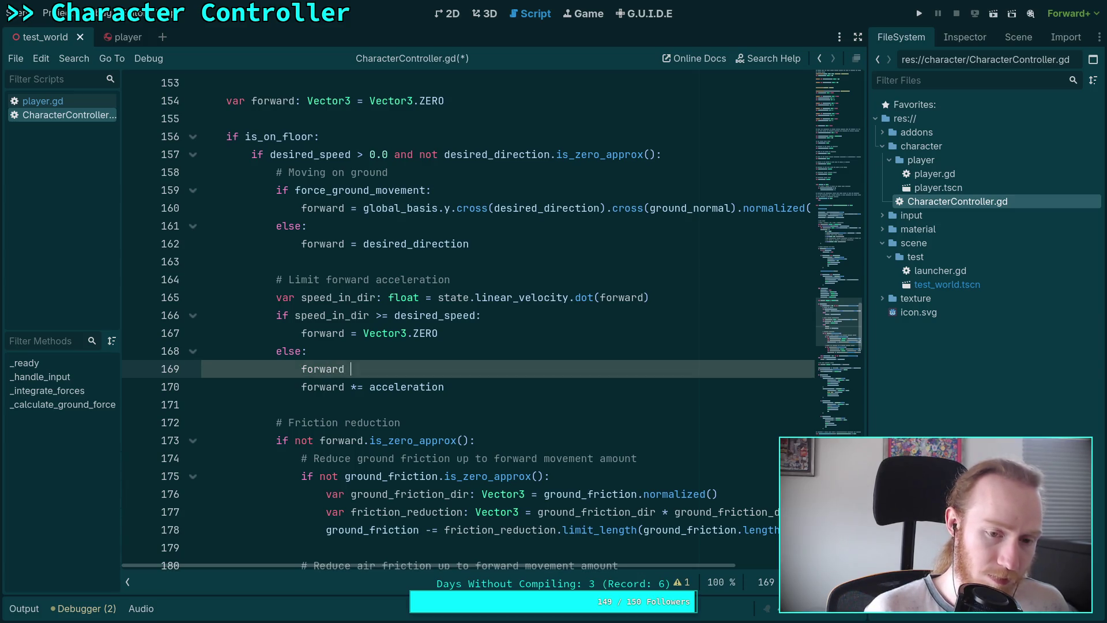
type(" *=")
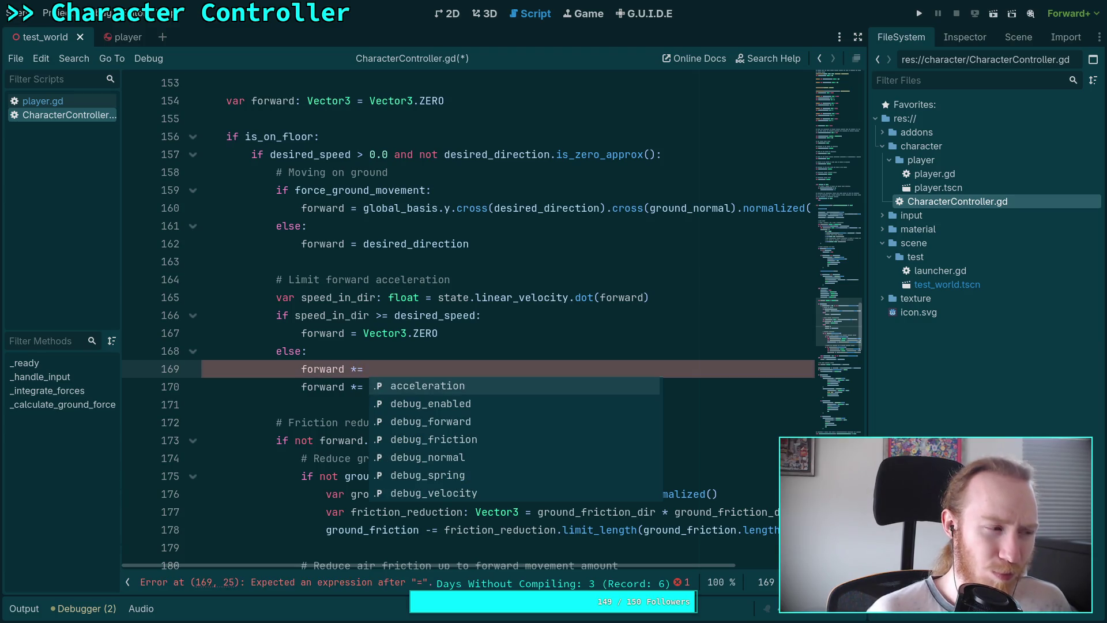
key("BackSpace")
key("BackSpace")
key("BackSpace")
key("BackSpace")
key("BackSpace")
key("BackSpace")
key("alt+Tab")
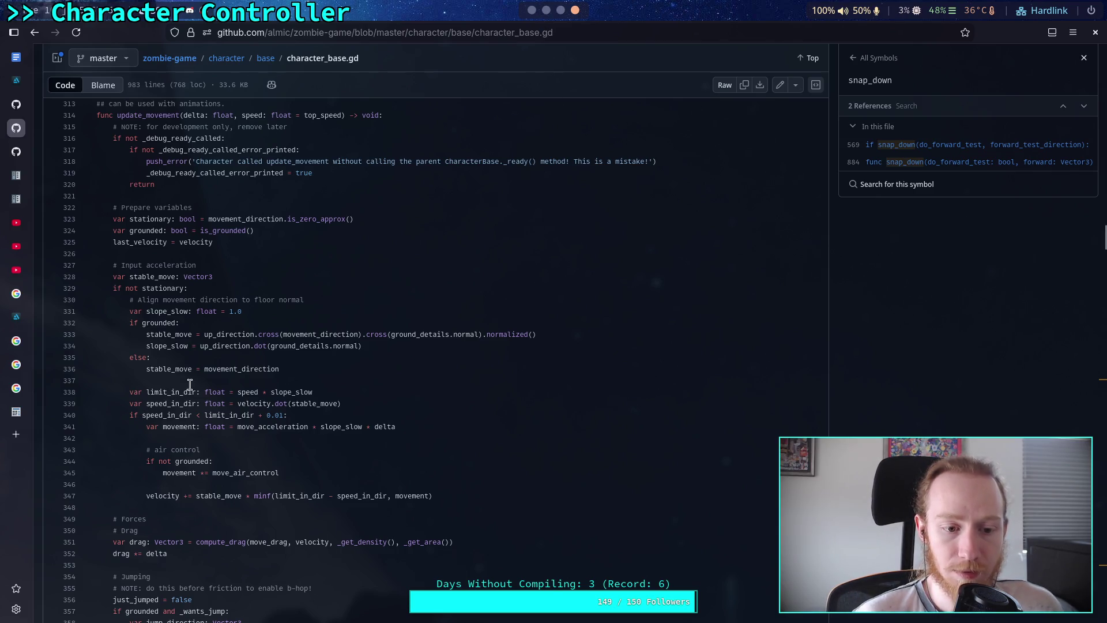
Rewrite the line 166 comparison as '0.01 < speed_in_dir', checking the GitHub reference
left_click(532, 16)
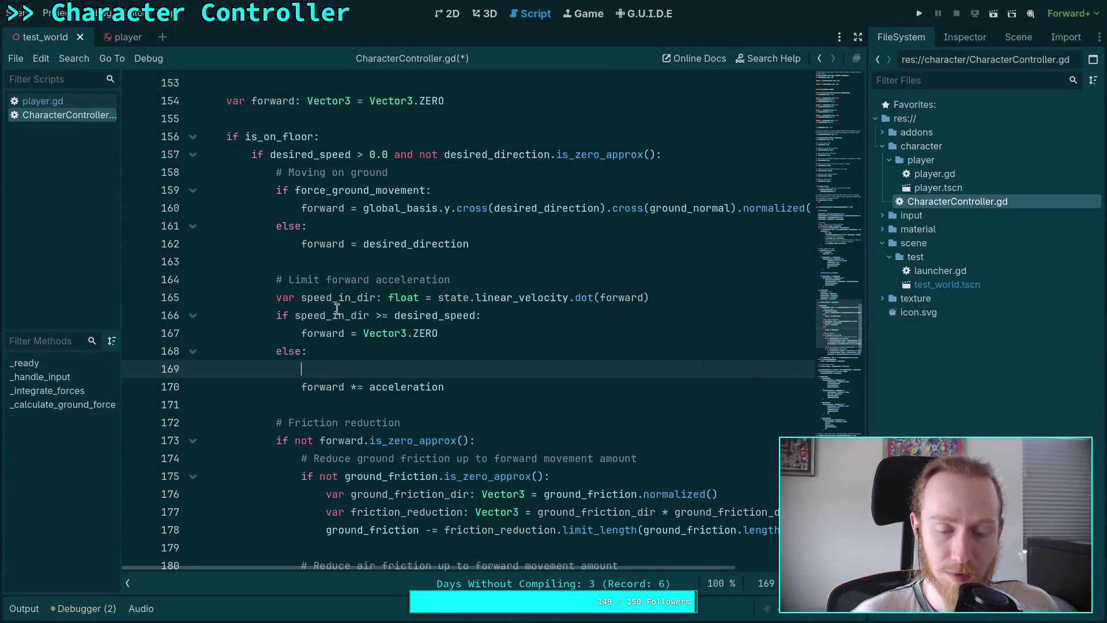
left_click_drag(295, 315, 395, 315)
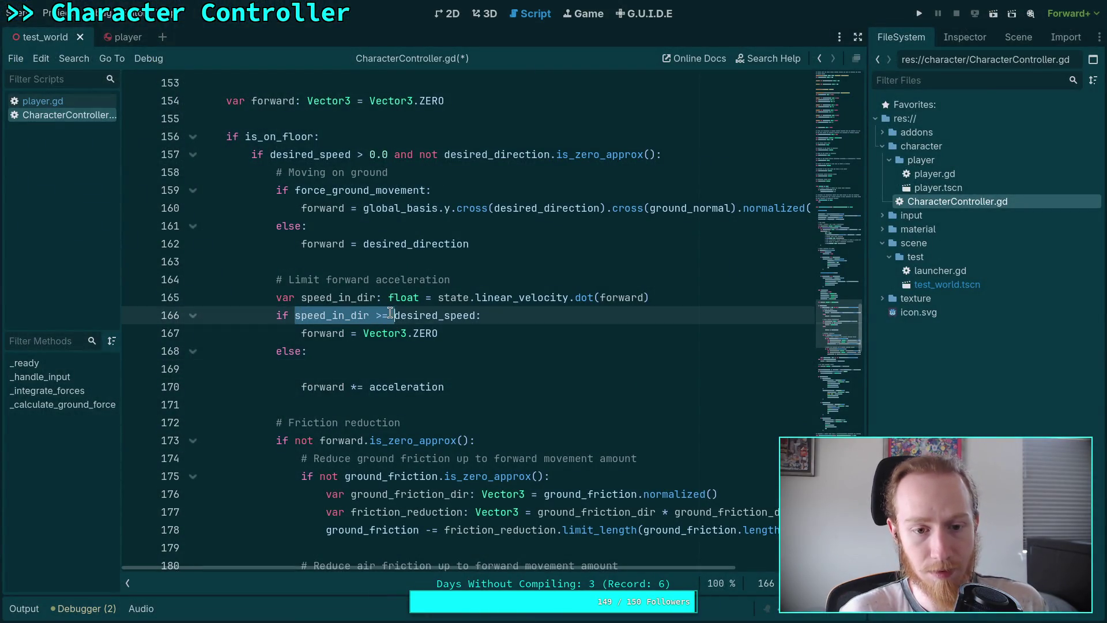
key("BackSpace")
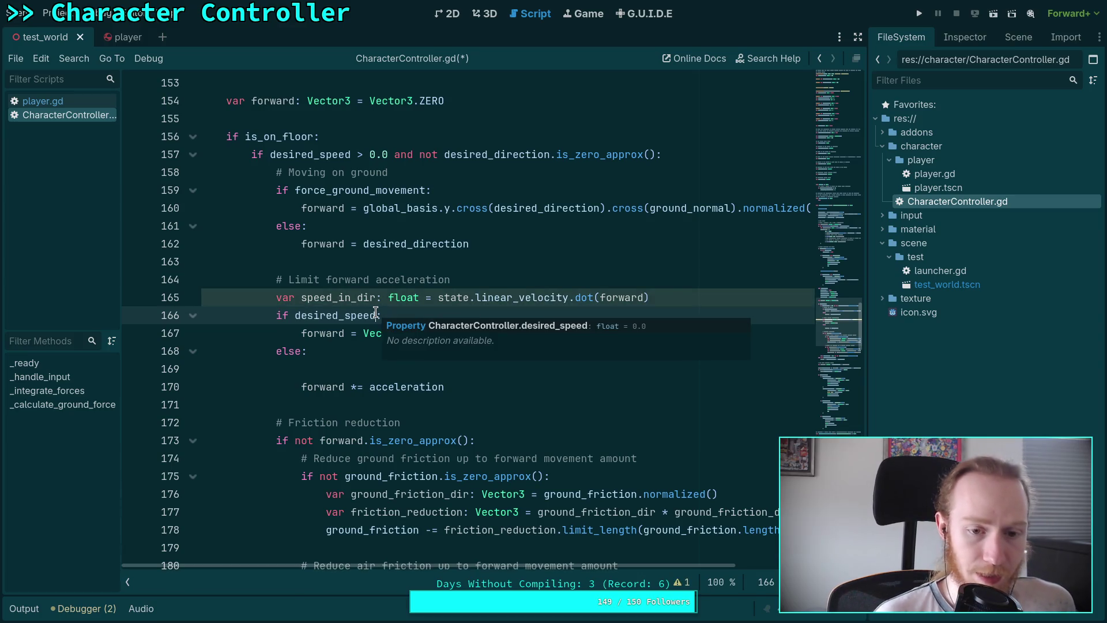
type(" + 0.01 <")
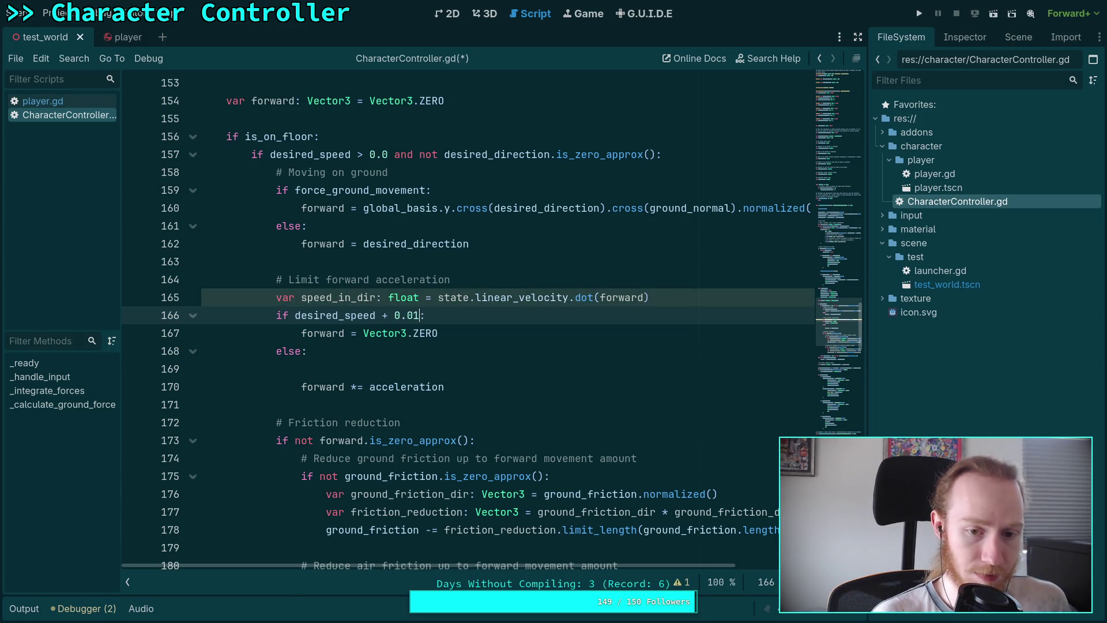
key("super+Right")
key("super+Right")
key("super+Right")
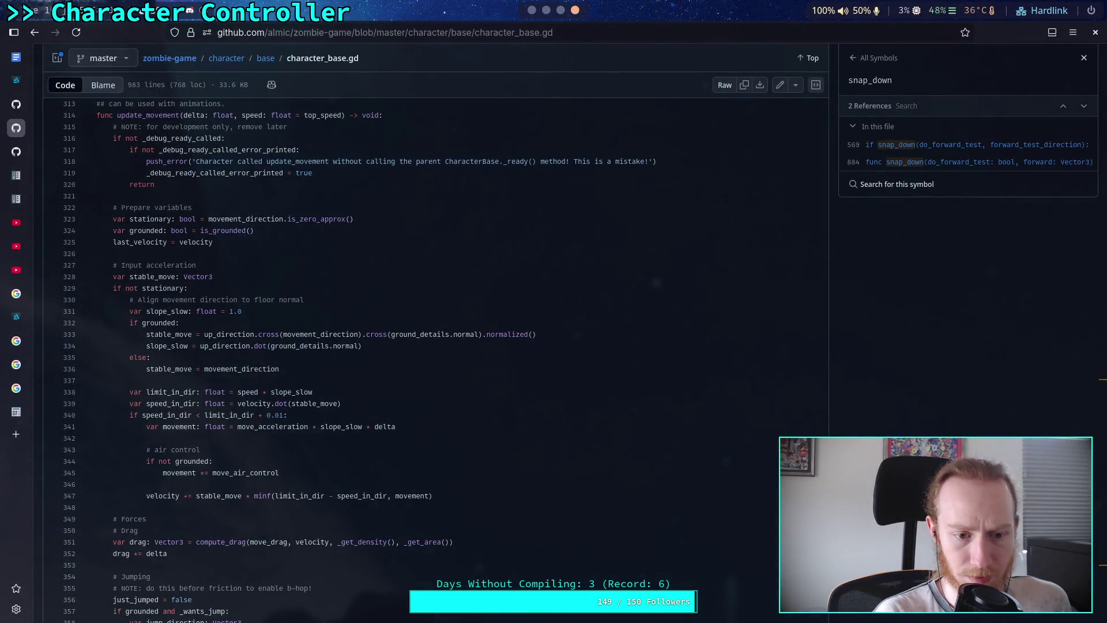
key("super+Left")
key("super+Left")
key("super+Left")
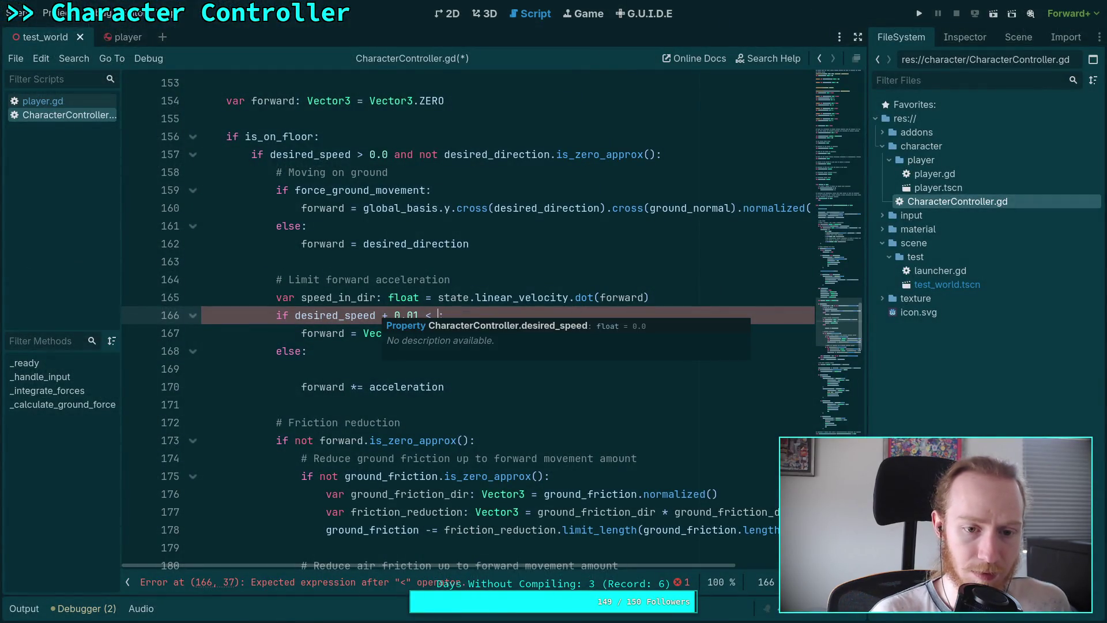
type("speed")
key("Return")
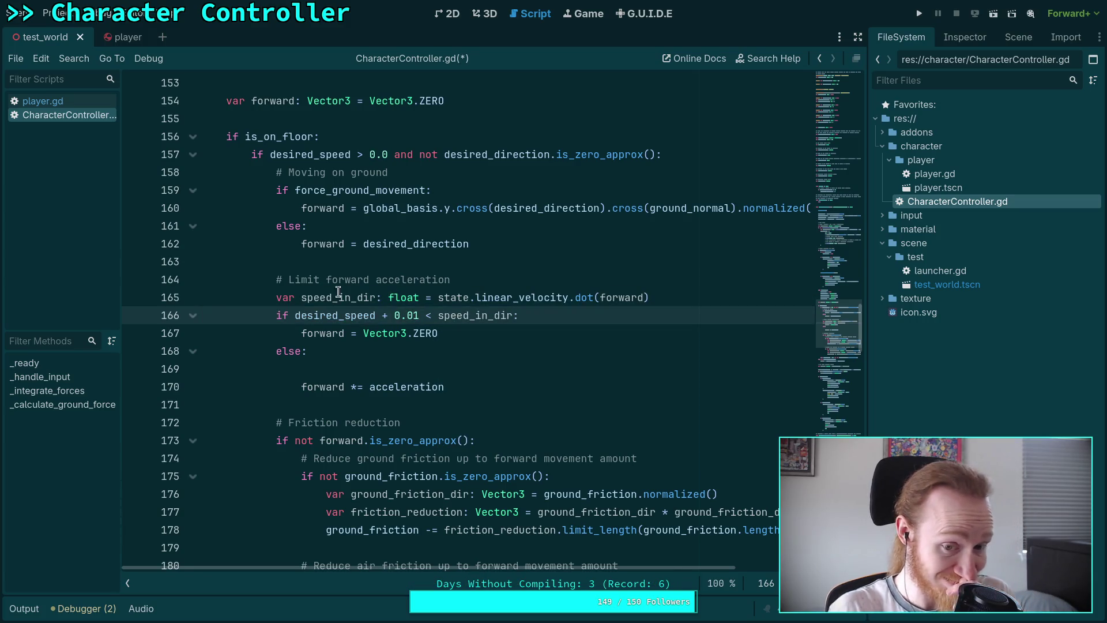
Make line 166 read 'desired_speed + 0.001 < speed_in_dir' after consulting the reference and git diff
left_click_drag(376, 316, 419, 316)
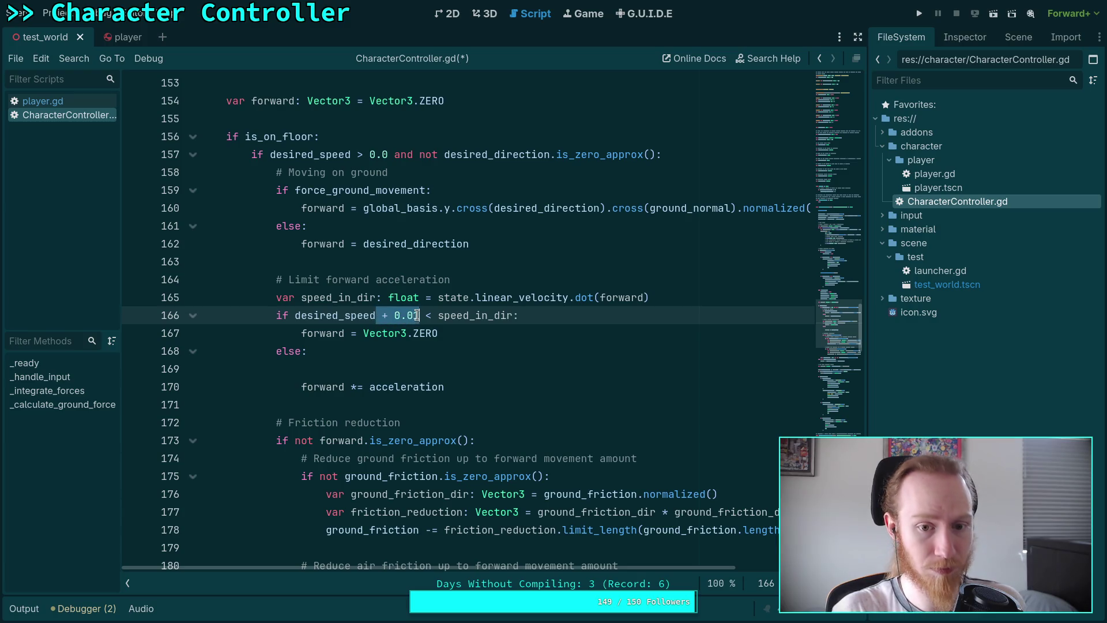
left_click(480, 353)
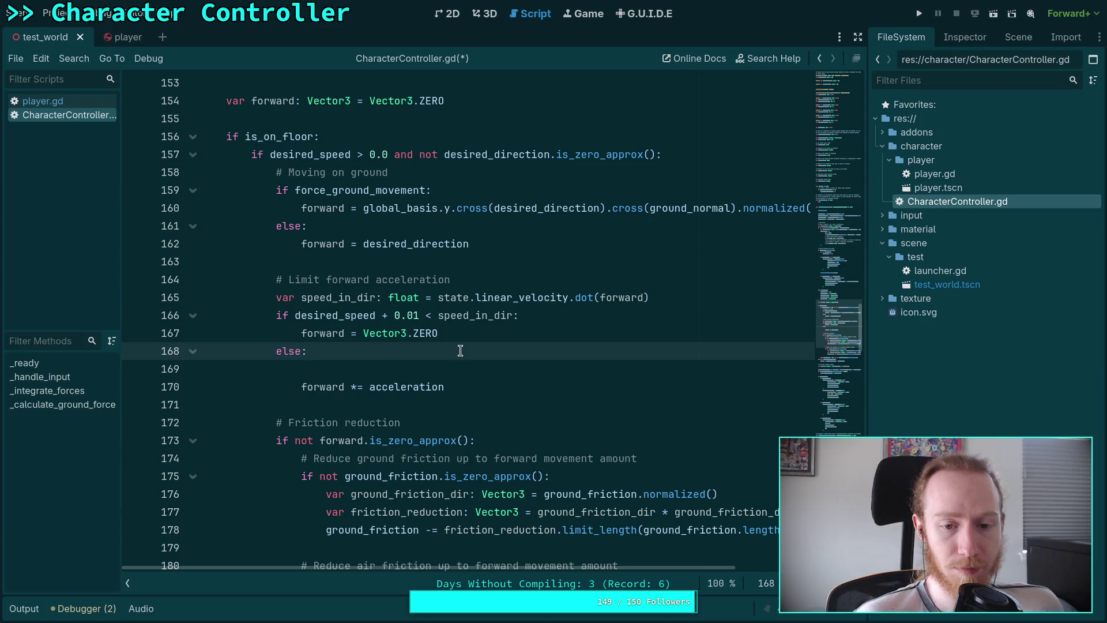
key("alt+Tab")
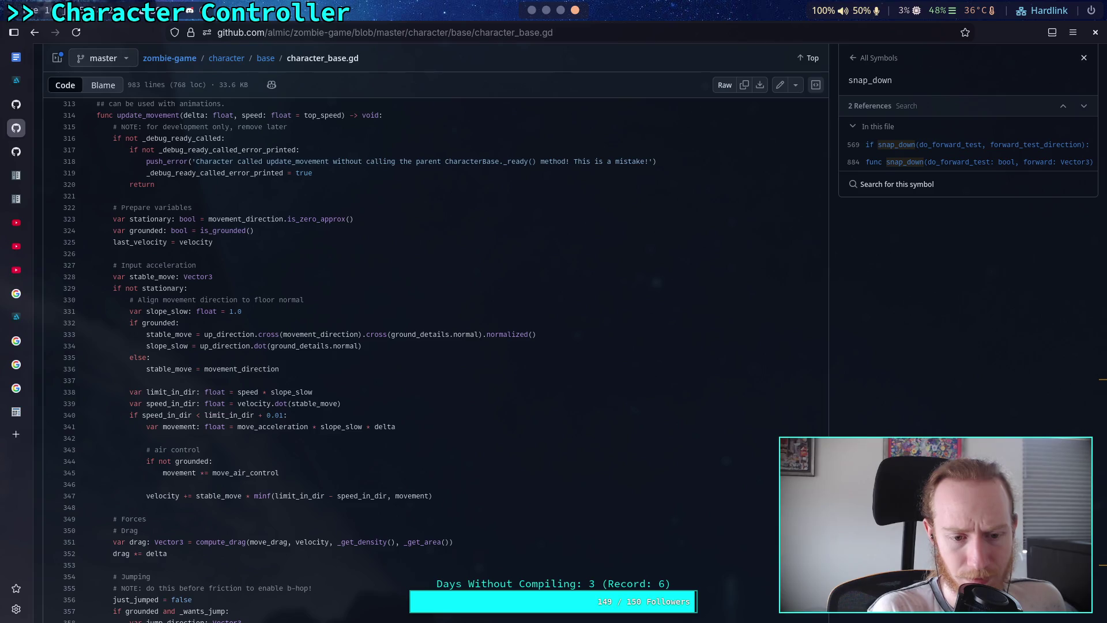
key("super+2")
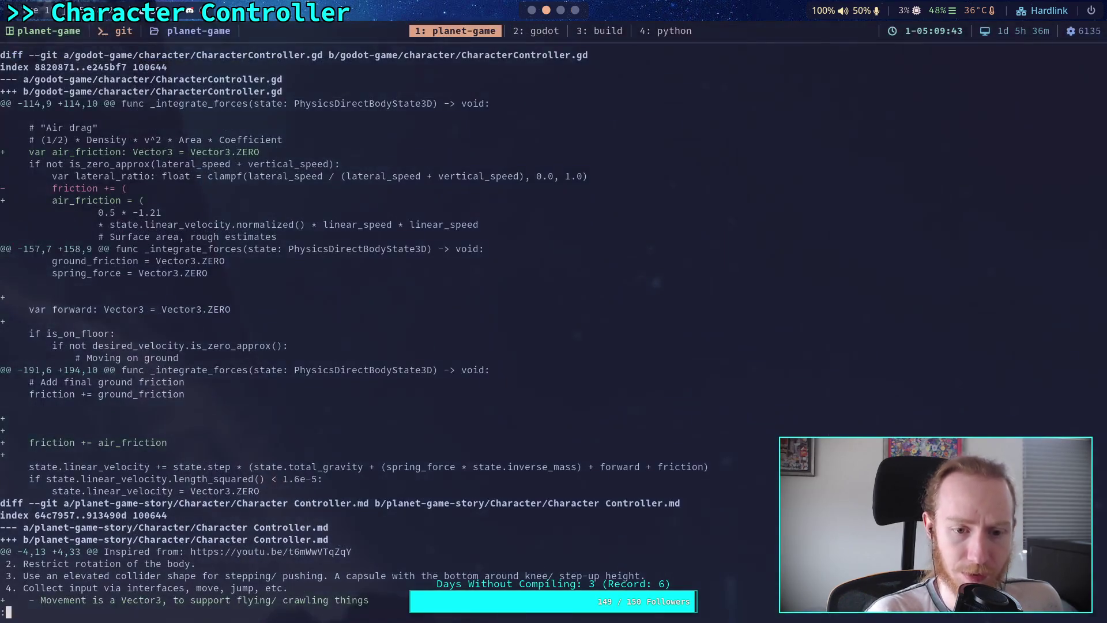
key("super+1")
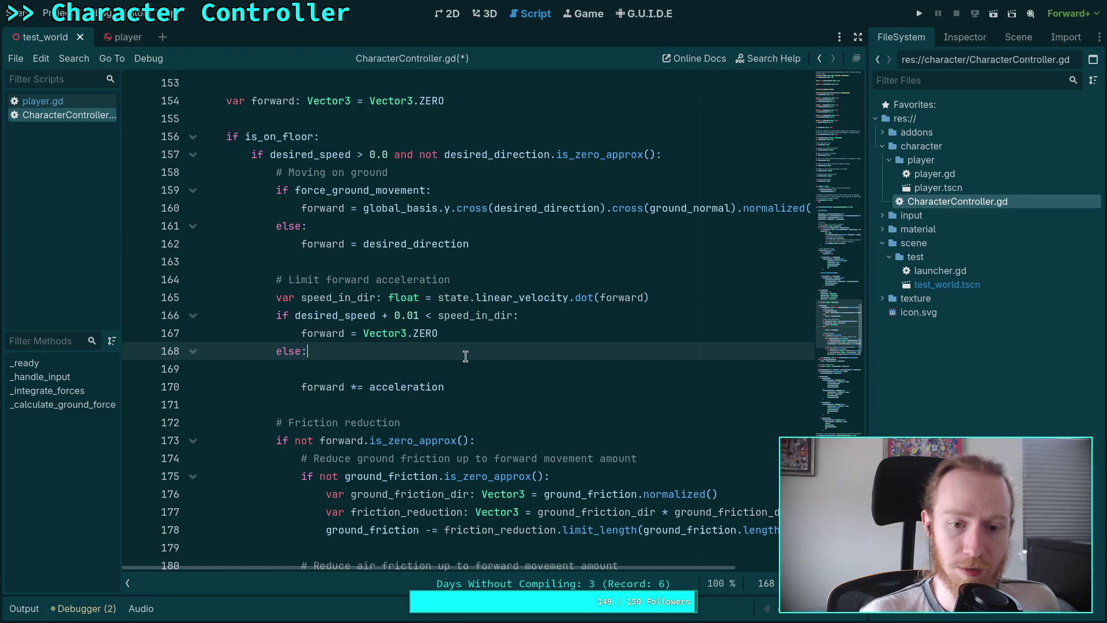
left_click(426, 317)
key("Delete")
type(">")
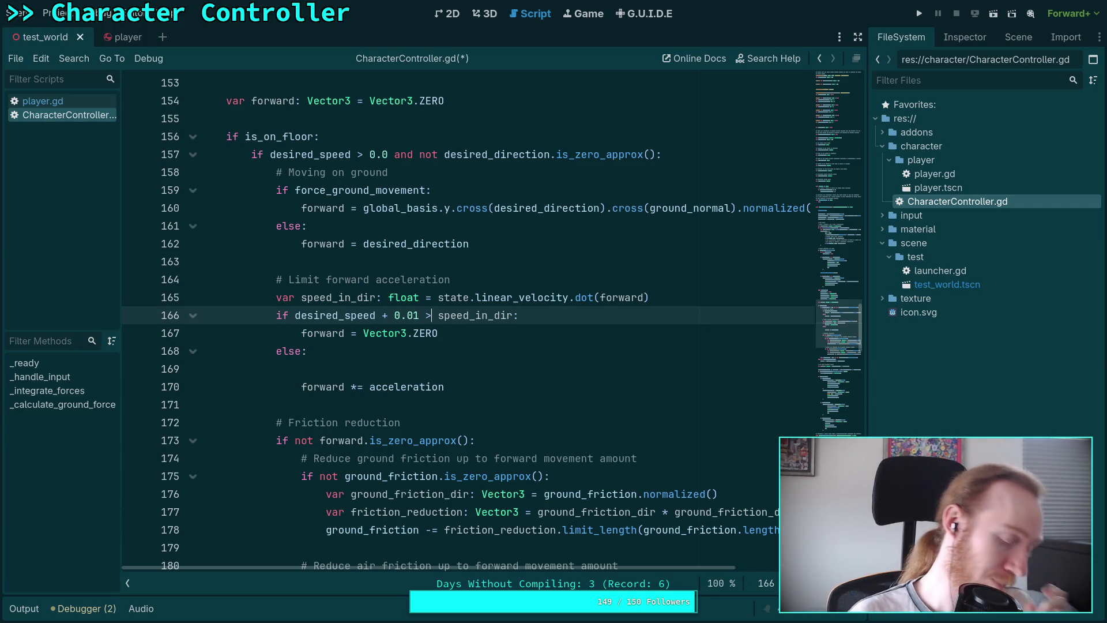
key("BackSpace")
type("<")
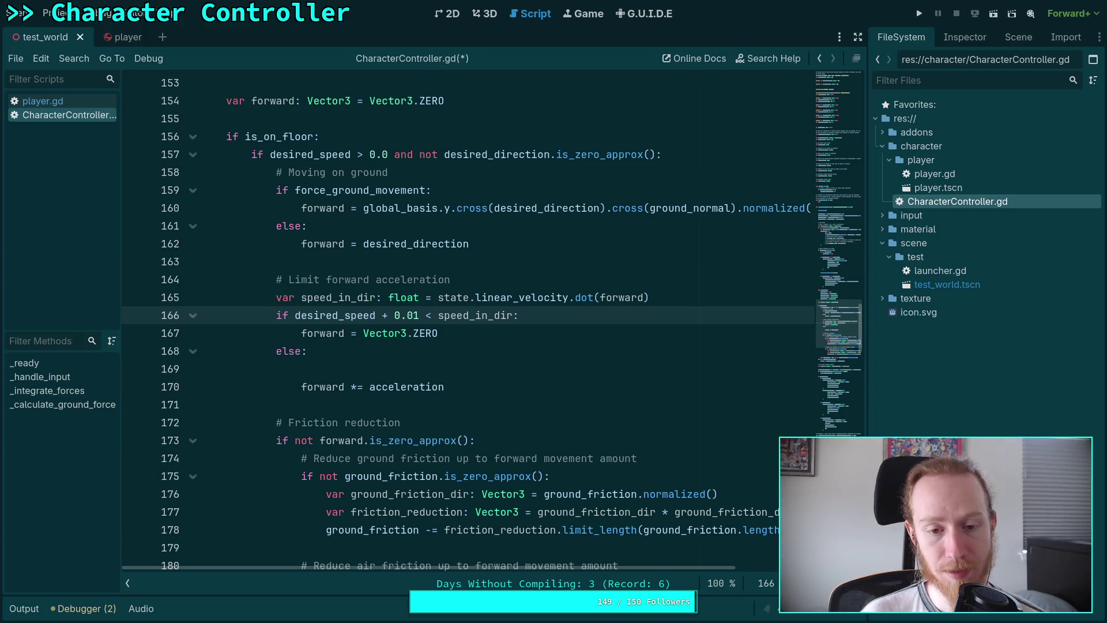
type("0")
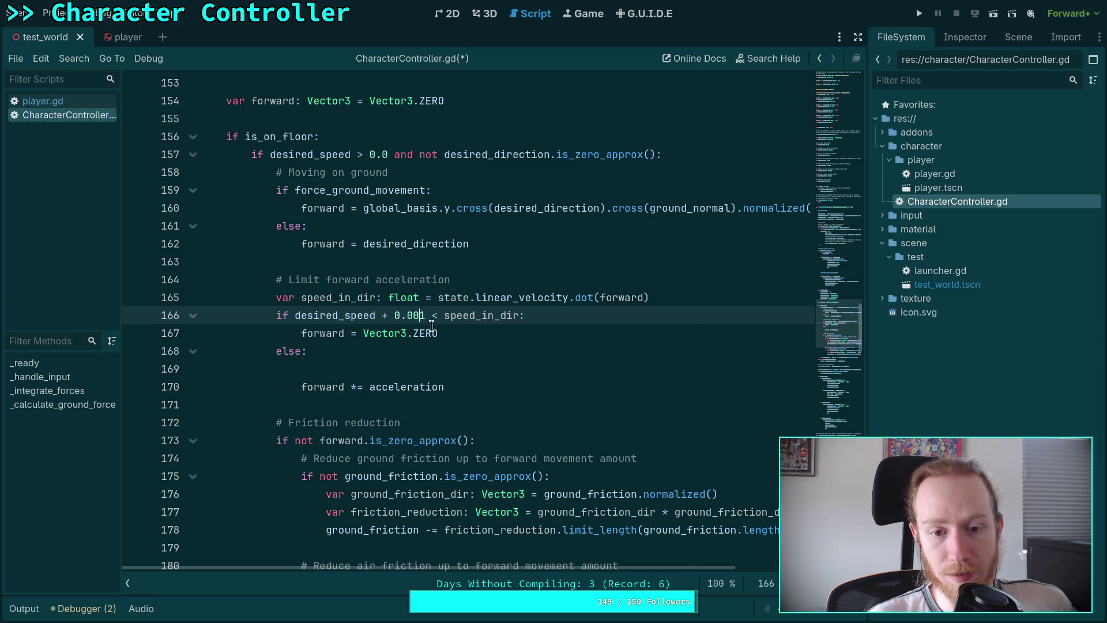
Reorder lines so Vector3.ZERO sits under the if and forward *= acceleration under else
left_click(395, 362)
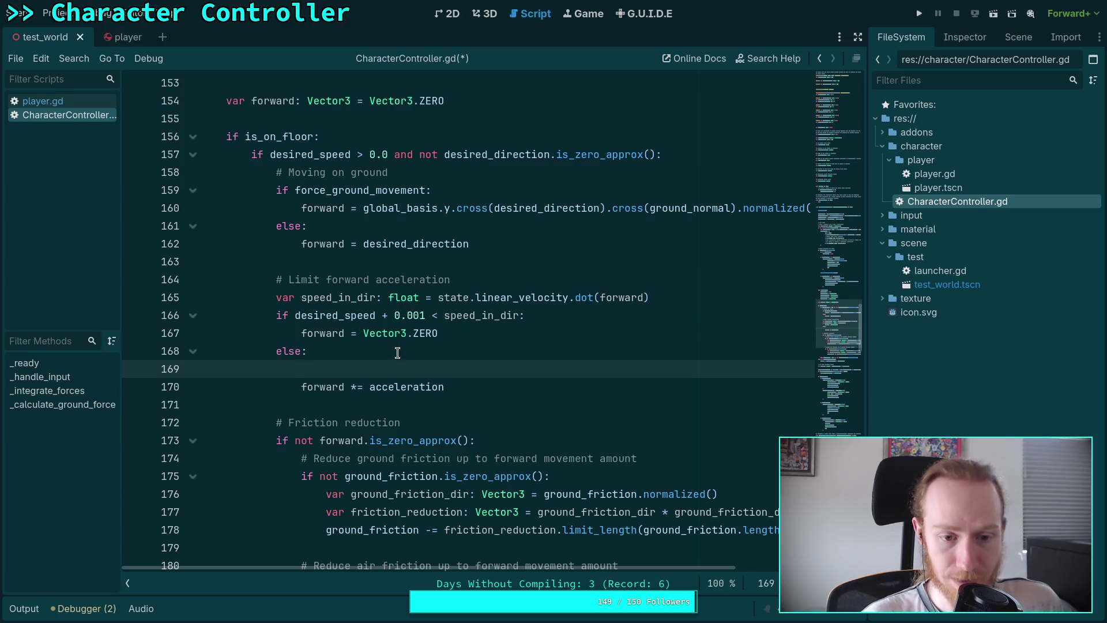
left_click(439, 329)
key("alt+Down")
key("alt+Down")
key("Up")
key("Down")
key("alt+Up")
key("Down")
key("Down")
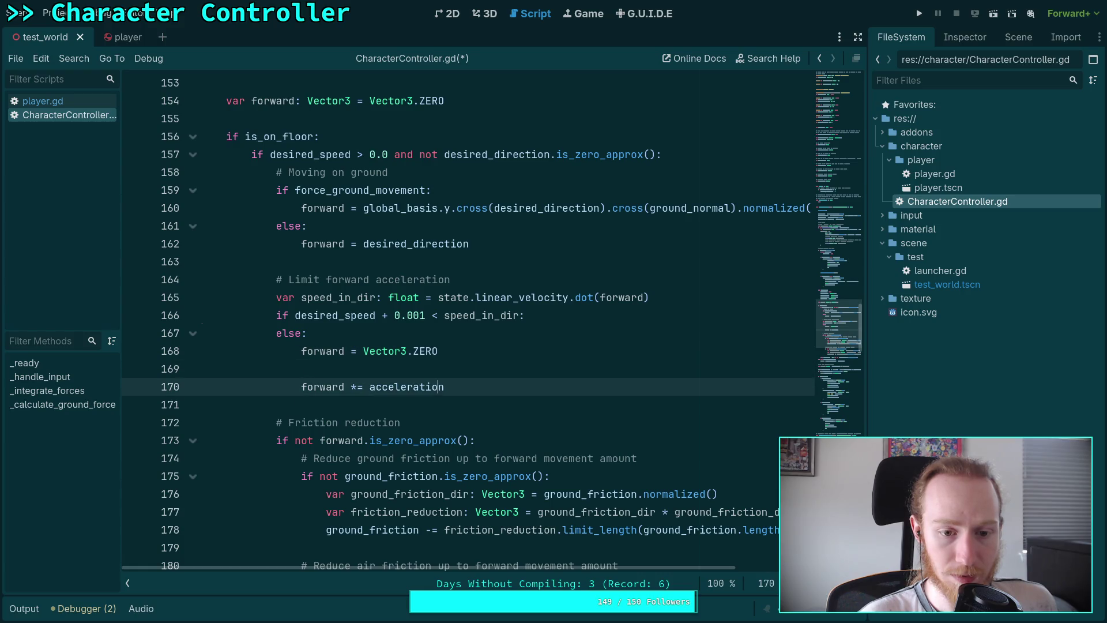
key("alt+Up")
key("alt+Up")
key("alt+Up")
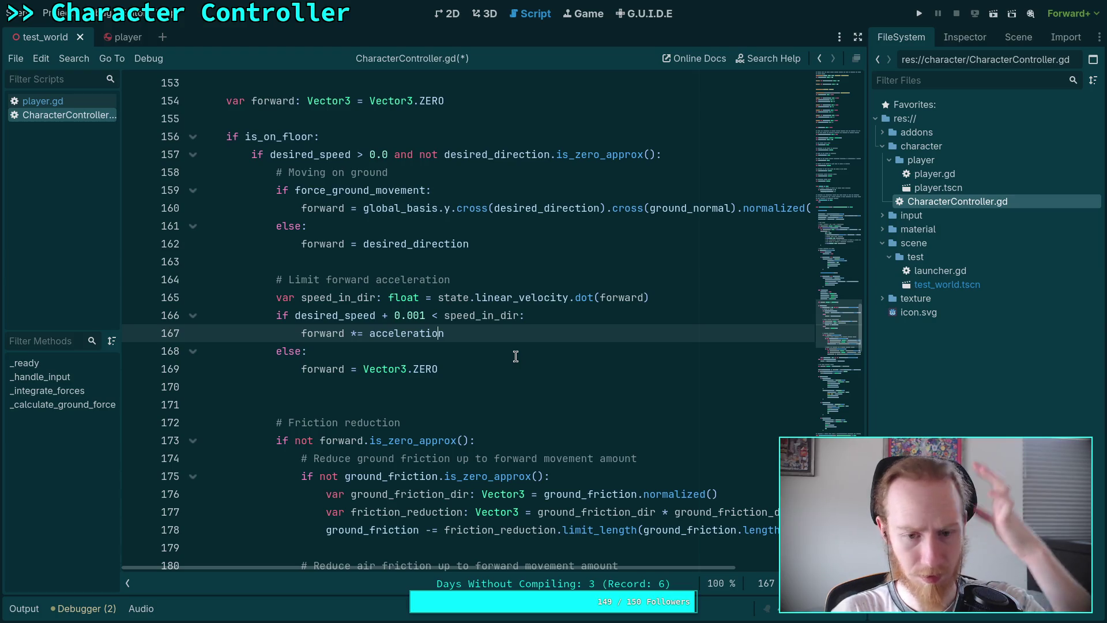
left_click_drag(282, 315, 520, 315)
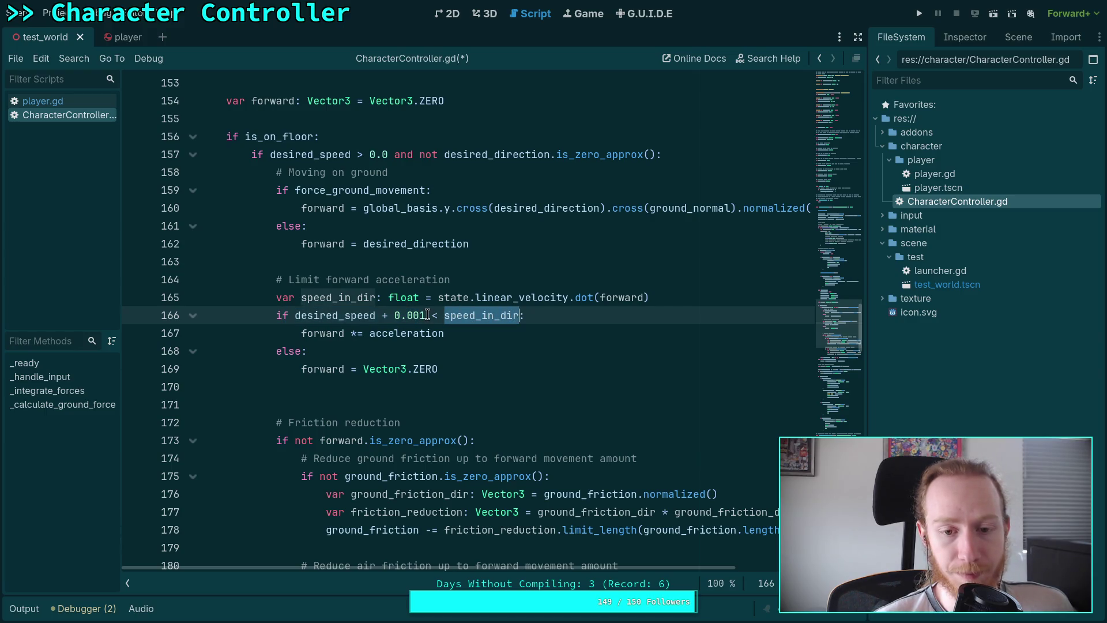
left_click(416, 369)
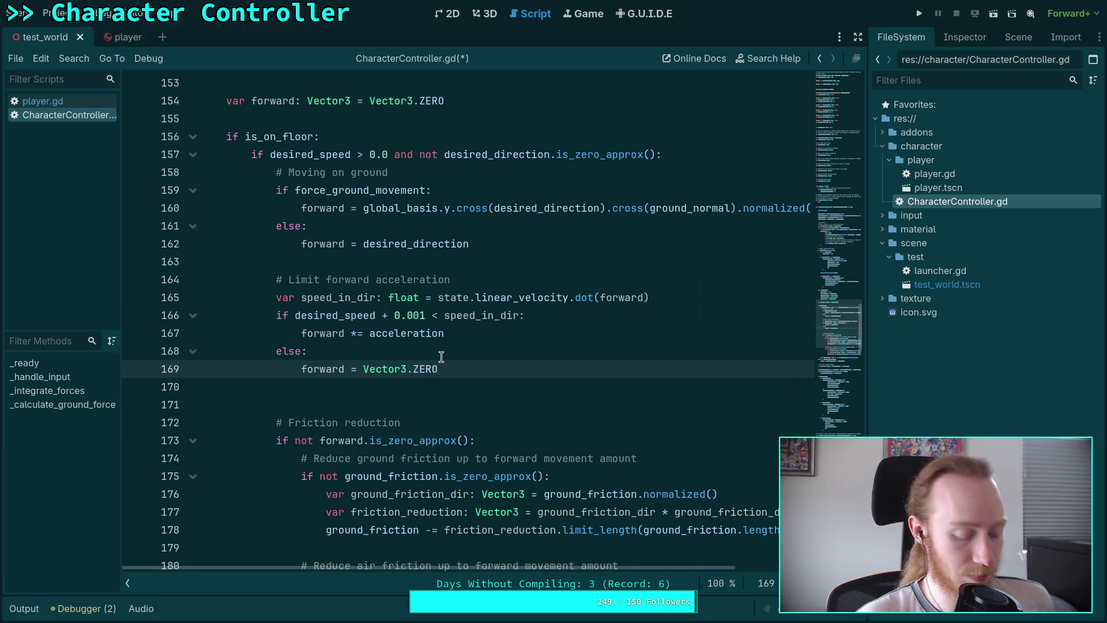
key("alt+Up")
key("alt+Up")
key("Down")
key("alt+Down")
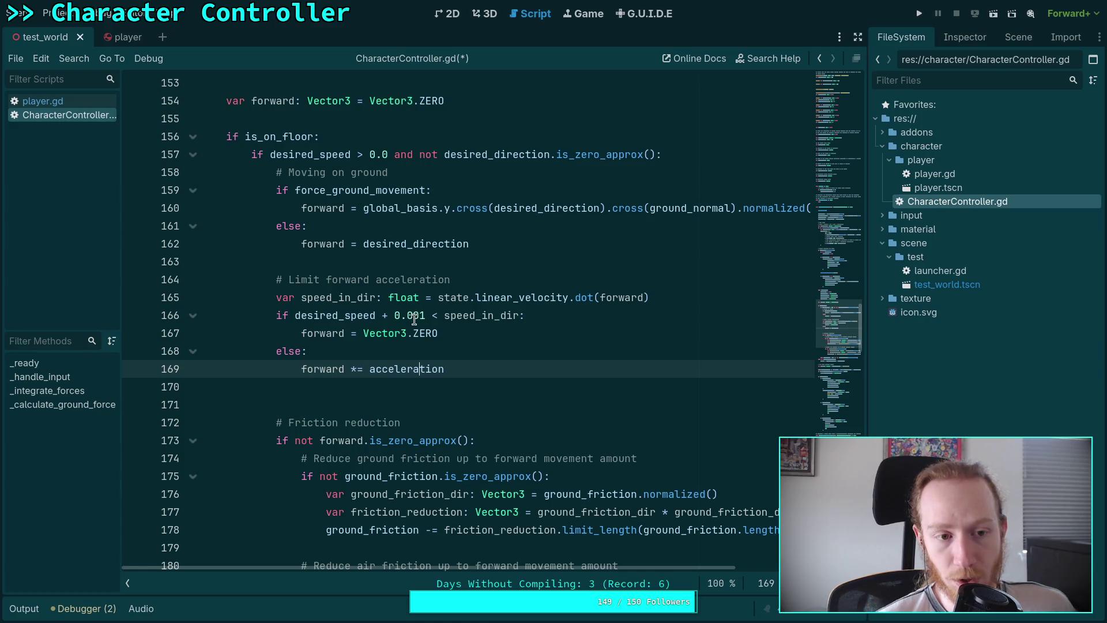
mouse_move(443, 317)
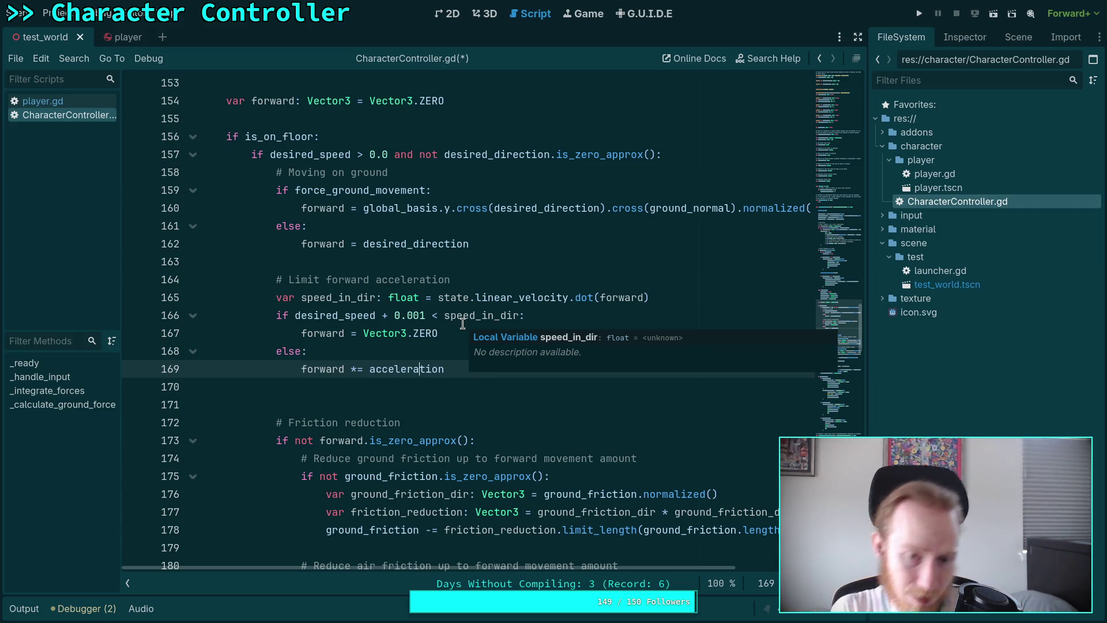
Rewrite line 166's condition as 'speed_in_dir > desired_speed + 0.001' using autocomplete for desired_speed
left_click_drag(444, 315, 295, 315)
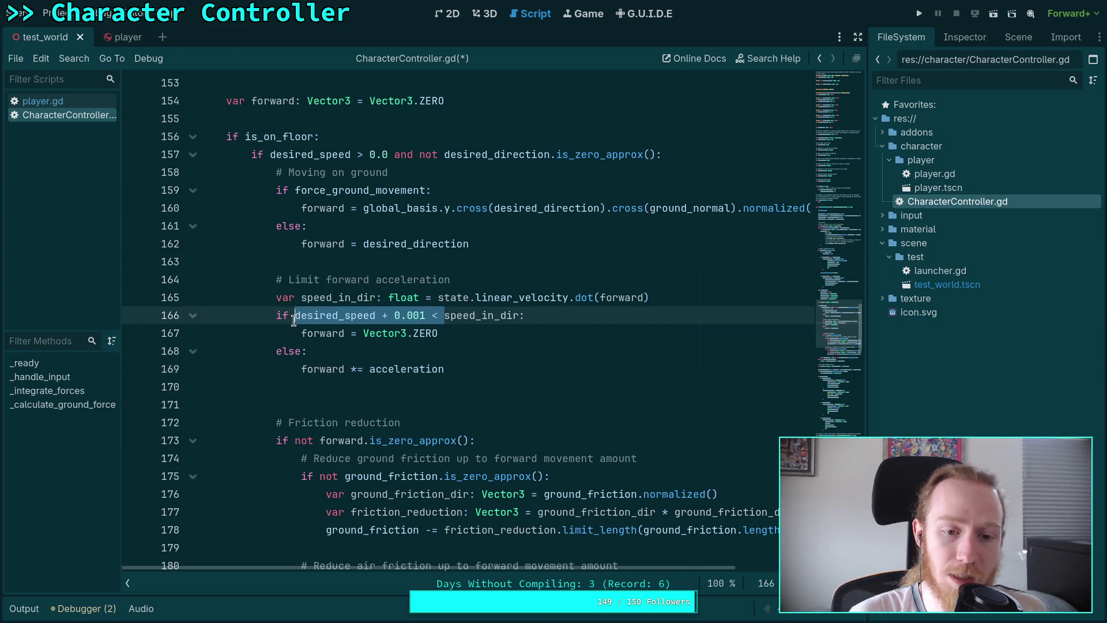
key("BackSpace")
left_click(370, 315)
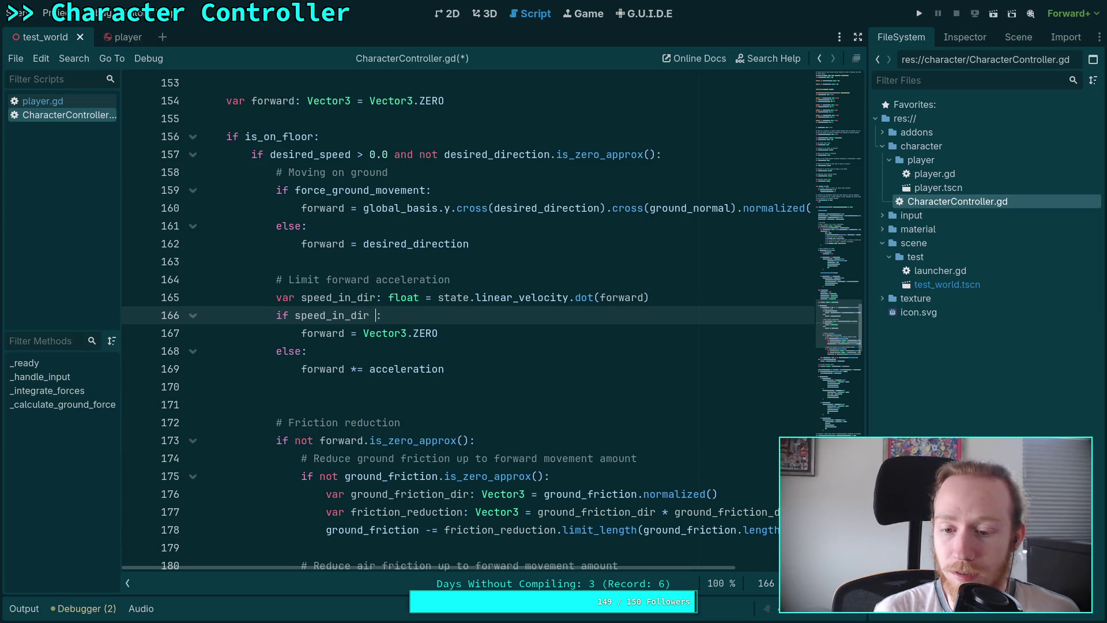
type("> ")
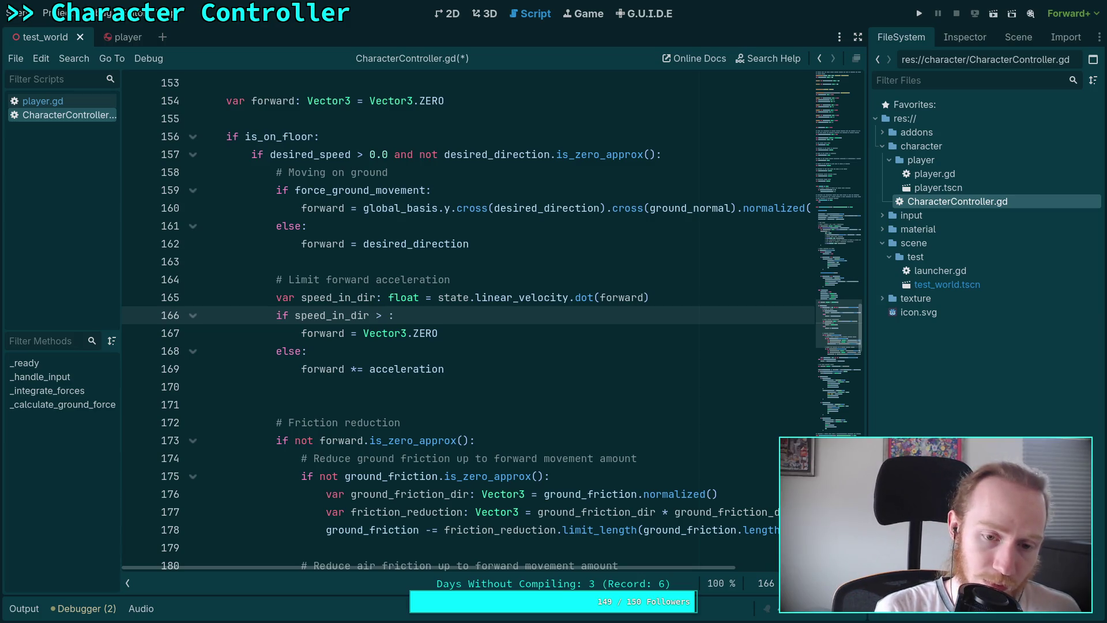
type("des")
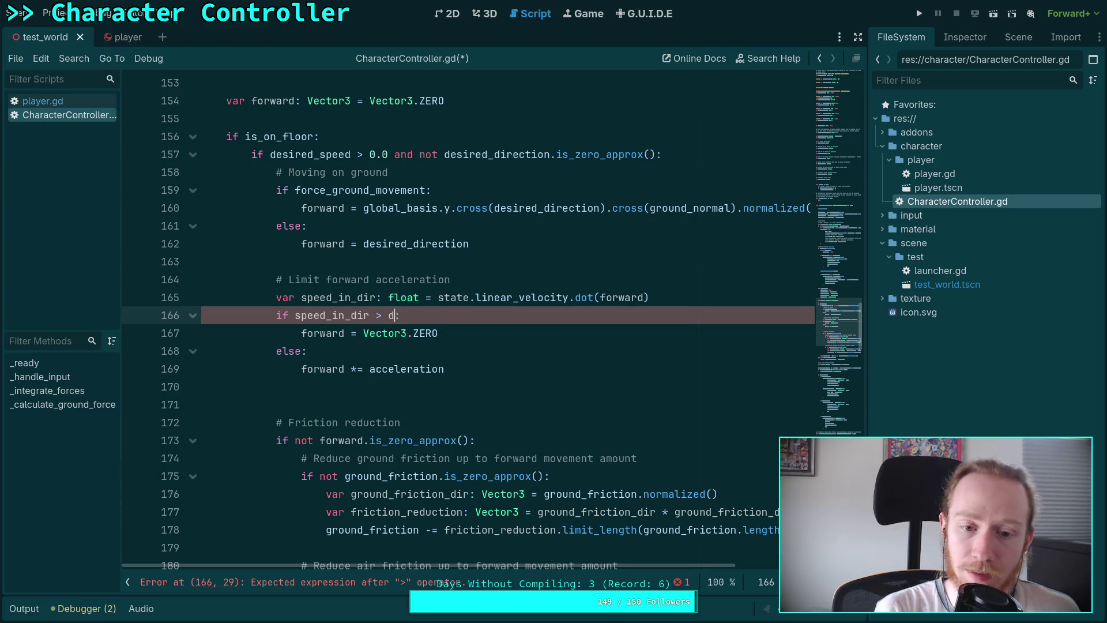
key("Down")
key("Return")
type("- 0.")
type("001")
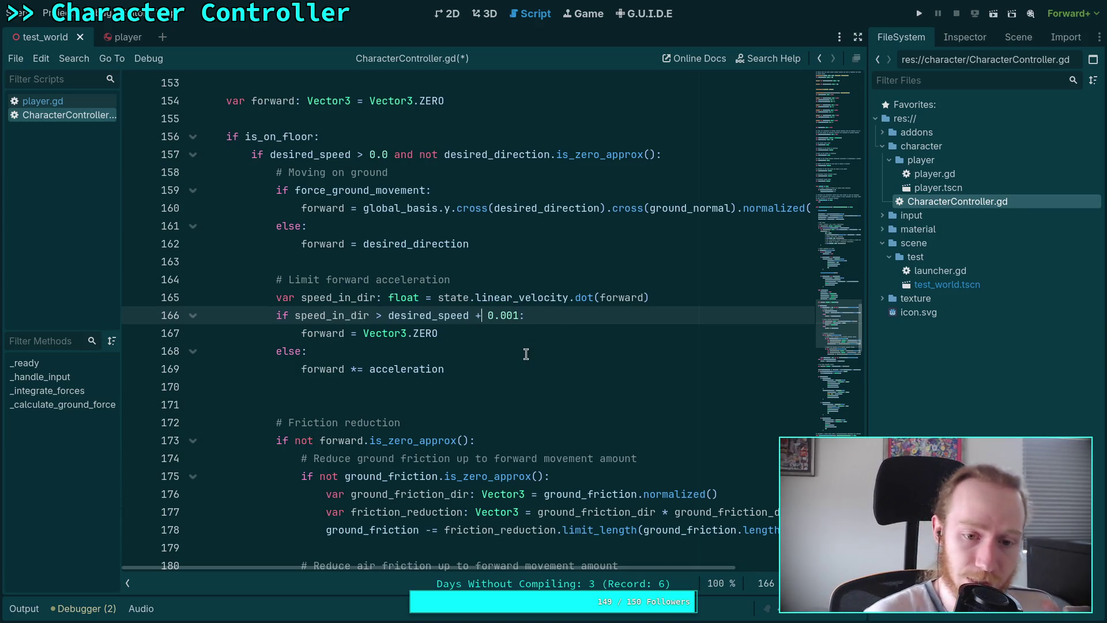
Add a new empty indented line directly under 'else:'
left_click(485, 334)
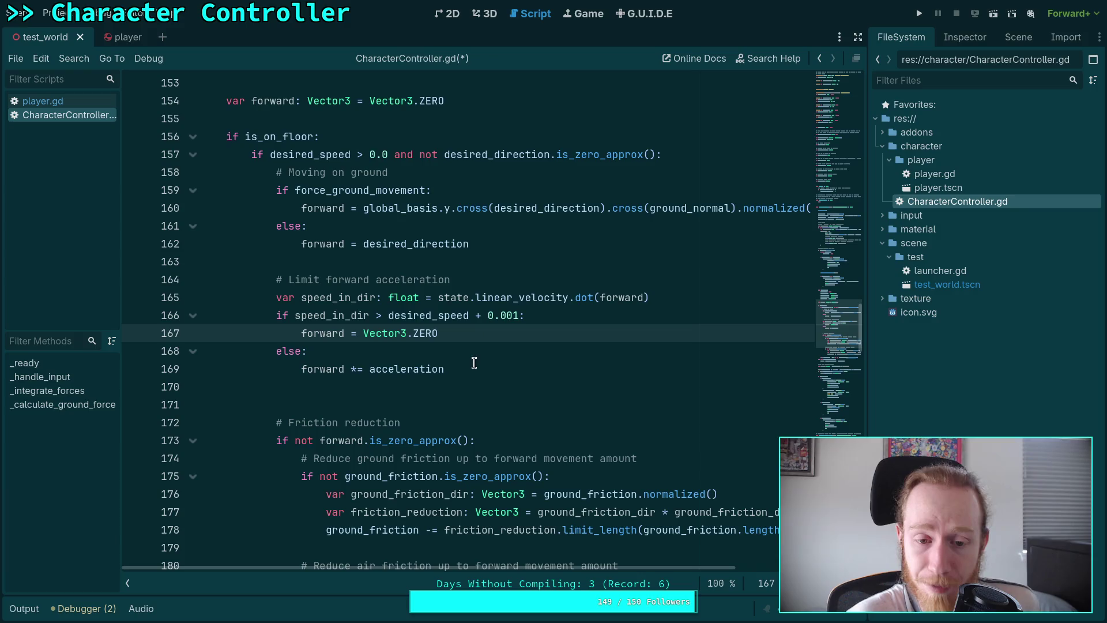
left_click(474, 367)
left_click(464, 379)
left_click(470, 334)
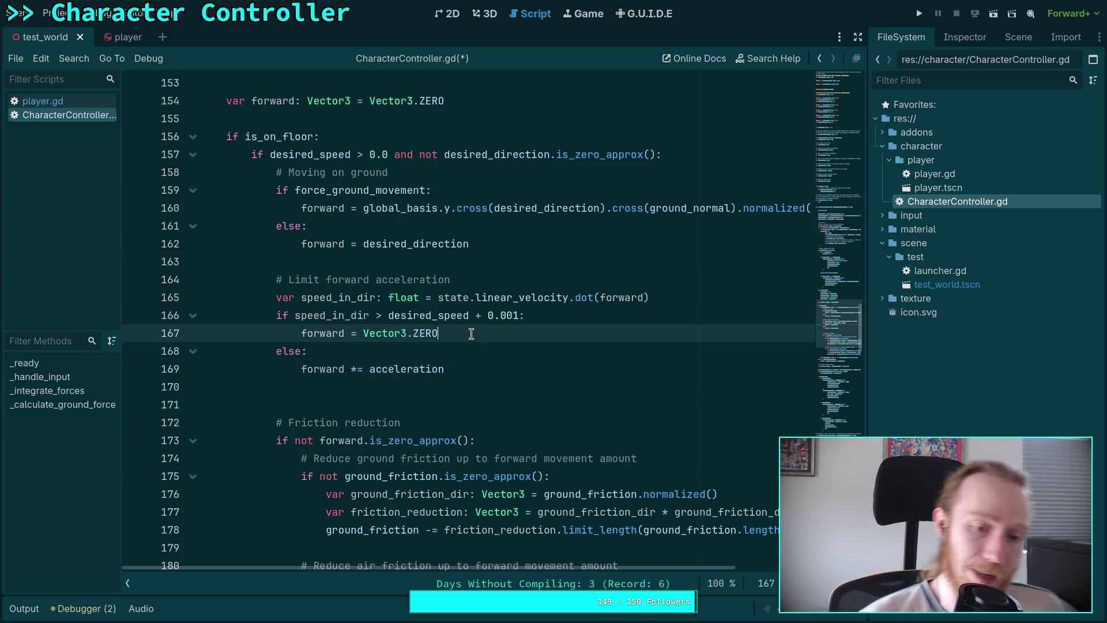
left_click(479, 351)
key("Return")
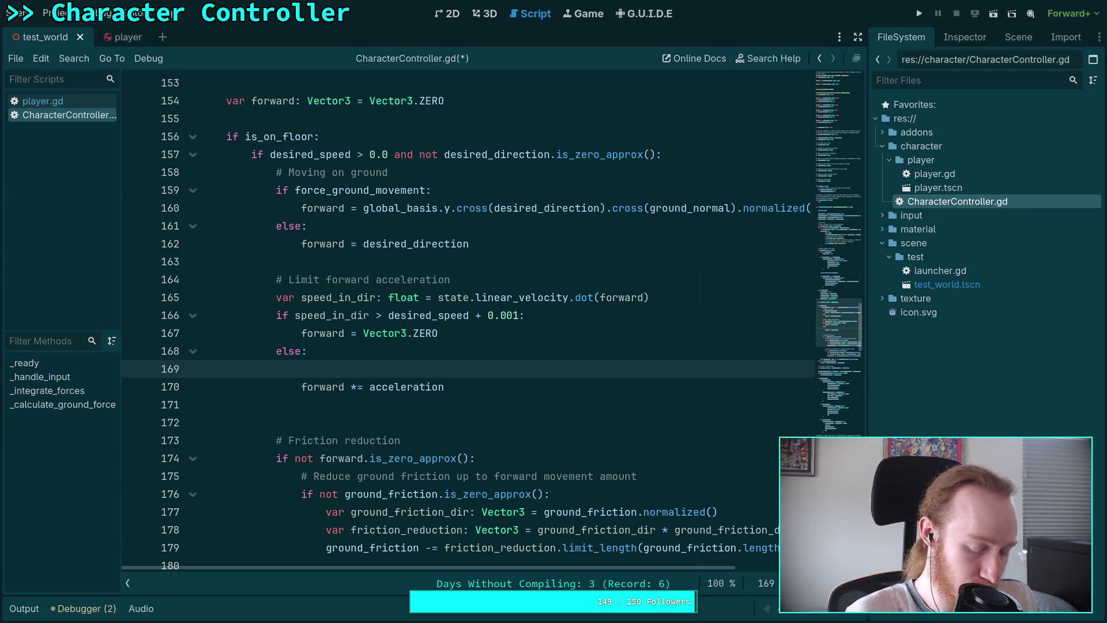
On the line under else, write 'forward = minf(acceleration * state.step, )', leaving minf's second argument empty
type("for")
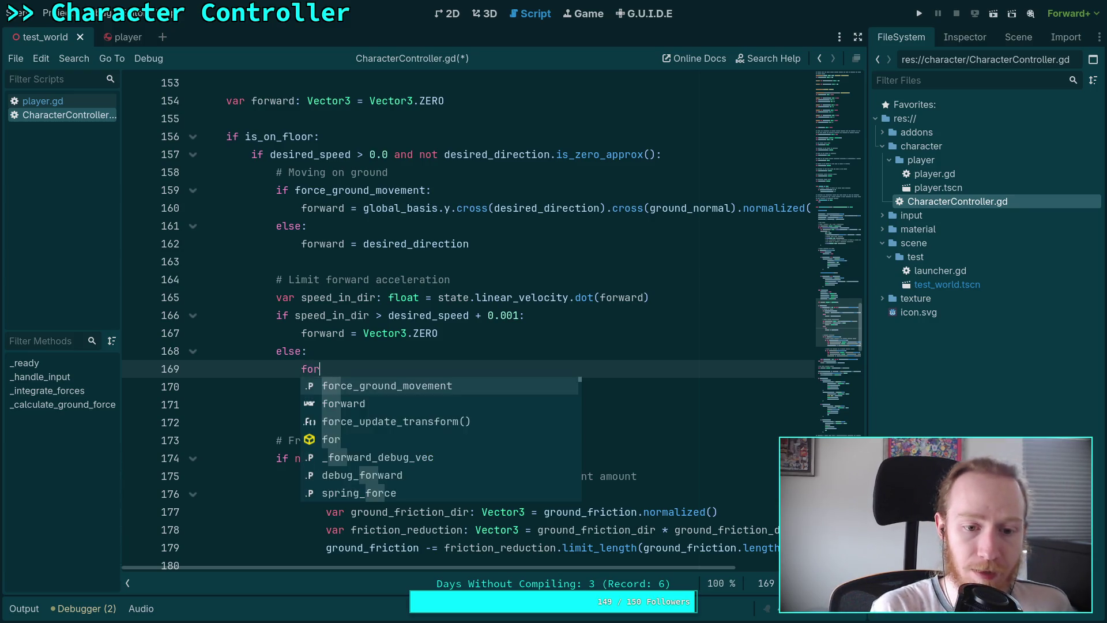
type("ward =")
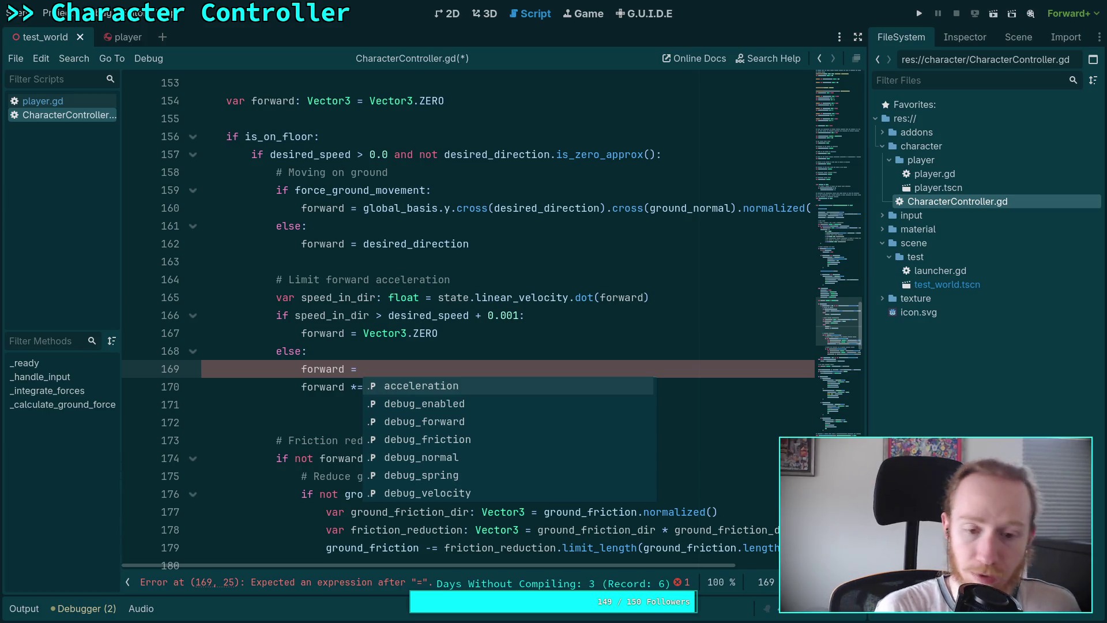
type("minf(")
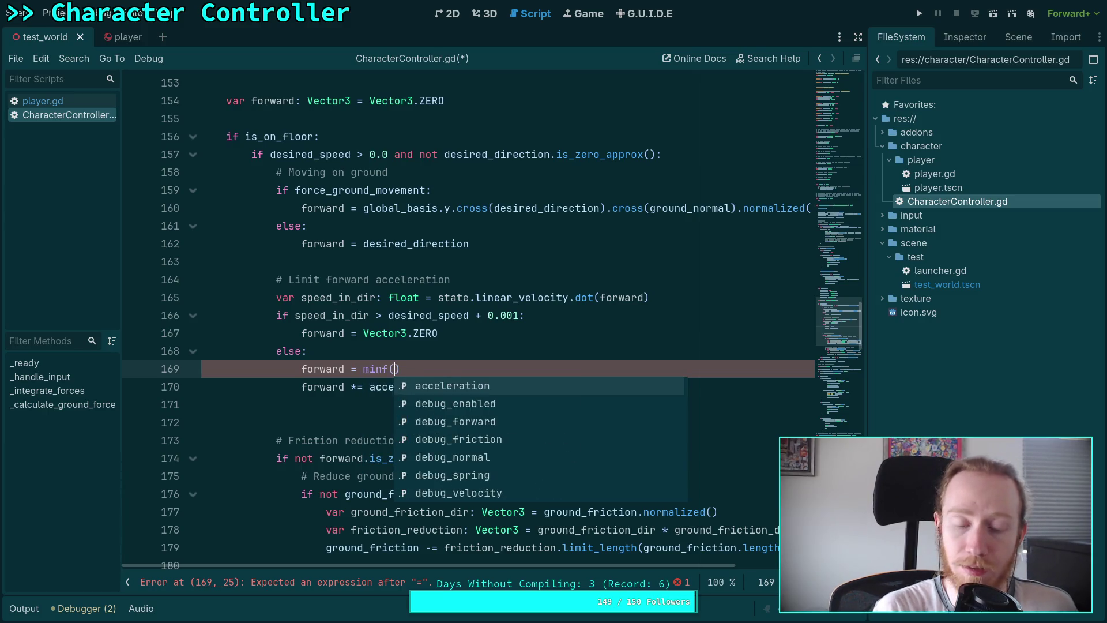
type("acceleration")
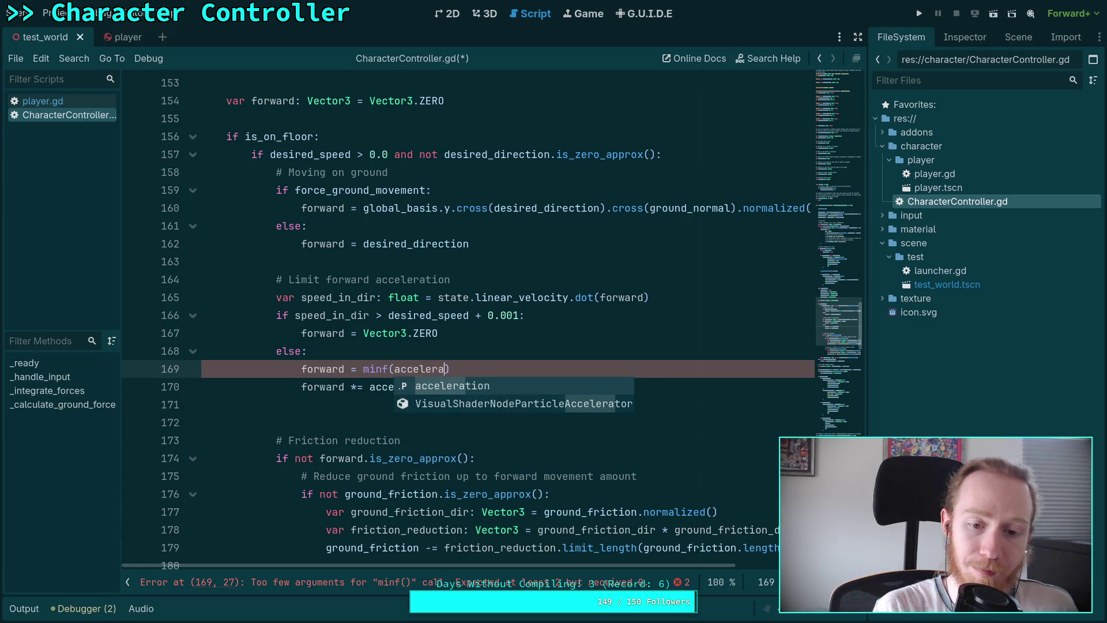
type(",")
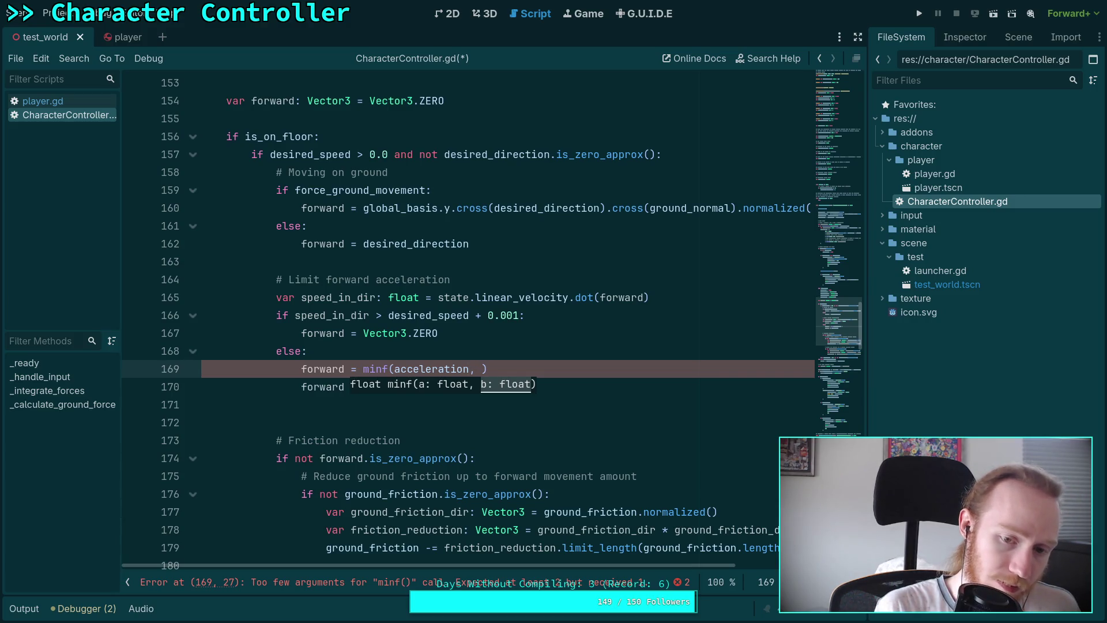
type("* ")
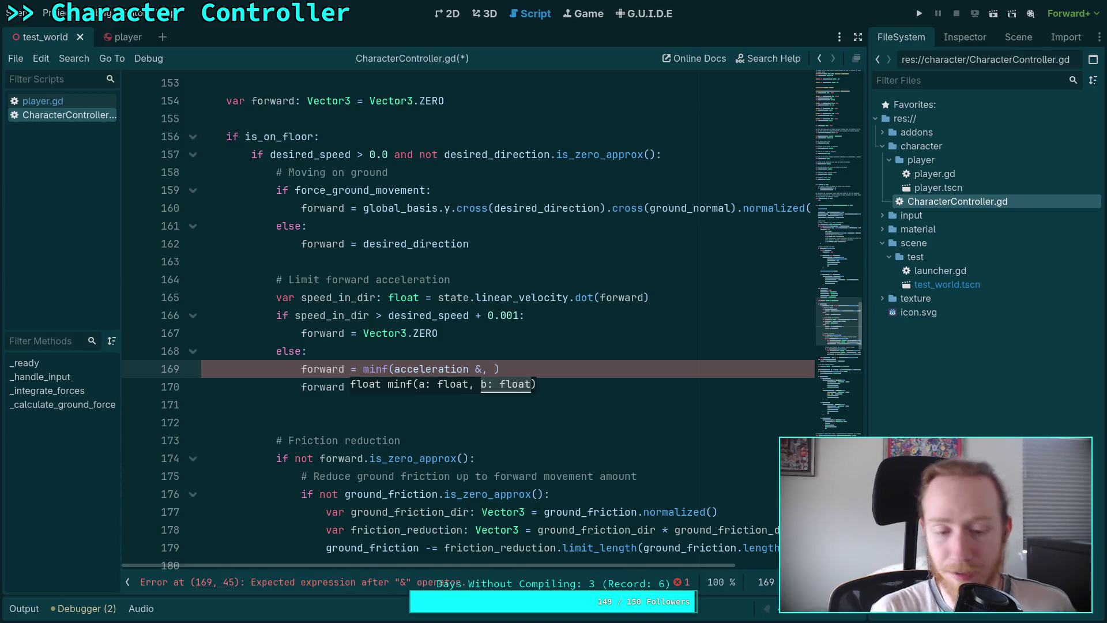
type("statep")
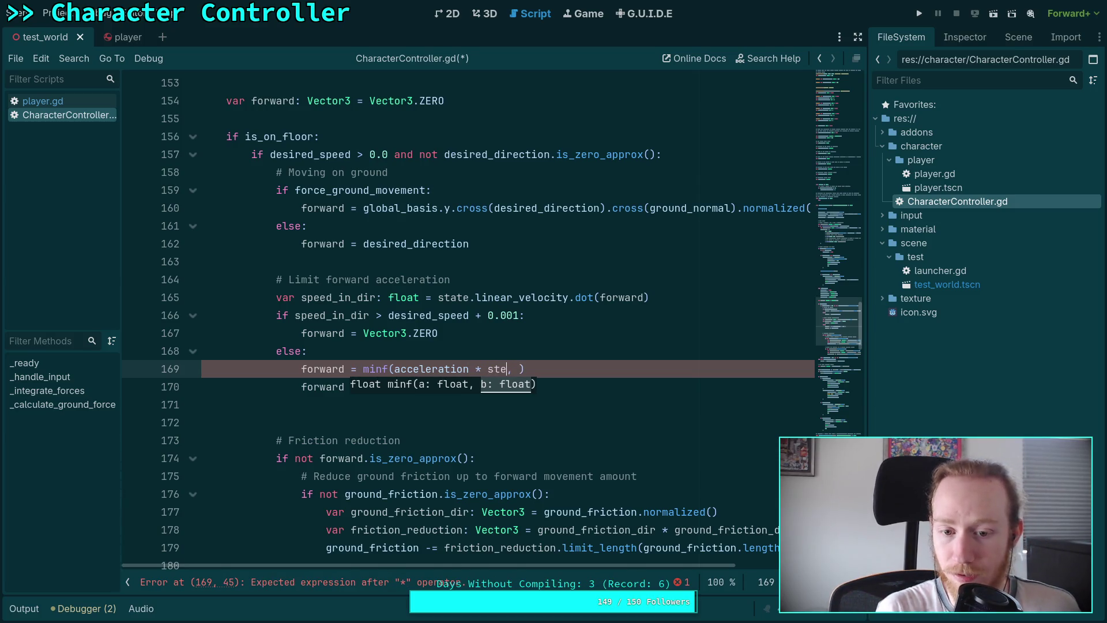
key("BackSpace")
type(".step")
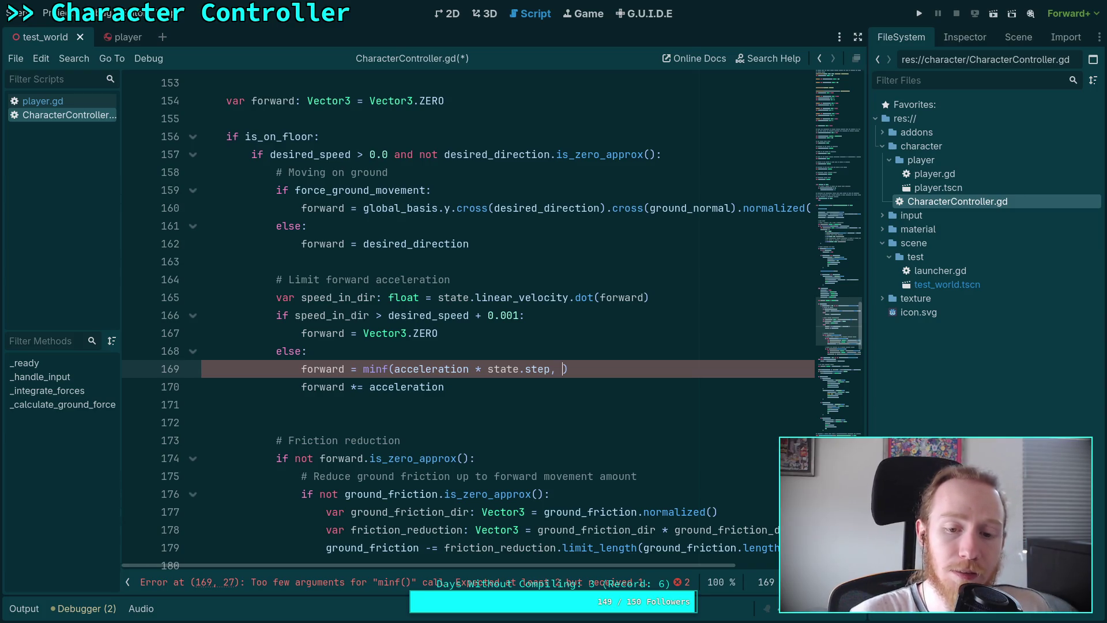
Insert 'forward *' at the start of minf's first argument on line 169
scroll(492, 358, "down", 3)
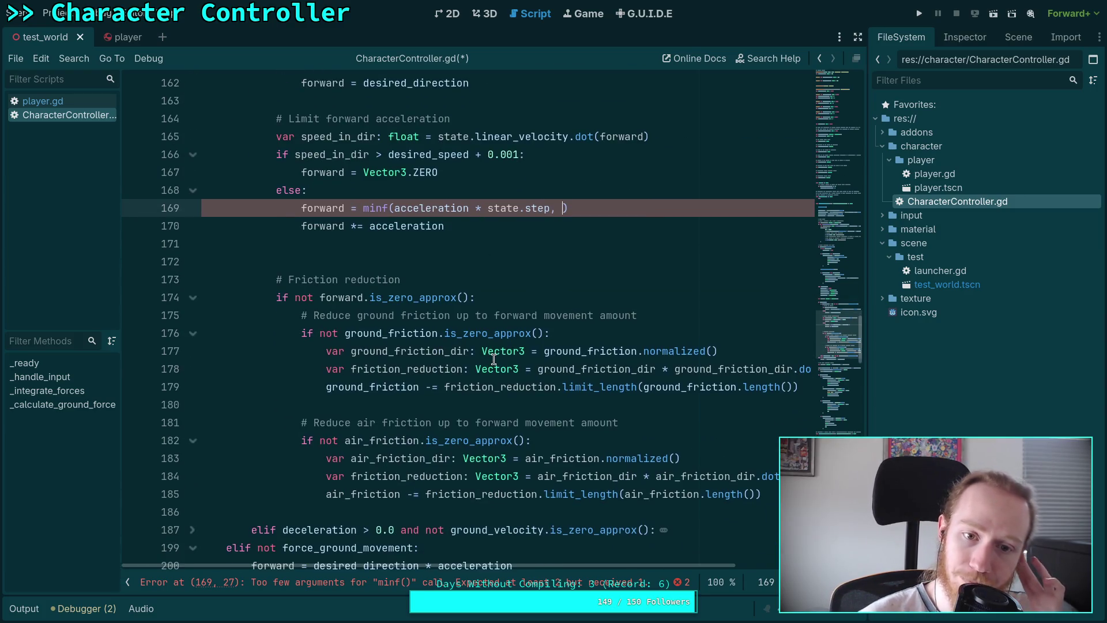
scroll(494, 359, "up", 2)
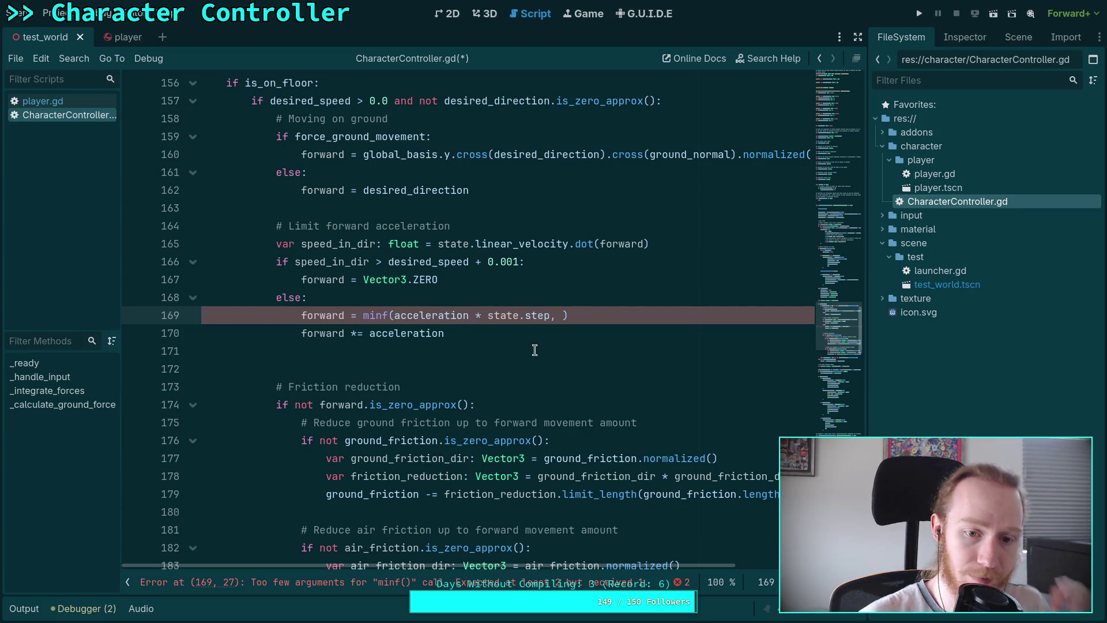
left_click(394, 315)
type("forward *")
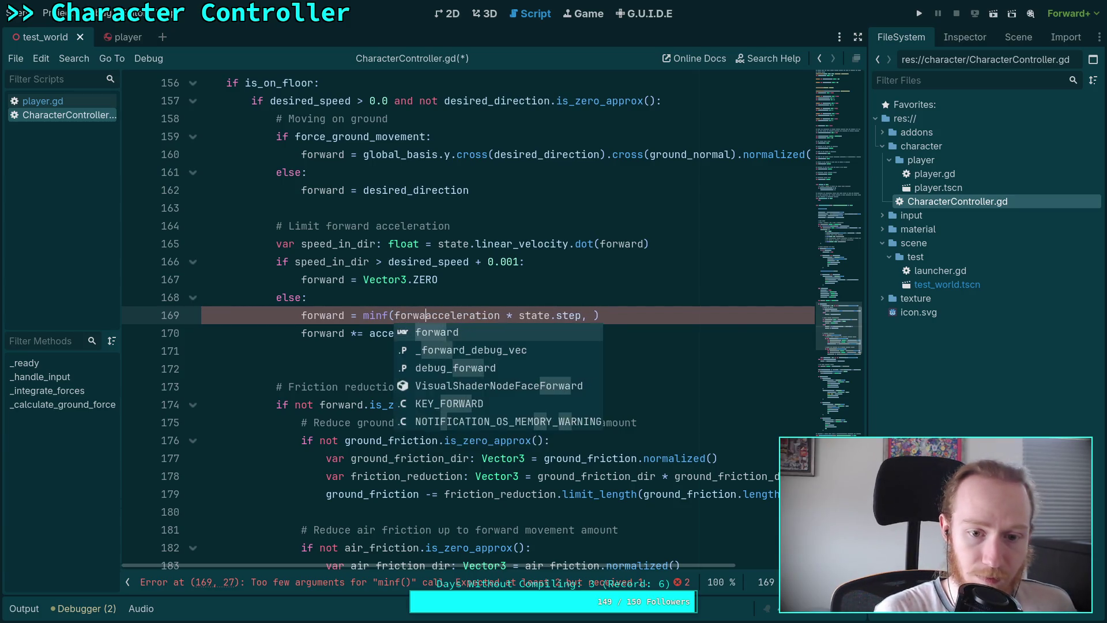
Cut the separate 'forward *= acceleration' line and append ' / state.step' to line 169
left_click(621, 334)
key("ctrl+x")
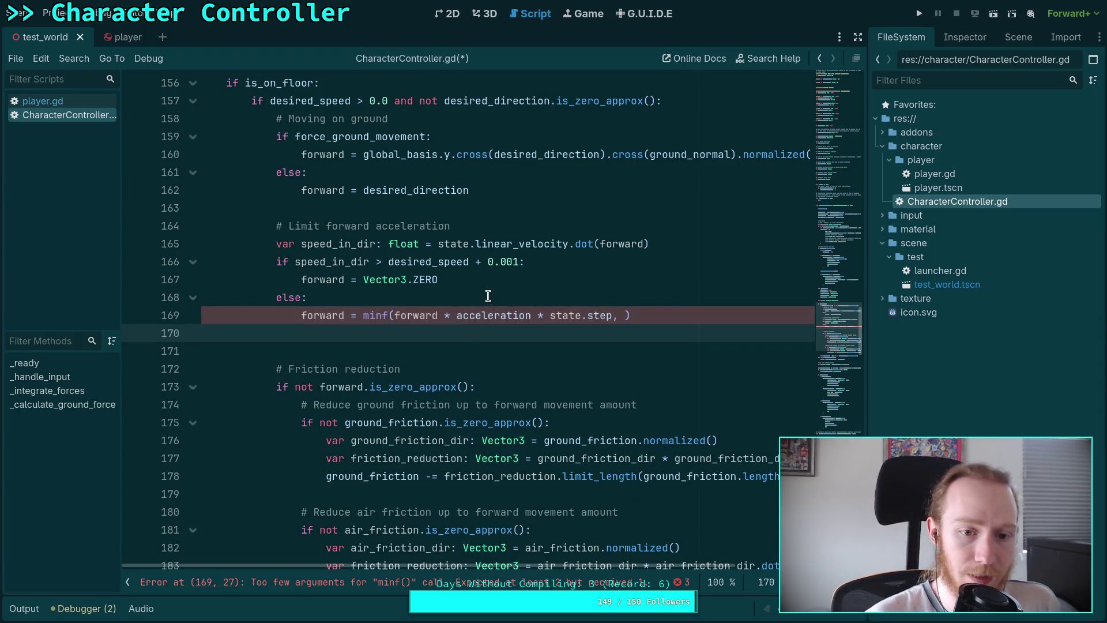
left_click(487, 296)
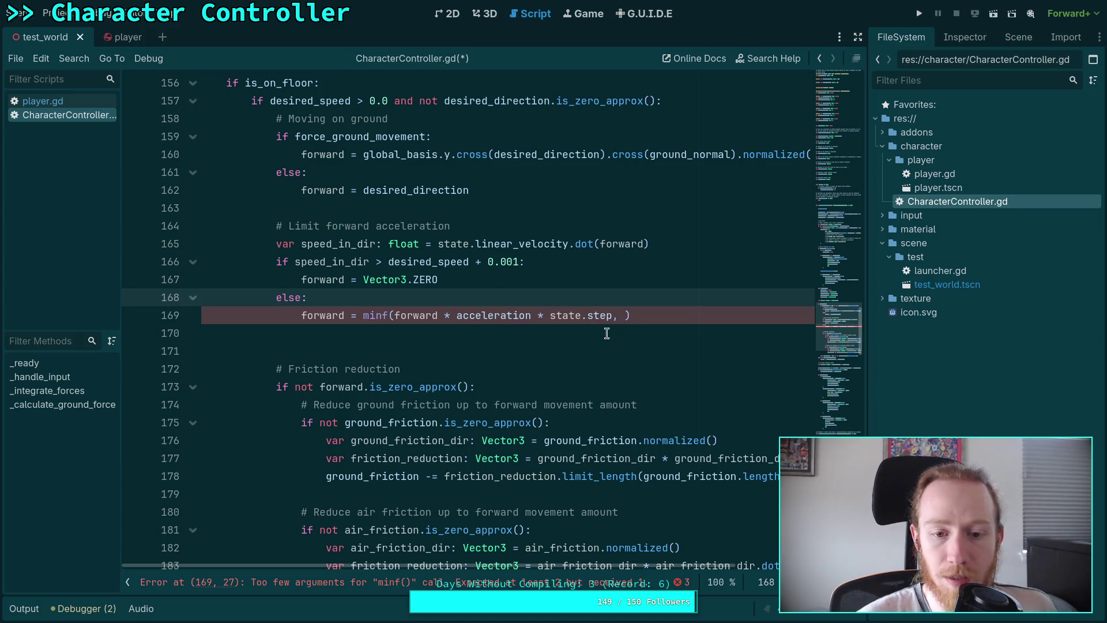
left_click(397, 314)
left_click_drag(397, 315, 612, 315)
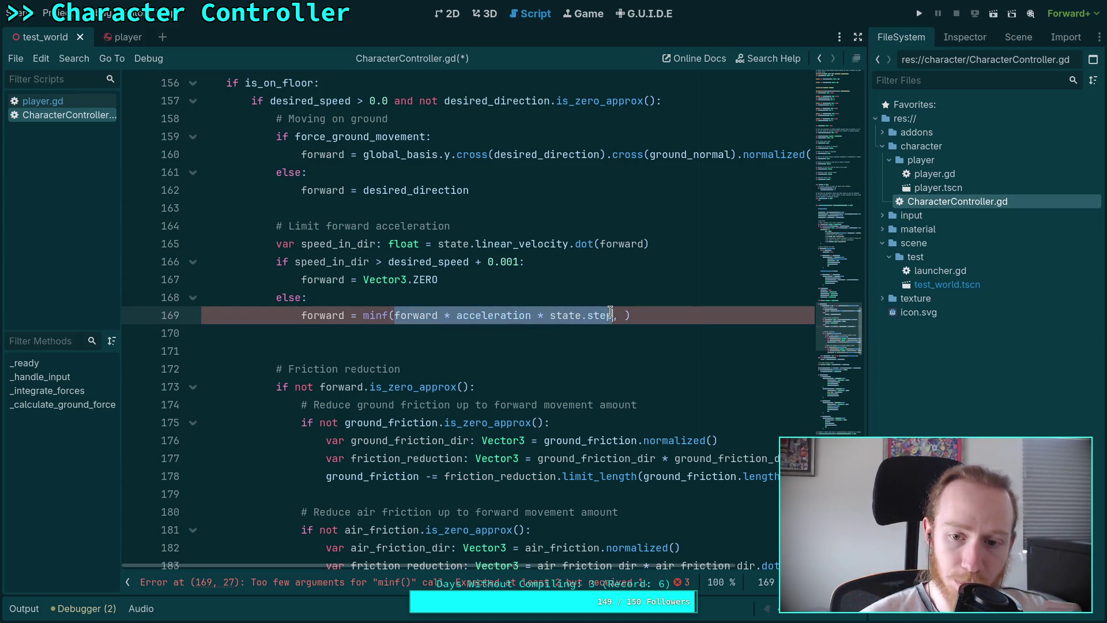
left_click(662, 318)
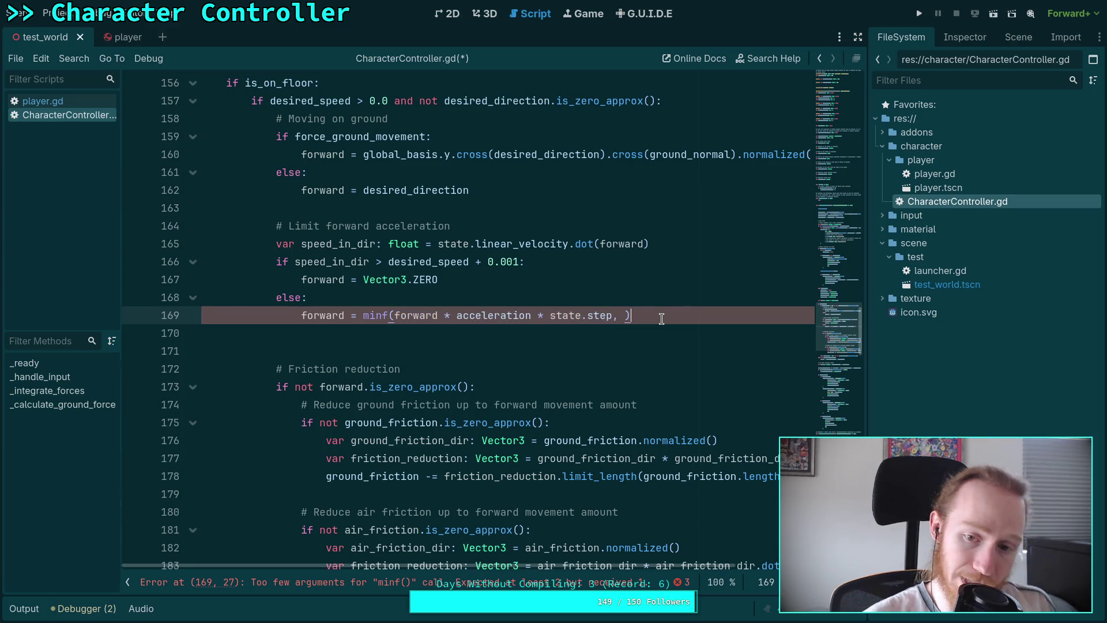
type("/ state.step")
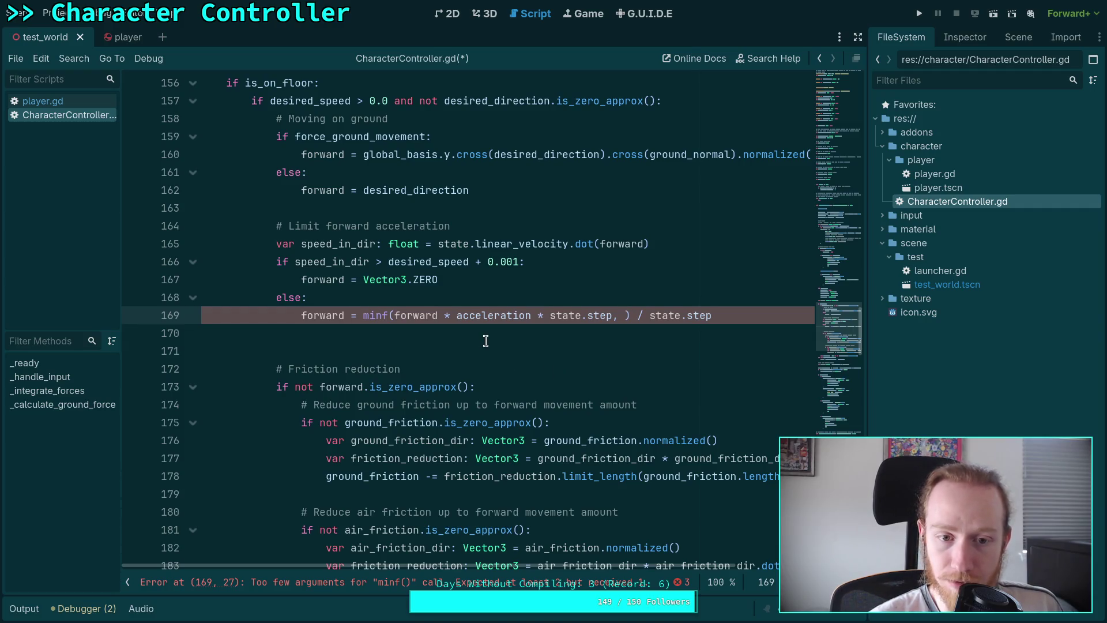
Strip ' / state.step' and ' * state.step' from line 169 and remove the blank line after it
scroll(486, 341, "up", 1)
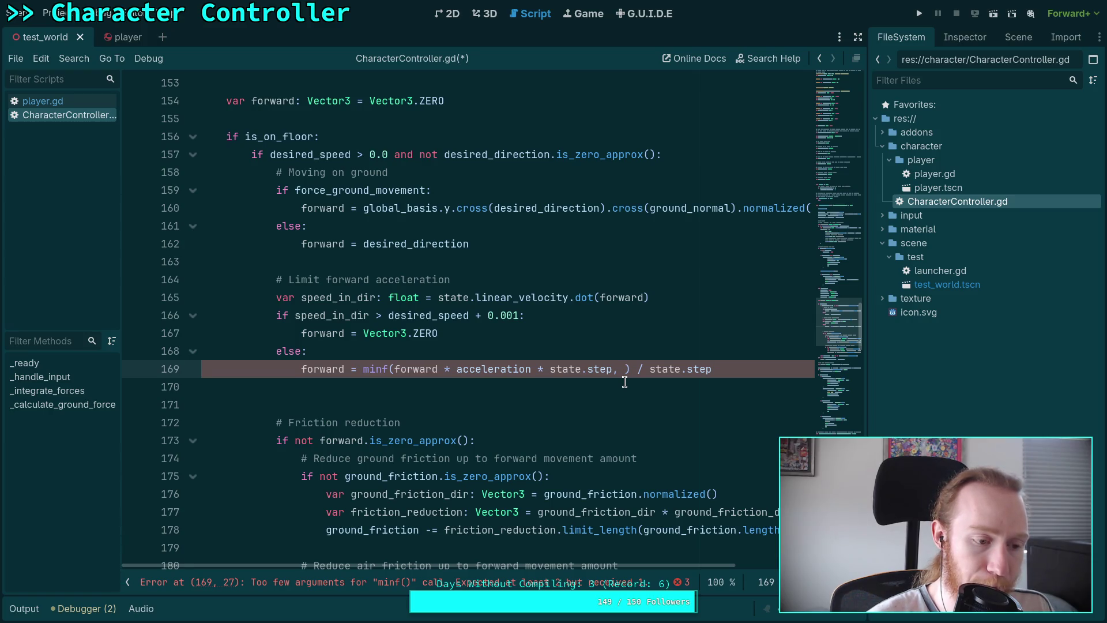
left_click_drag(631, 369, 730, 369)
key("BackSpace")
left_click_drag(534, 369, 615, 369)
key("BackSpace")
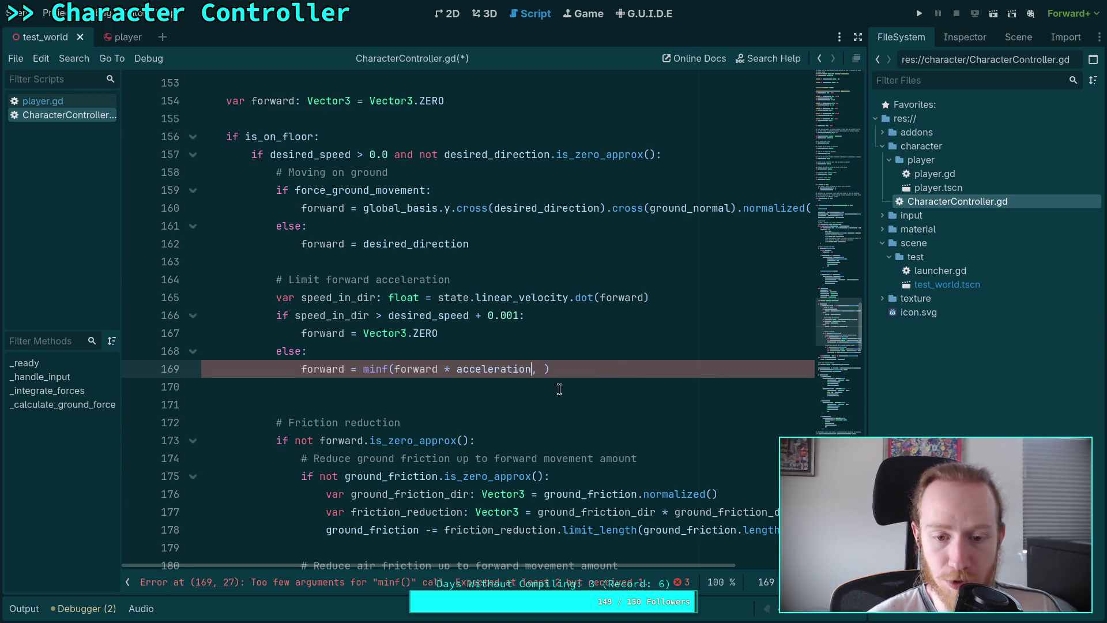
left_click(548, 369)
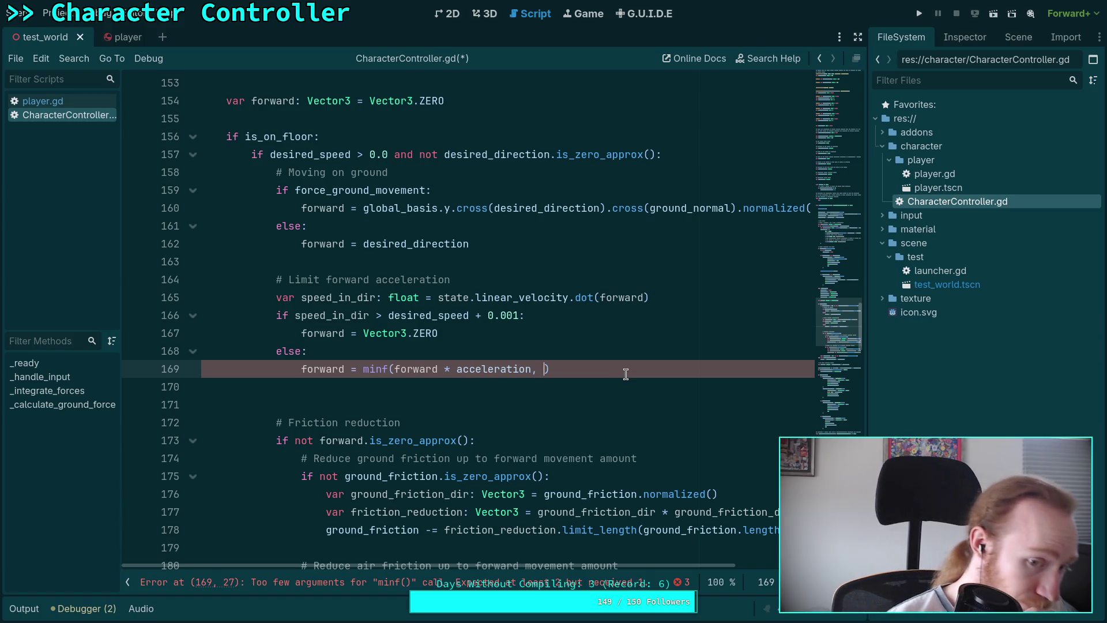
left_click(494, 387)
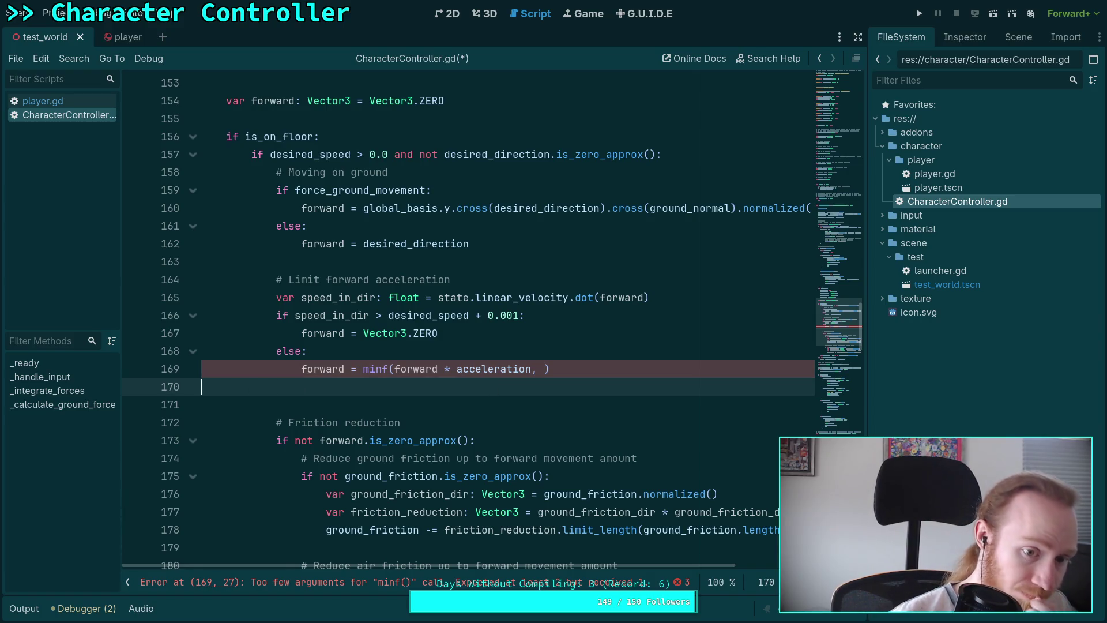
key("BackSpace")
key("BackSpace")
key("BackSpace")
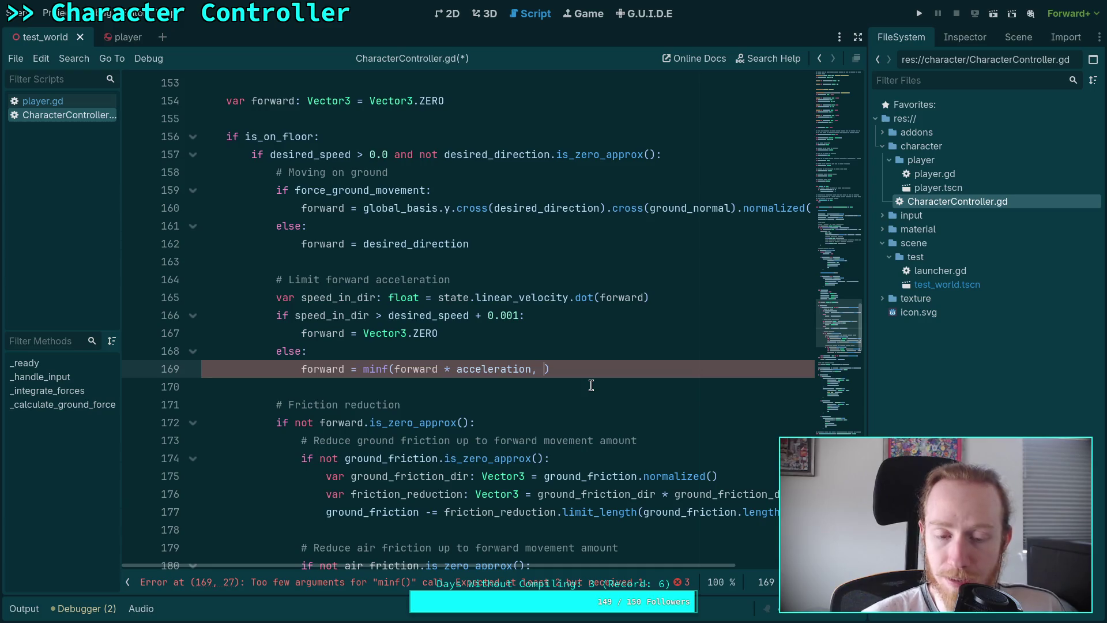
Restore line 166 to 'speed_in_dir - 0.001 > desired_speed' and begin minf's second argument with 'desired_speed -'
key("ctrl+z")
key("ctrl+z")
key("ctrl+z")
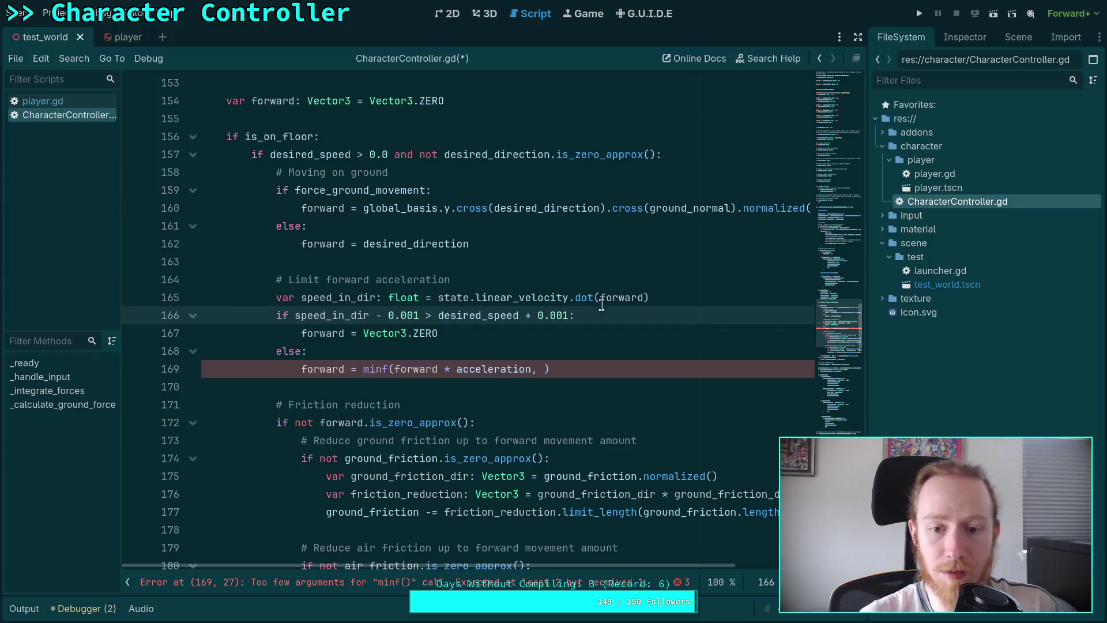
left_click(516, 344)
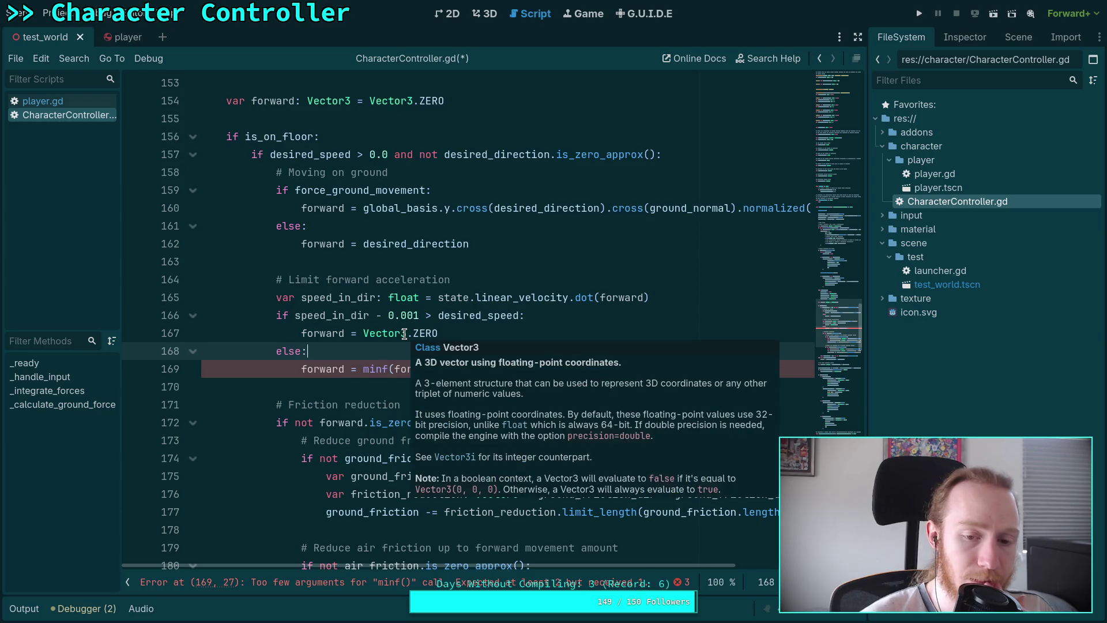
double_click(335, 317)
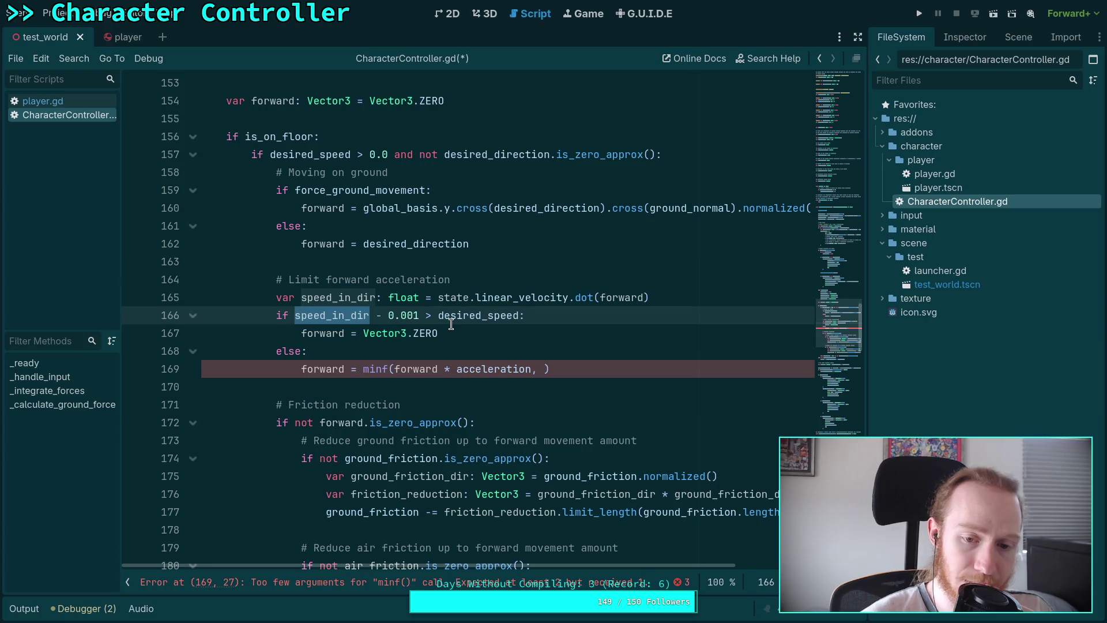
left_click(545, 368)
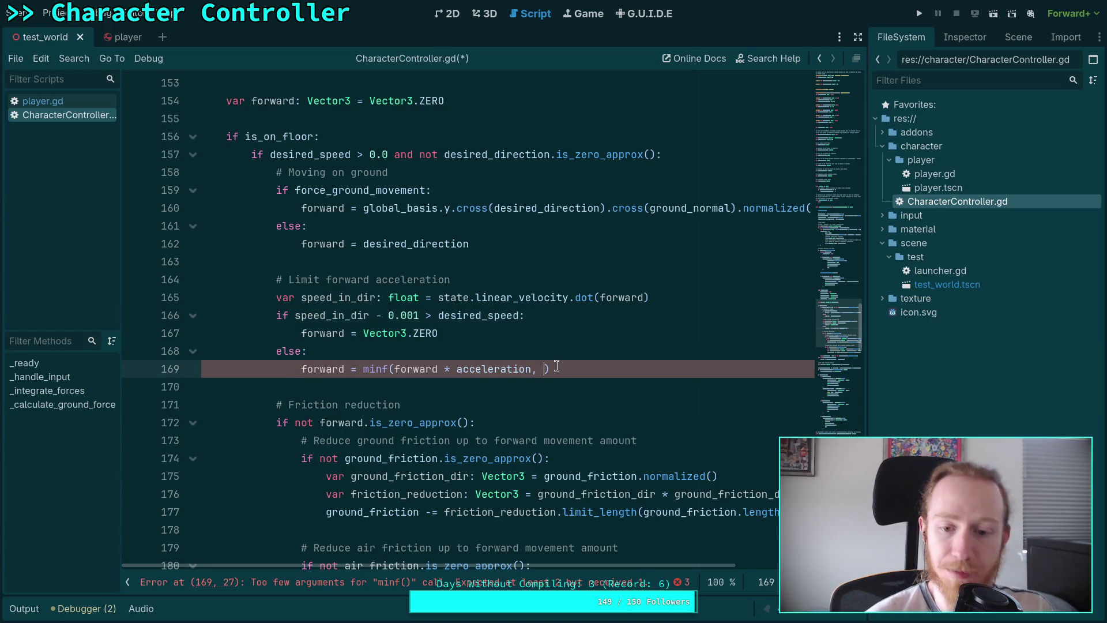
type("desir")
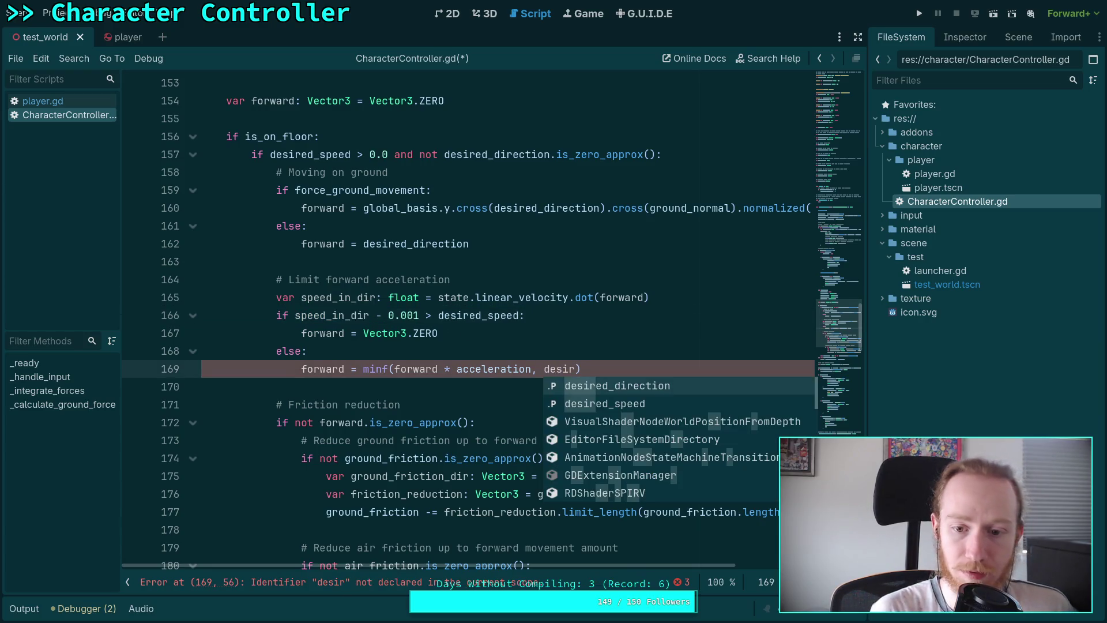
key("Down")
key("Return")
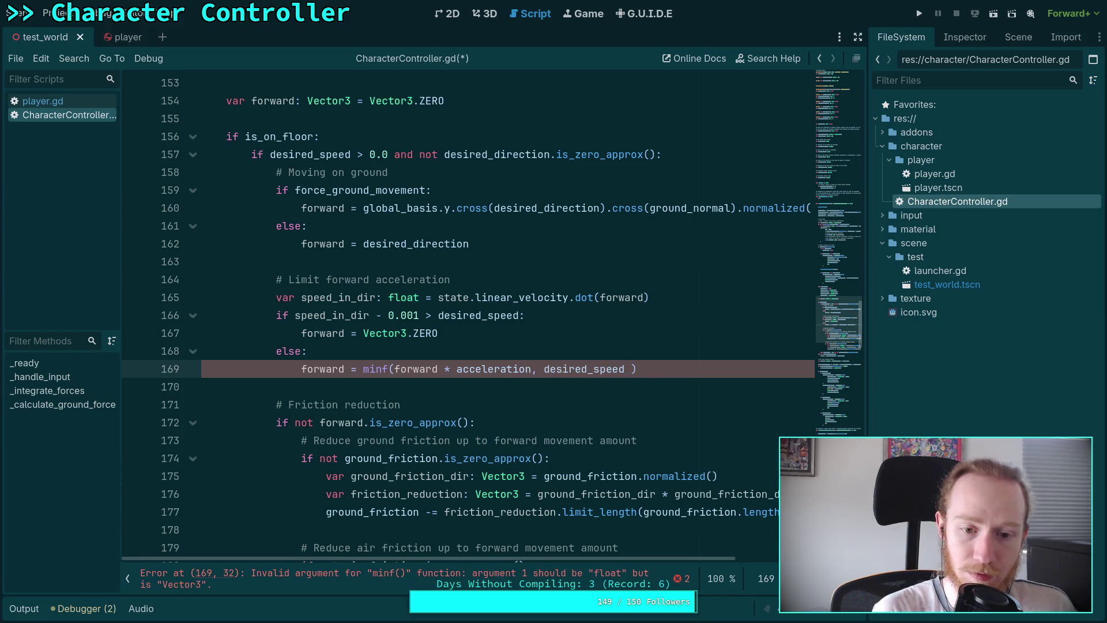
type("-")
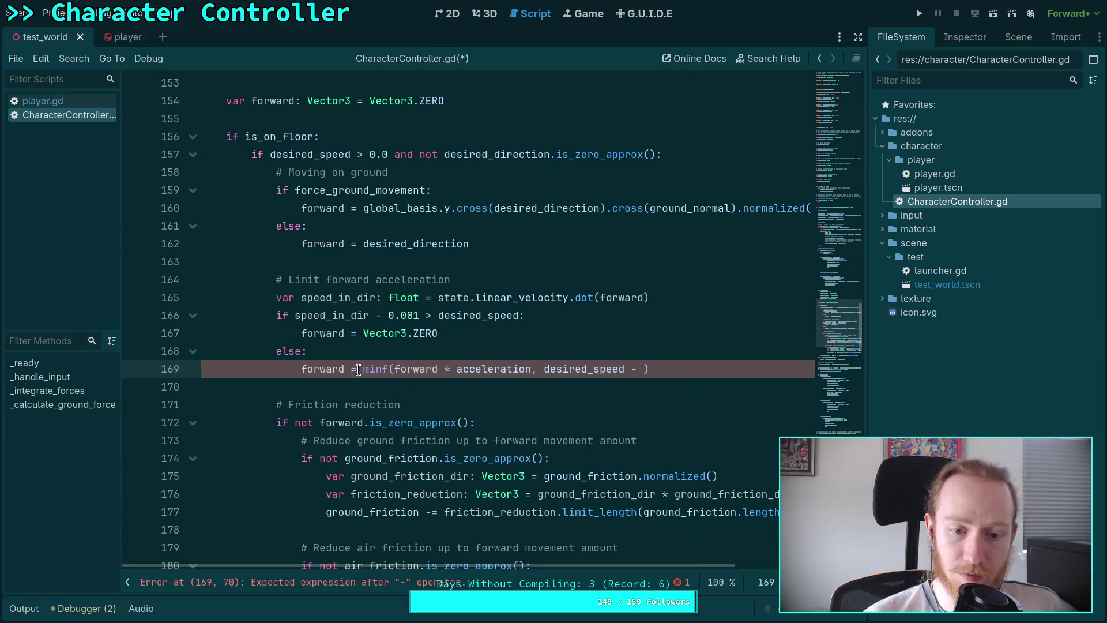
left_click(363, 369)
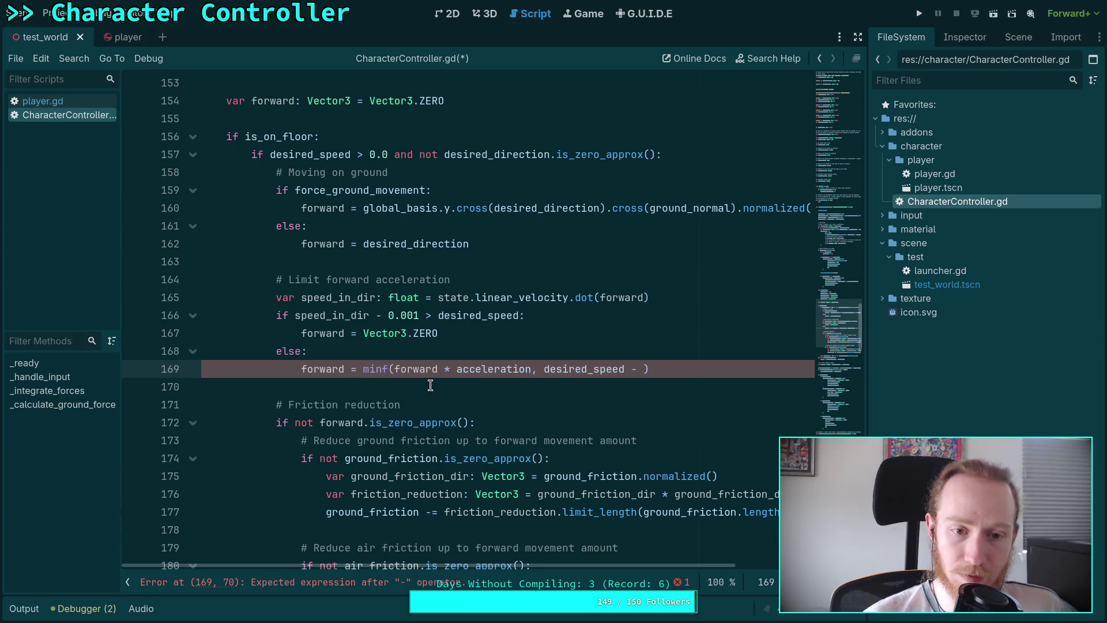
left_click(327, 254)
double_click(325, 247)
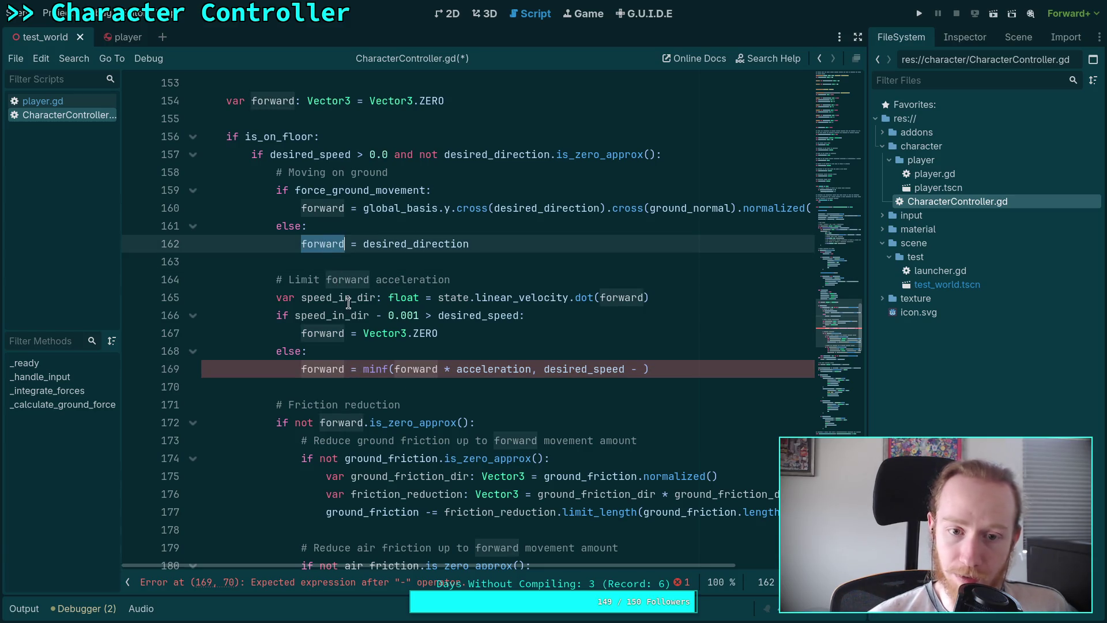
left_click(350, 369)
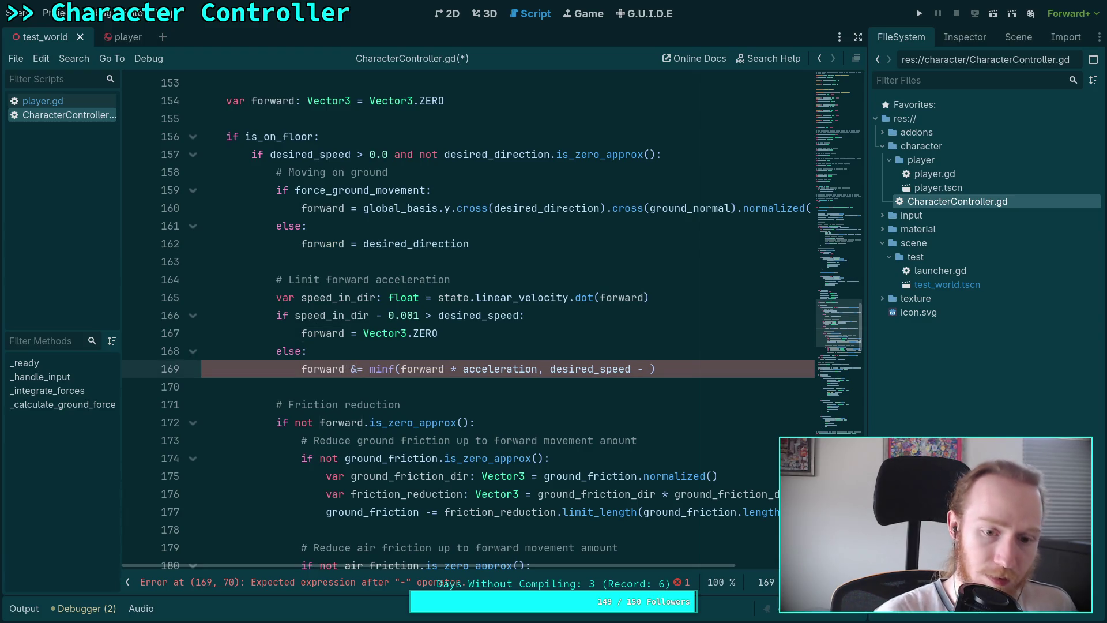
Change line 169 to 'forward *=', drop forward from minf, and complete 'desired_speed - speed_in_dir'
type("*")
left_click_drag(400, 369, 463, 369)
key("BackSpace")
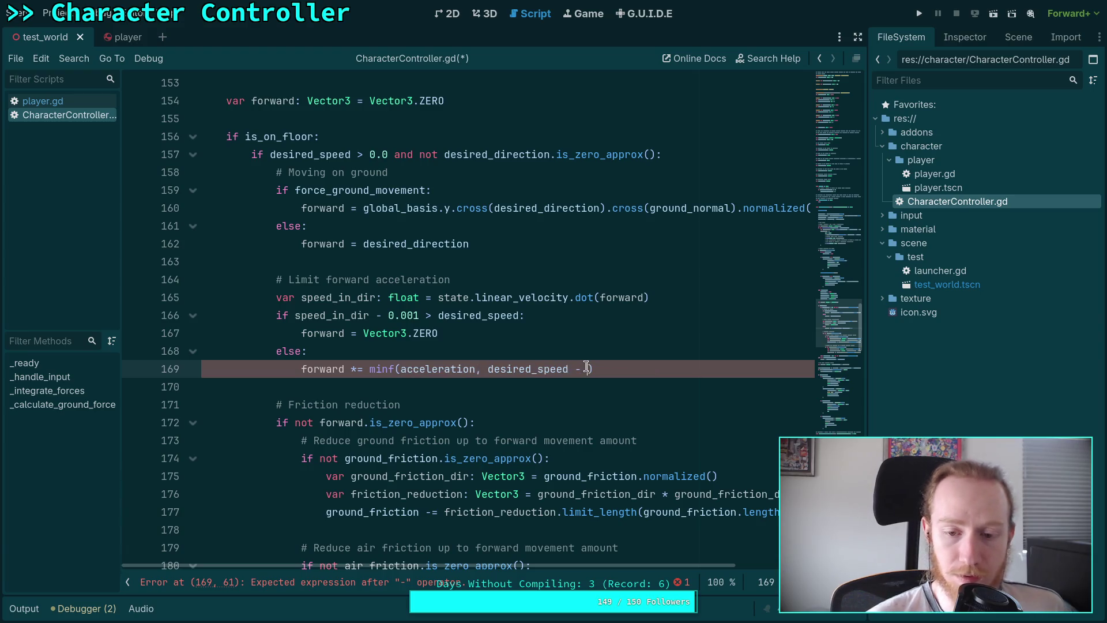
type("sp")
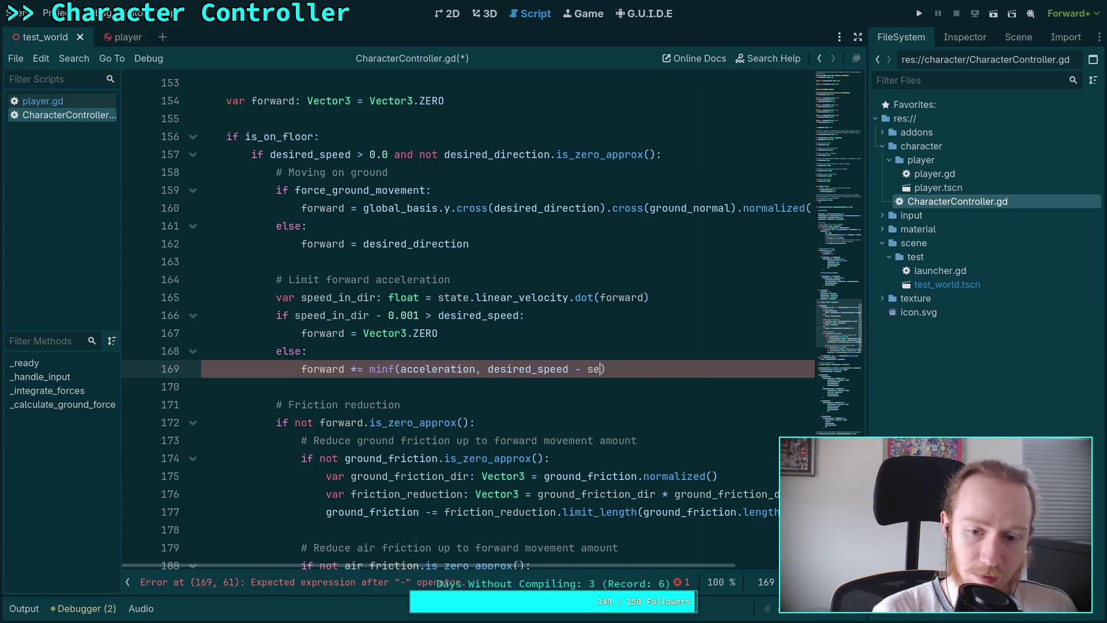
type("e")
key("Return")
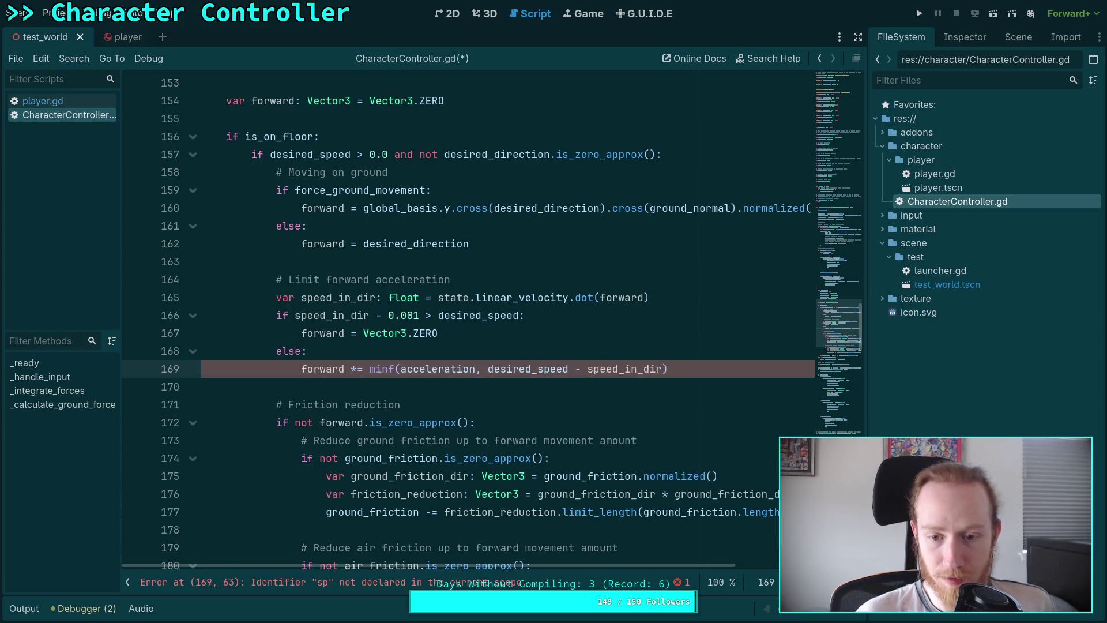
Make minf's second argument '(desired_speed - speed_in_dir) / state.step', save the script, and run the project
left_click_drag(488, 369, 662, 369)
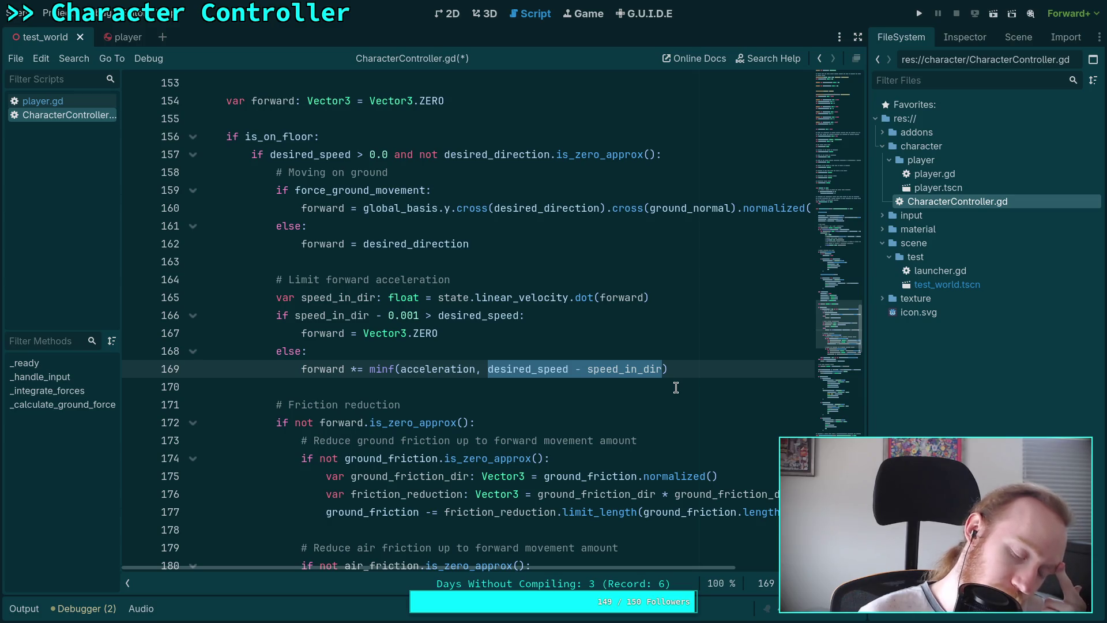
left_click(477, 369)
type("* delta")
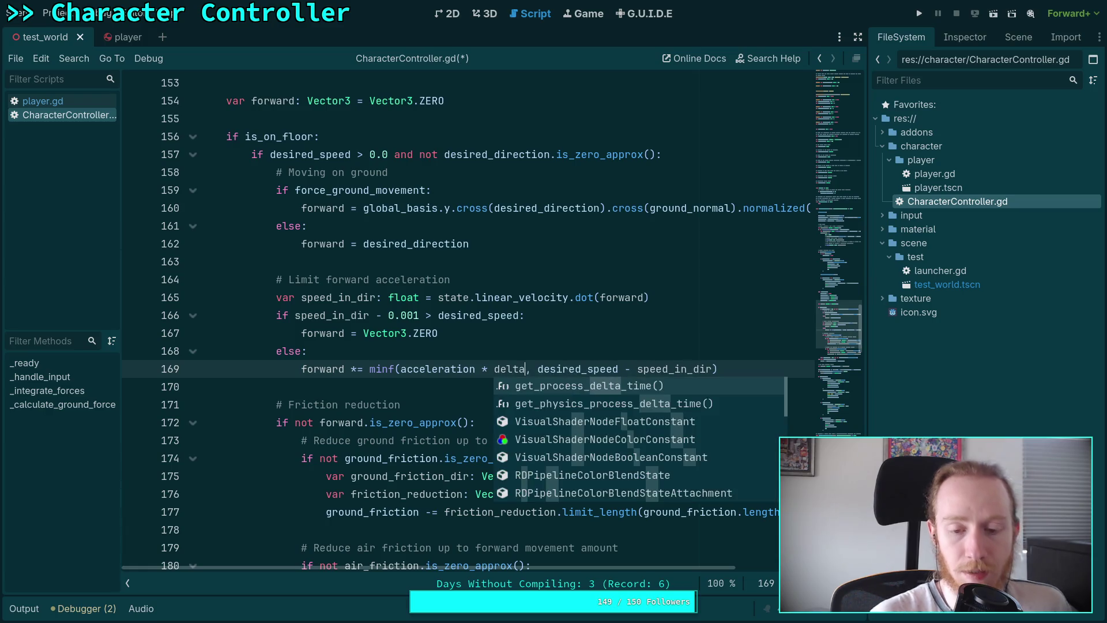
left_click(395, 369)
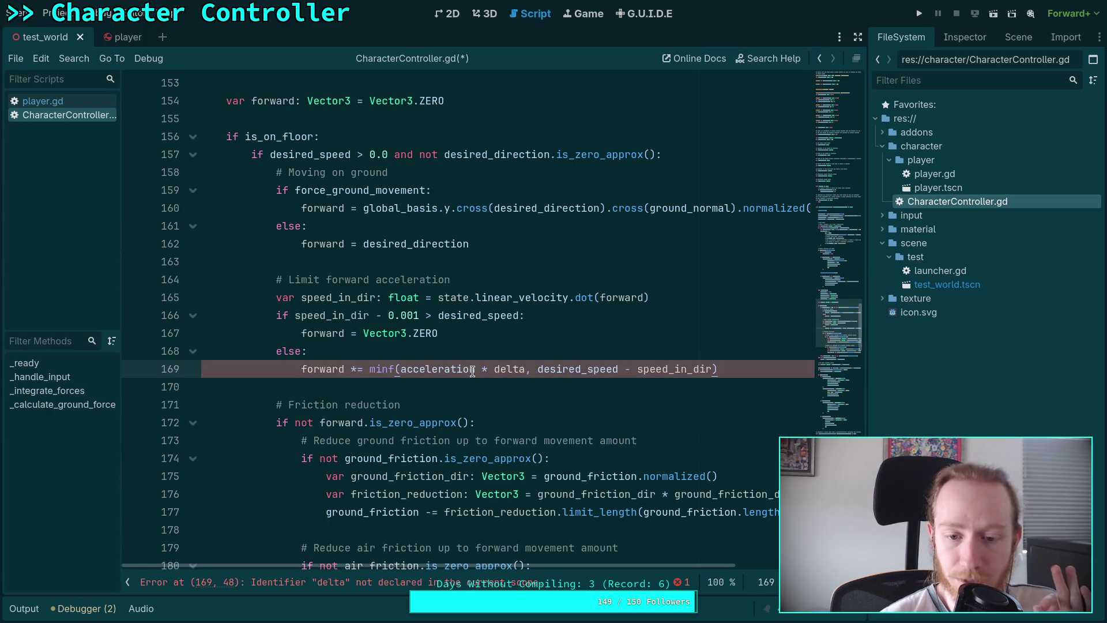
left_click_drag(476, 370, 663, 370)
key("BackSpace")
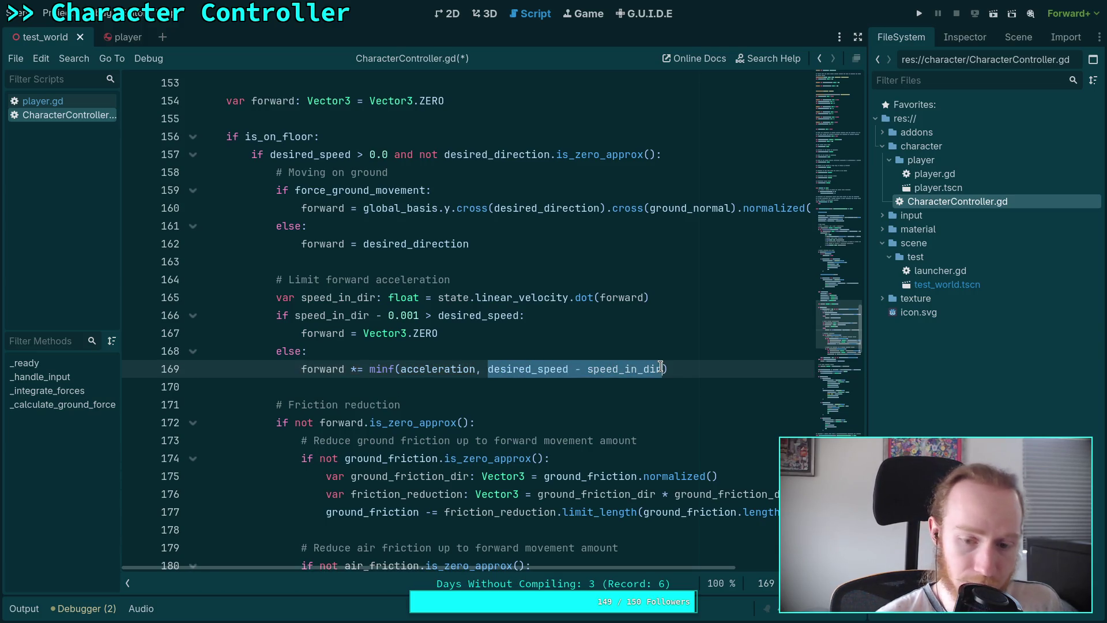
type("(")
type(" / s")
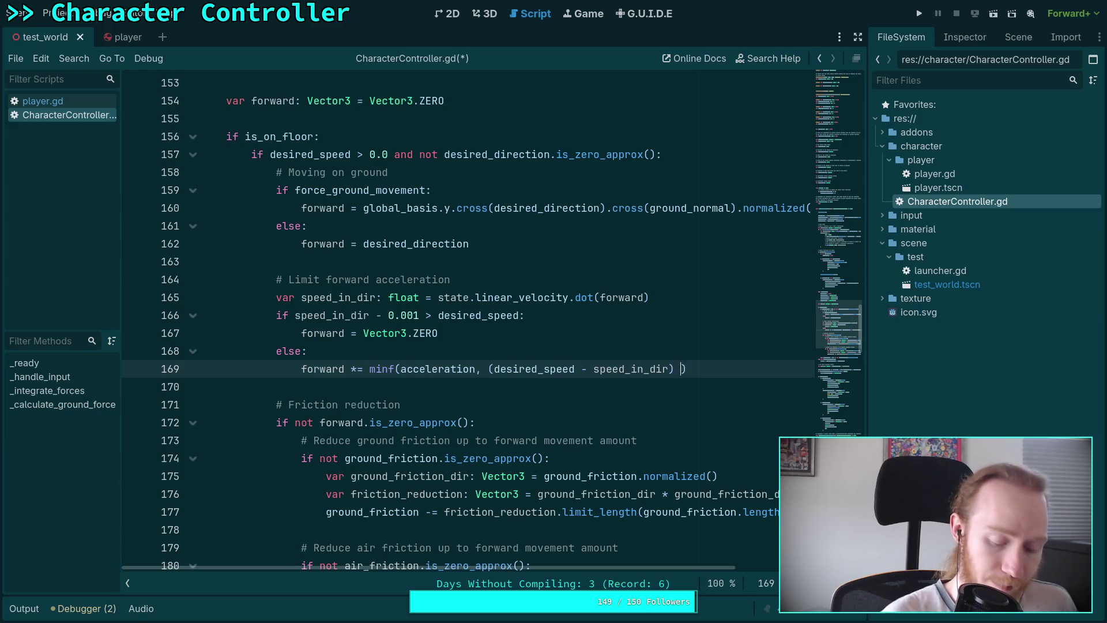
type("tate.step")
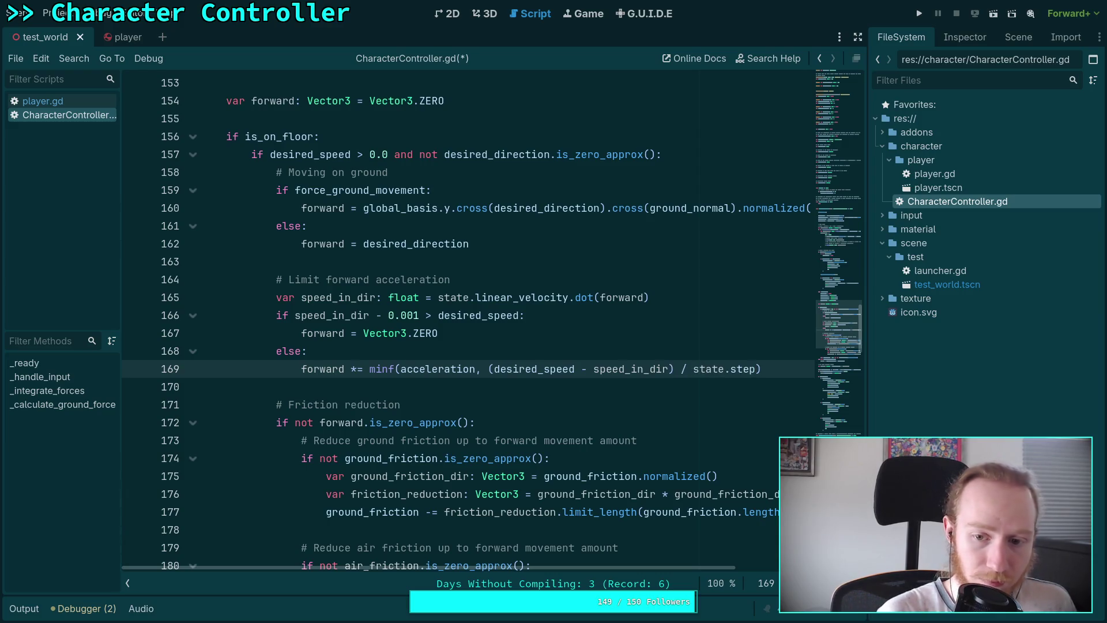
key("ctrl+s")
left_click(573, 385)
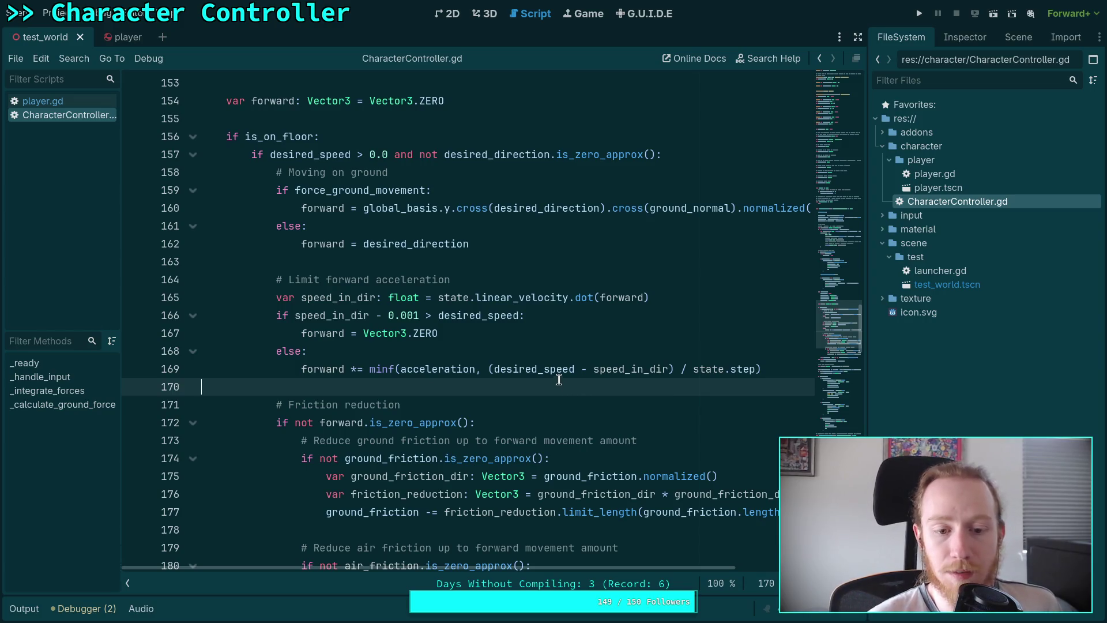
left_click(920, 14)
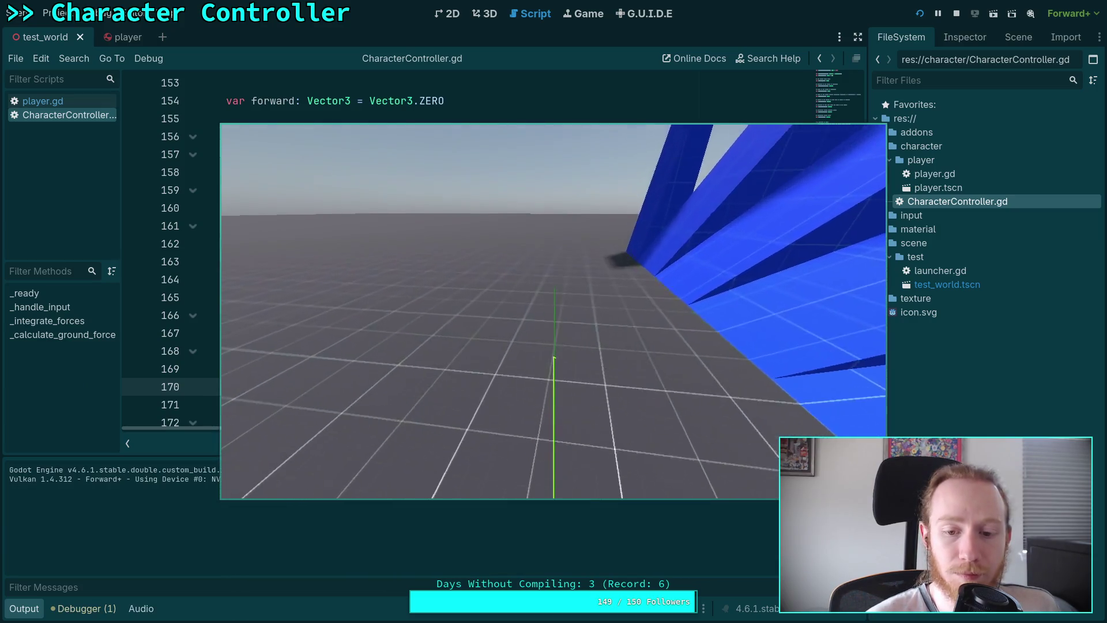
key("w")
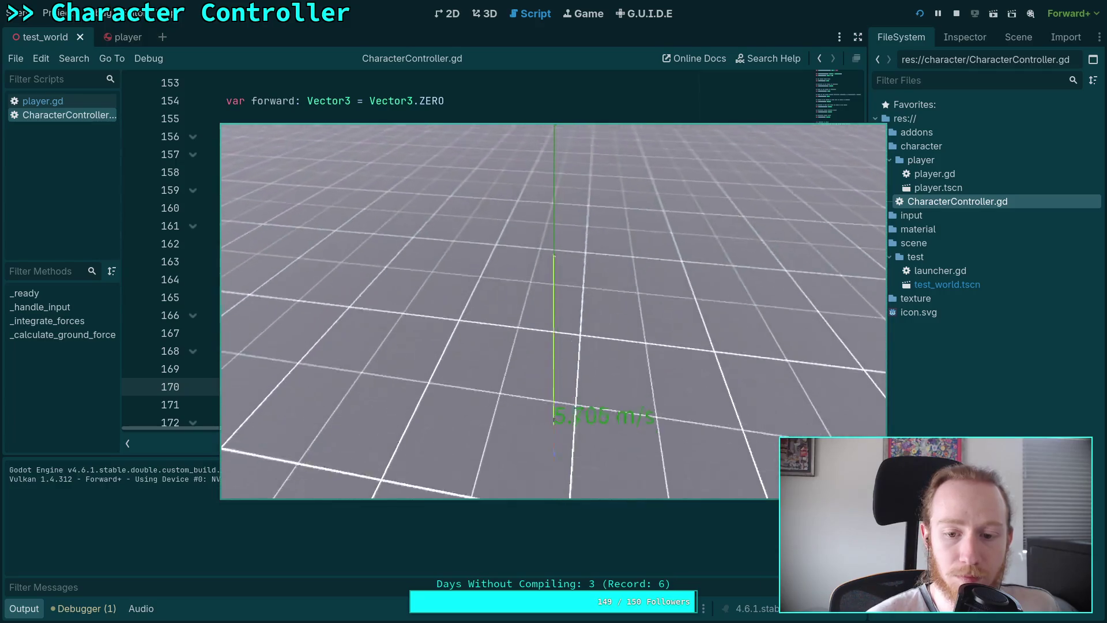
key("F8")
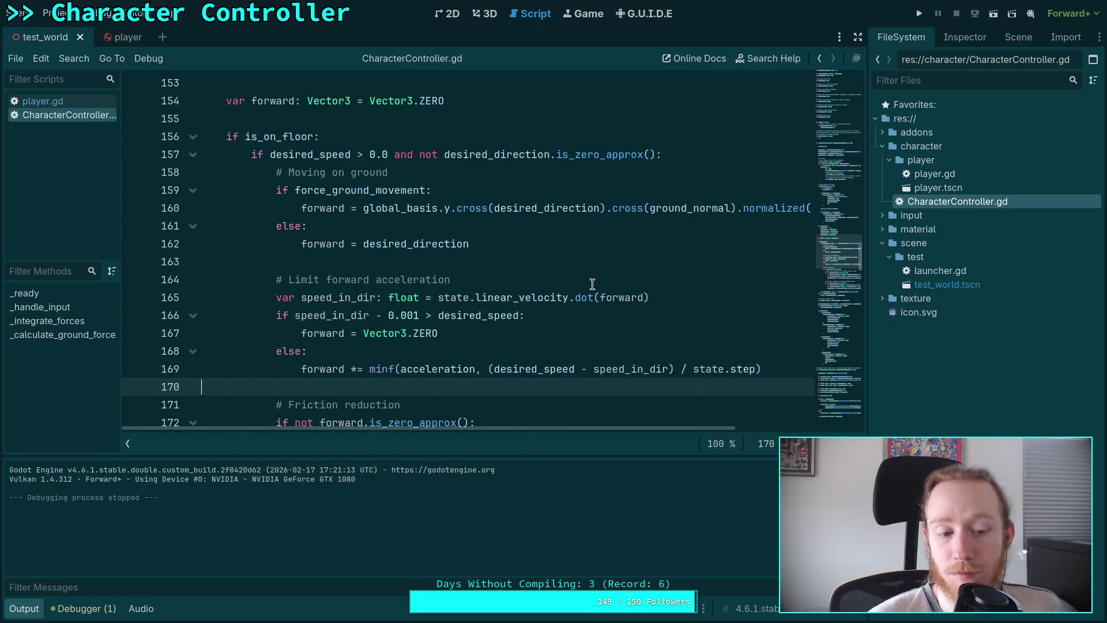
left_click(25, 610)
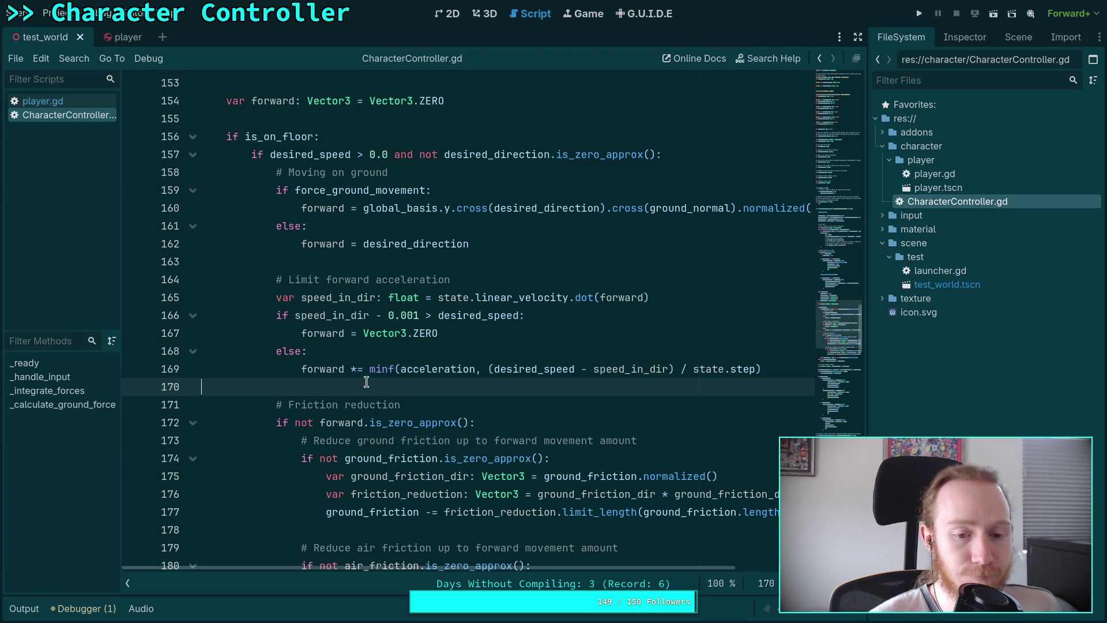
scroll(662, 370, "up", 7)
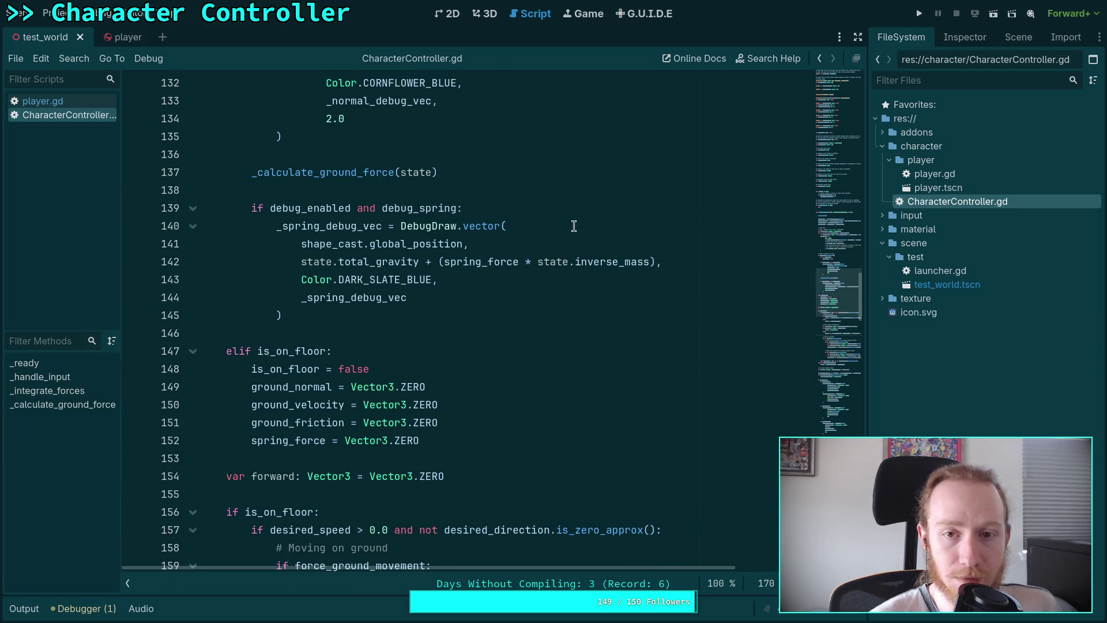
In the 3D view of test_world, select the Camera3D node in the Scene dock
left_click(484, 21)
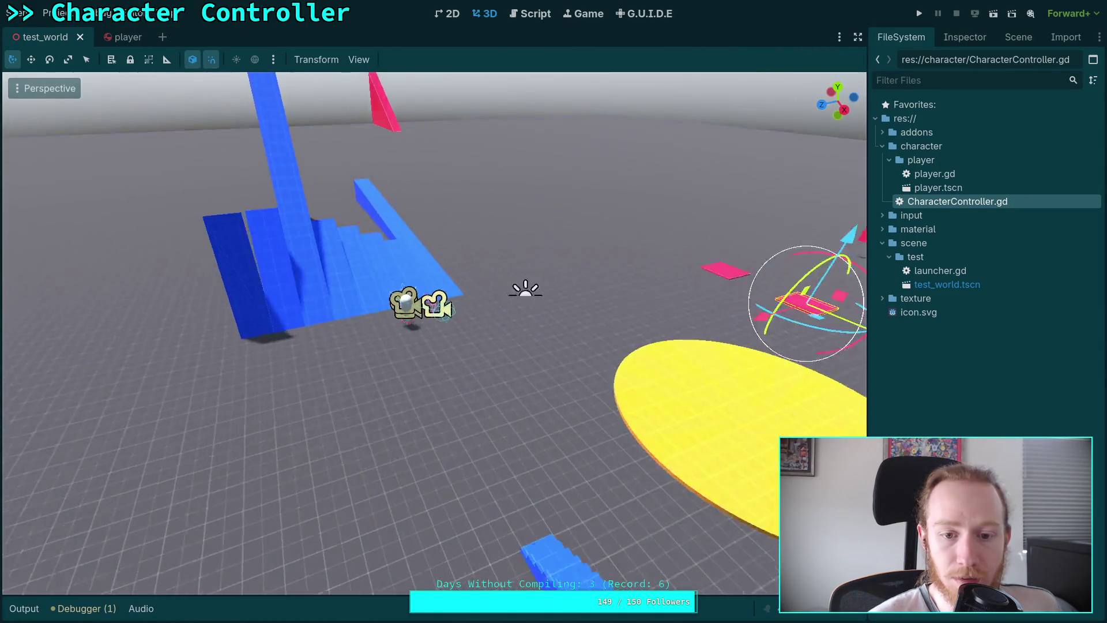
scroll(490, 312, "up", 5)
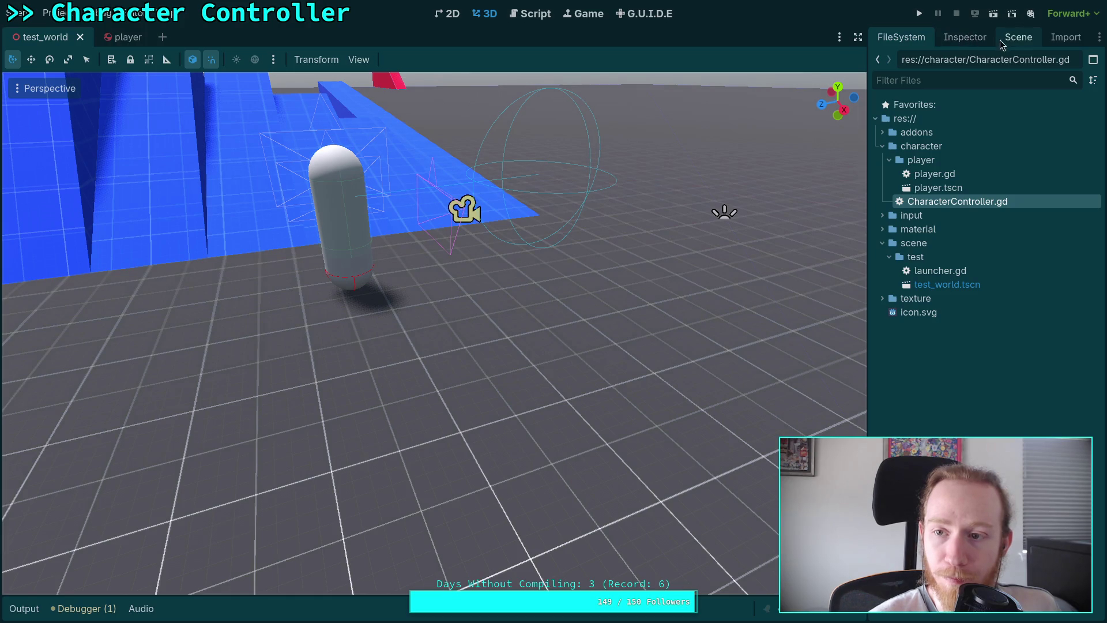
left_click(1019, 37)
left_click(924, 126)
left_click(957, 38)
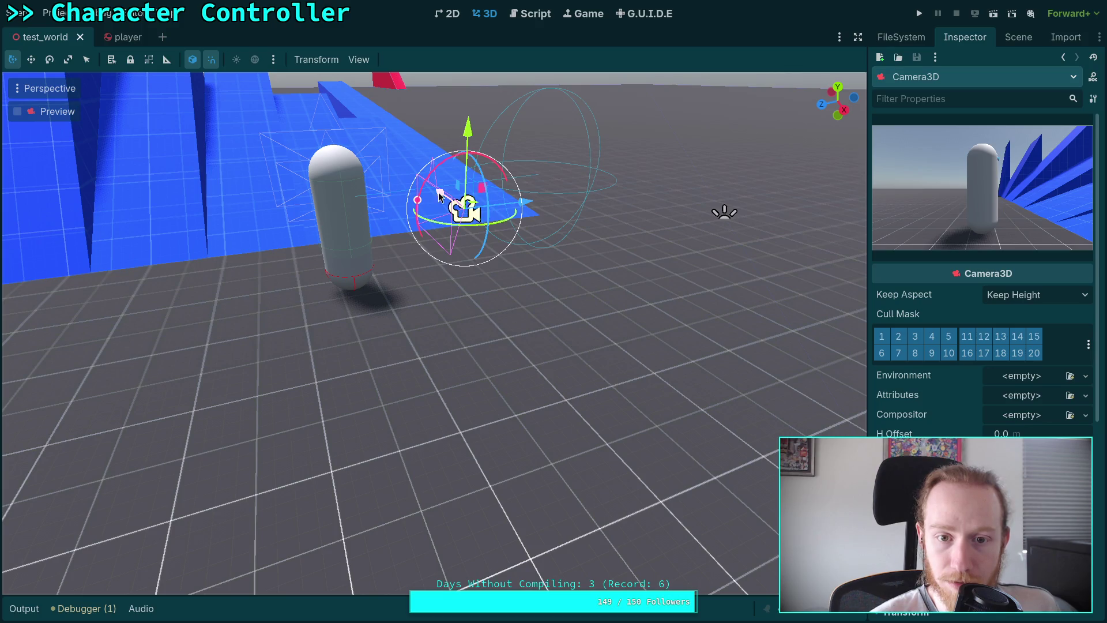
Move and rotate Camera3D with the gizmo so it sits beside and faces the player capsule
left_click_drag(443, 199, 537, 283)
left_click_drag(483, 285, 496, 291)
left_click_drag(585, 243, 433, 268)
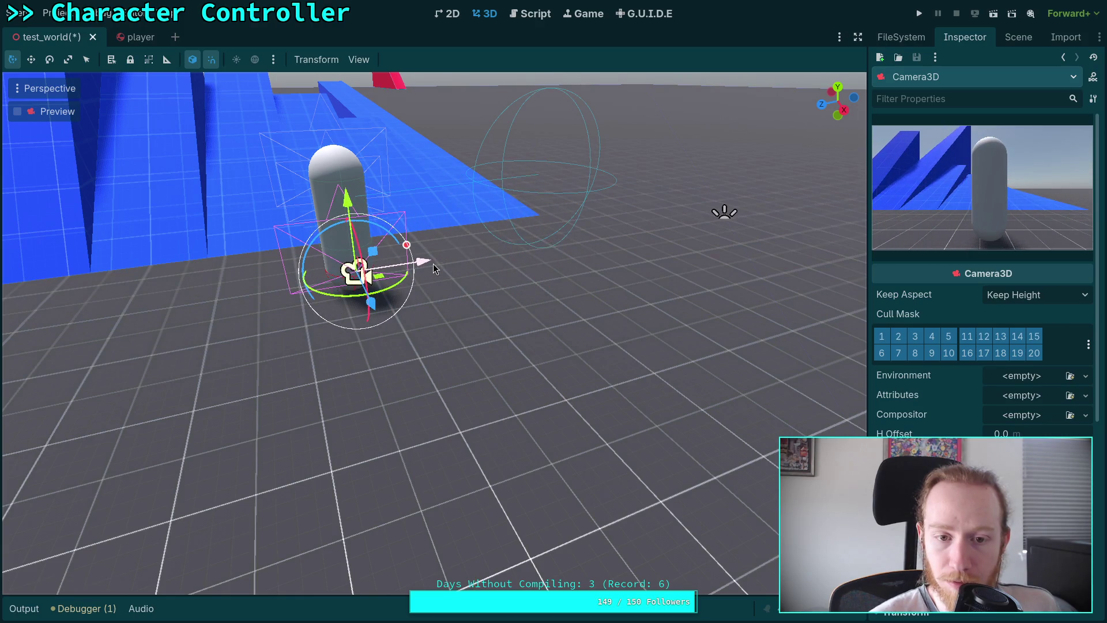
scroll(434, 269, "up", 5)
key("s")
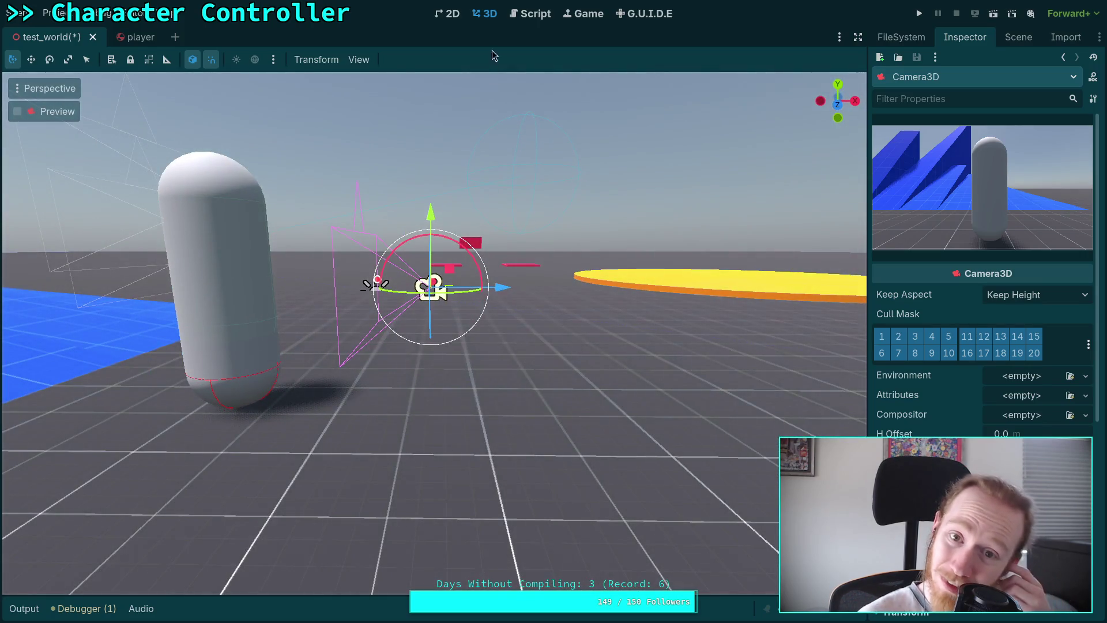
left_click(530, 13)
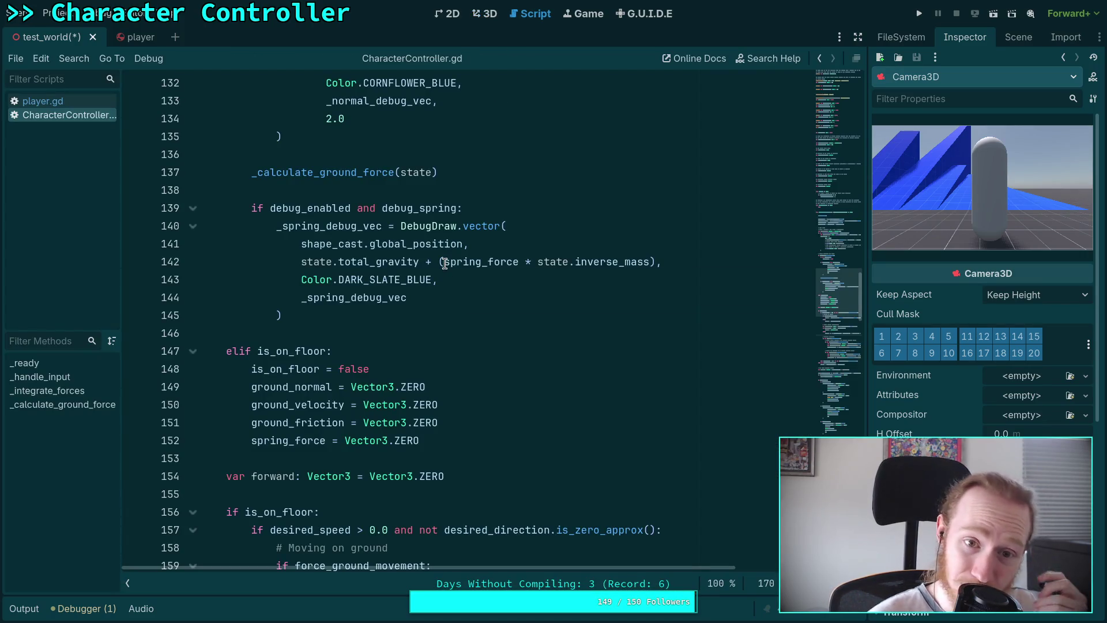
Look over the script around spring_force and debug_forward, then return to the test_world 3D view
mouse_move(445, 263)
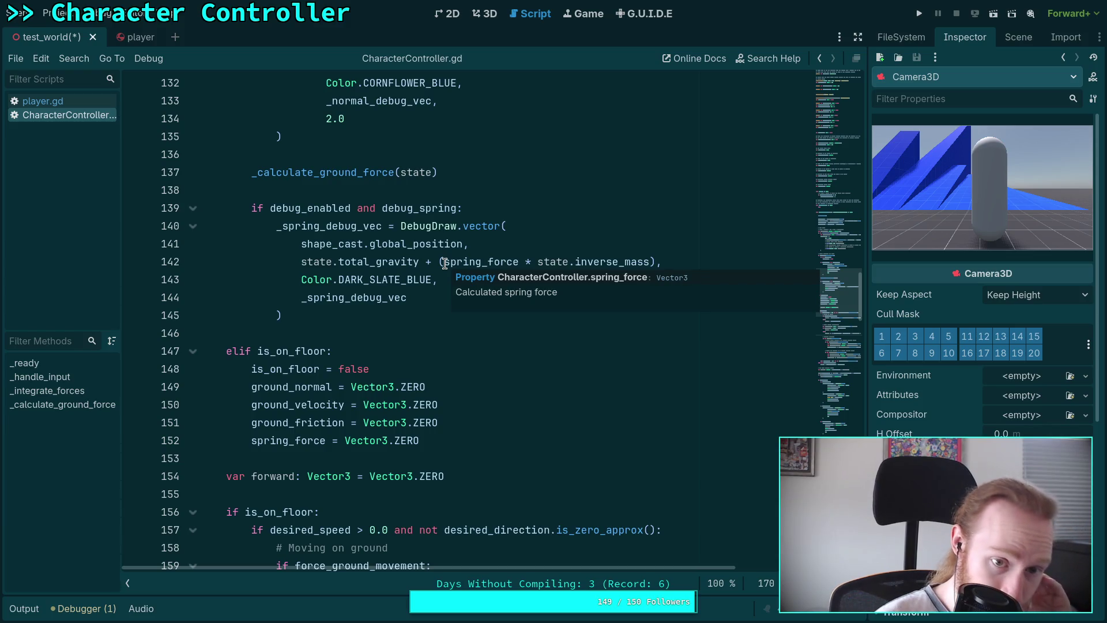
scroll(443, 264, "up", 3)
scroll(441, 264, "down", 18)
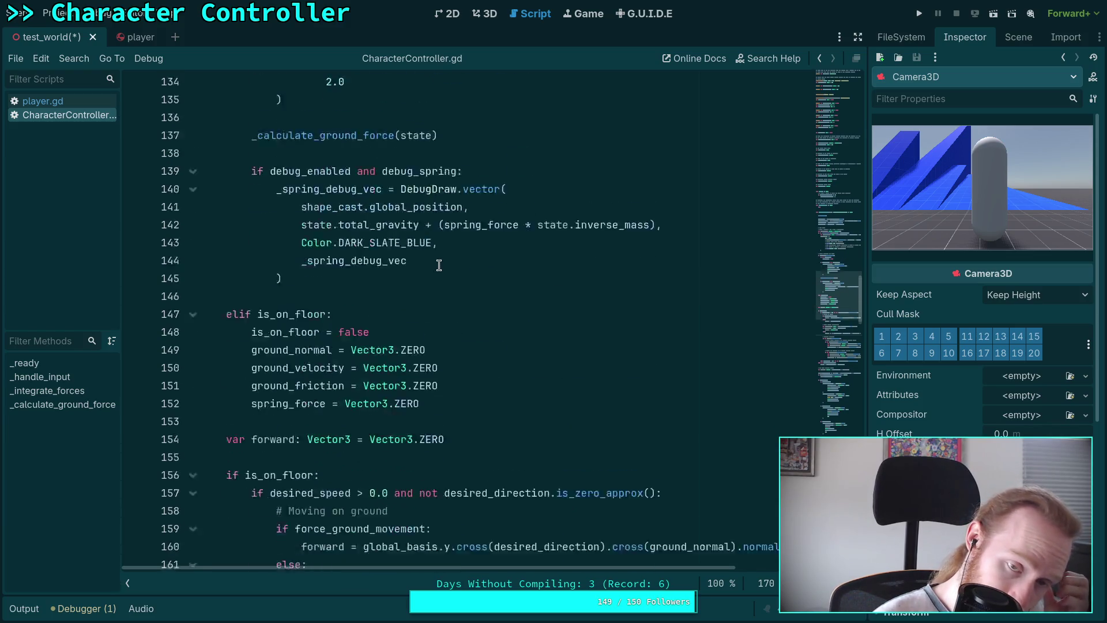
scroll(439, 265, "down", 6)
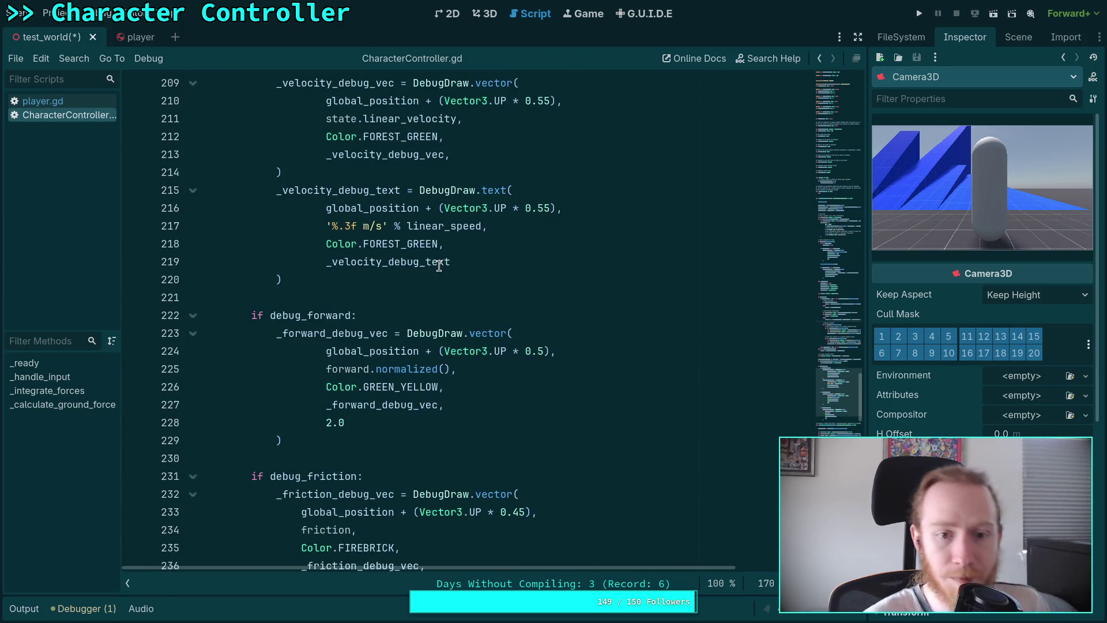
scroll(427, 274, "up", 2)
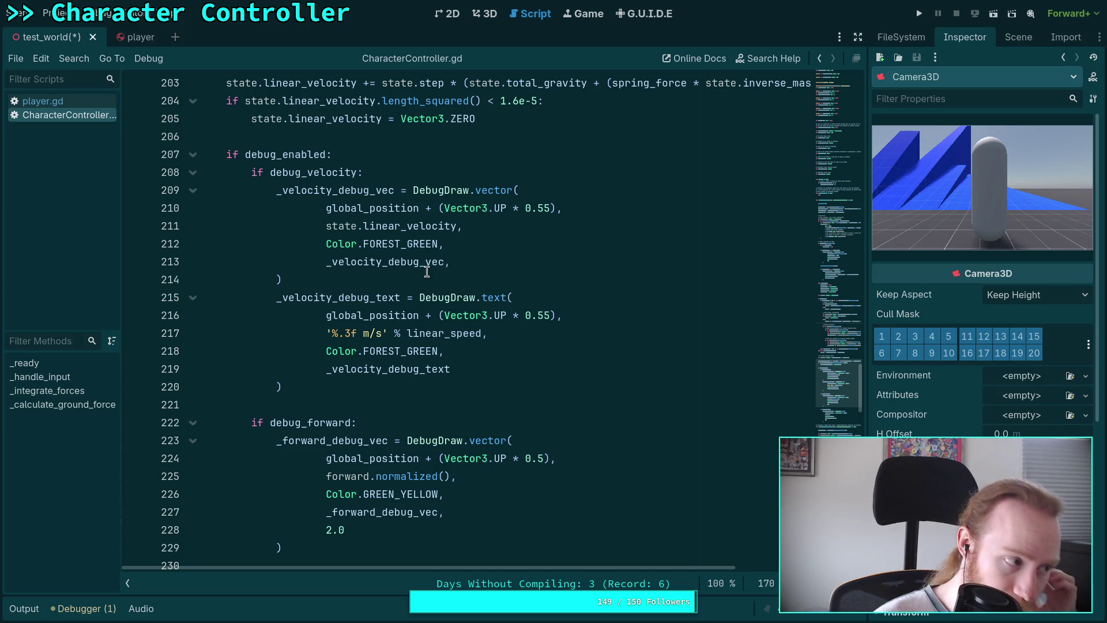
left_click(485, 13)
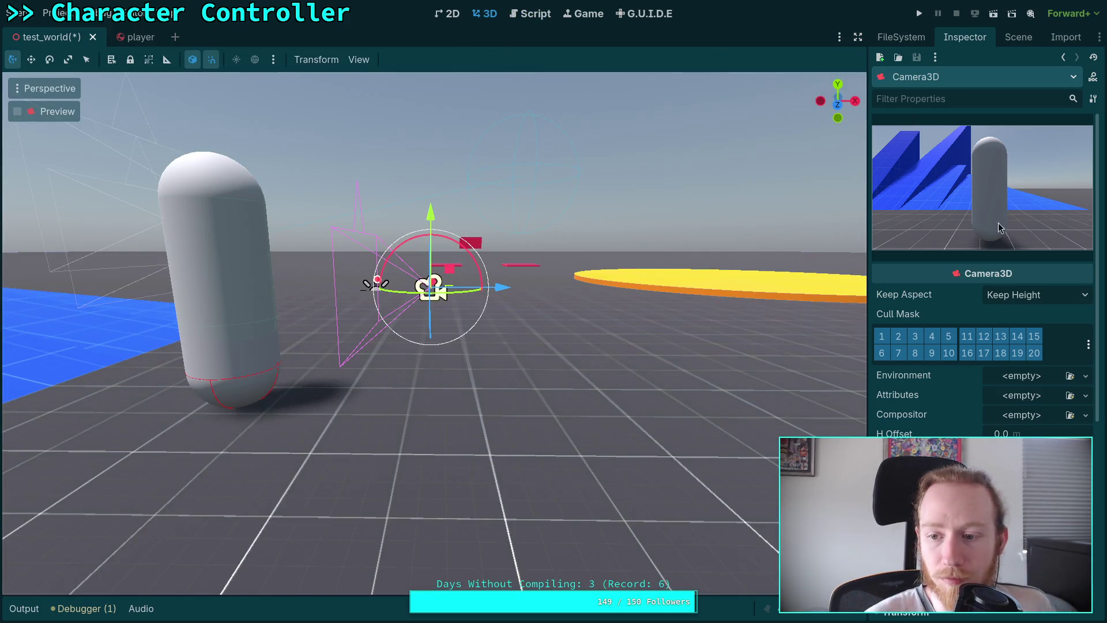
Set the Camera3D Position y to 0.55 and test-run the game to check the view
scroll(993, 184, "down", 5)
left_click(1010, 318)
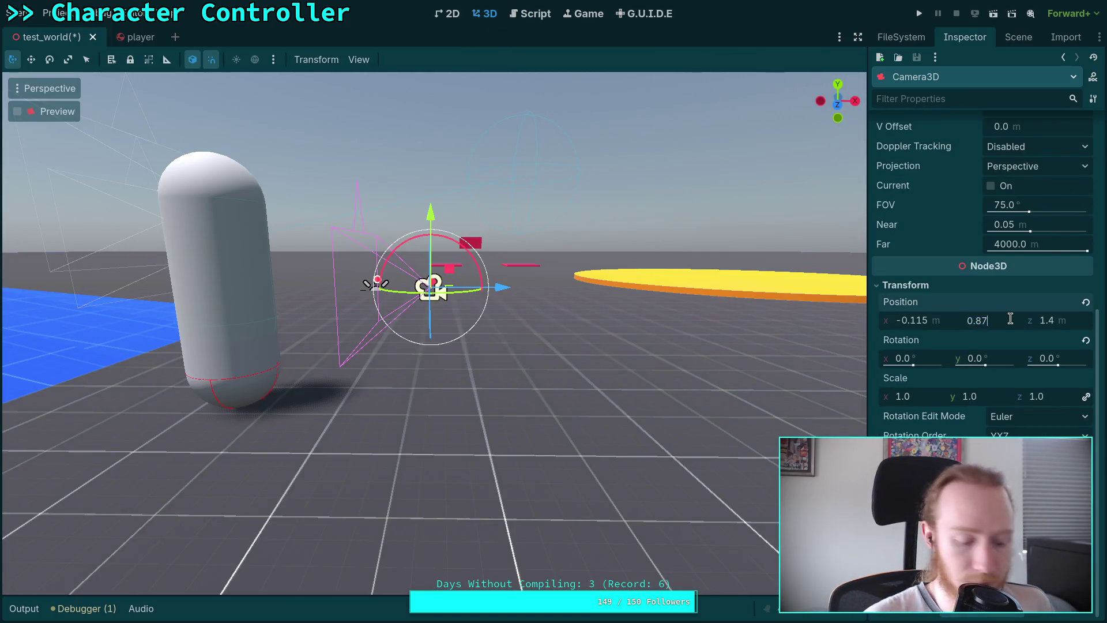
key("BackSpace")
type("55")
key("Return")
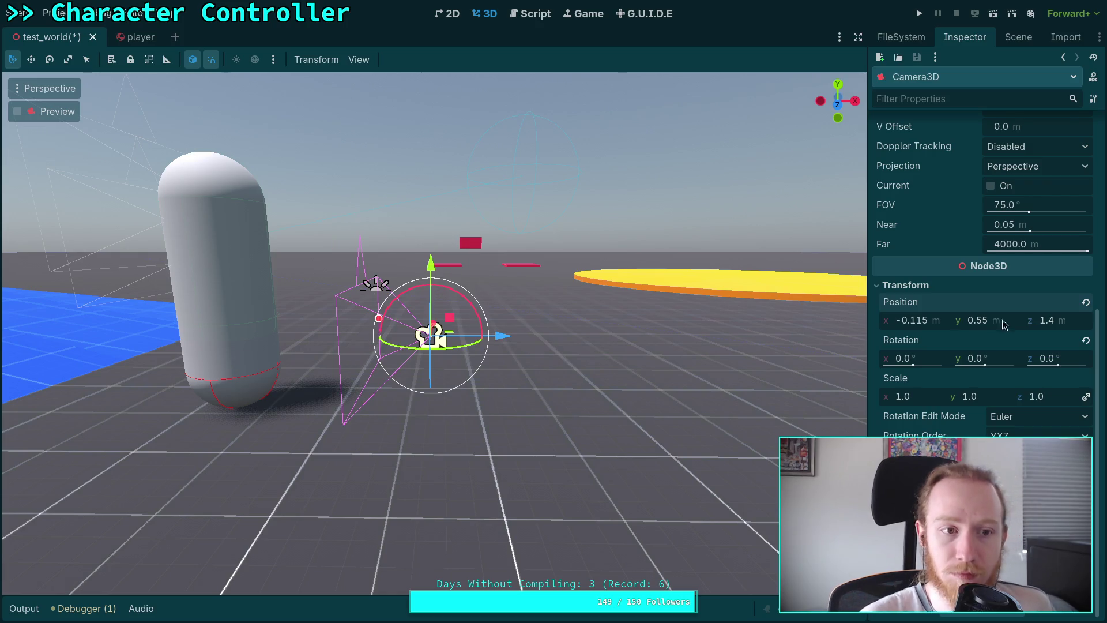
left_click(918, 13)
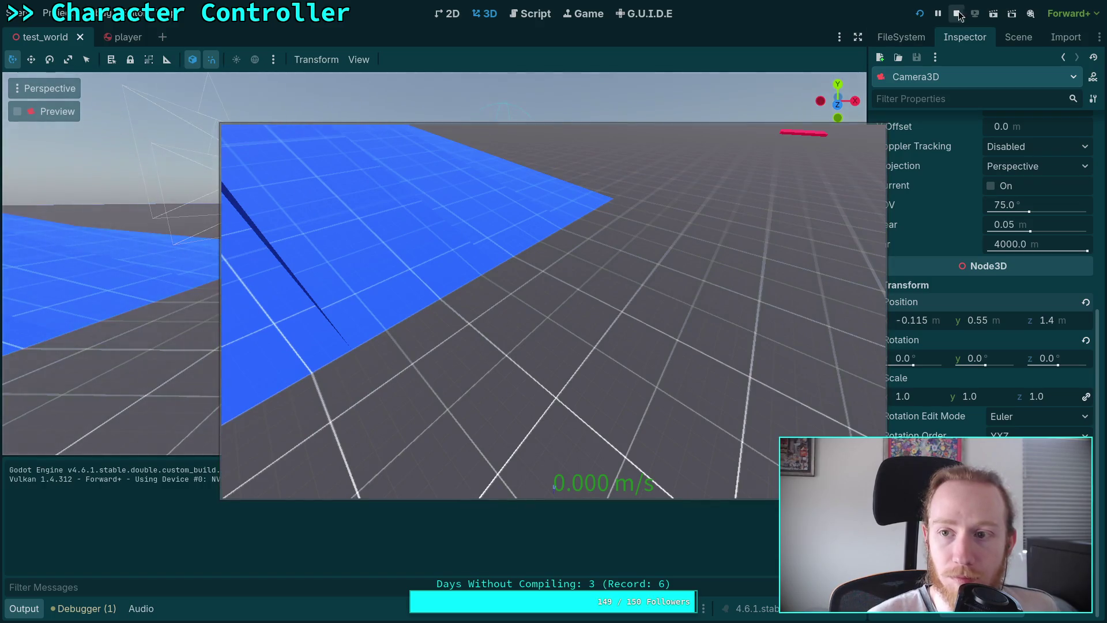
left_click(958, 13)
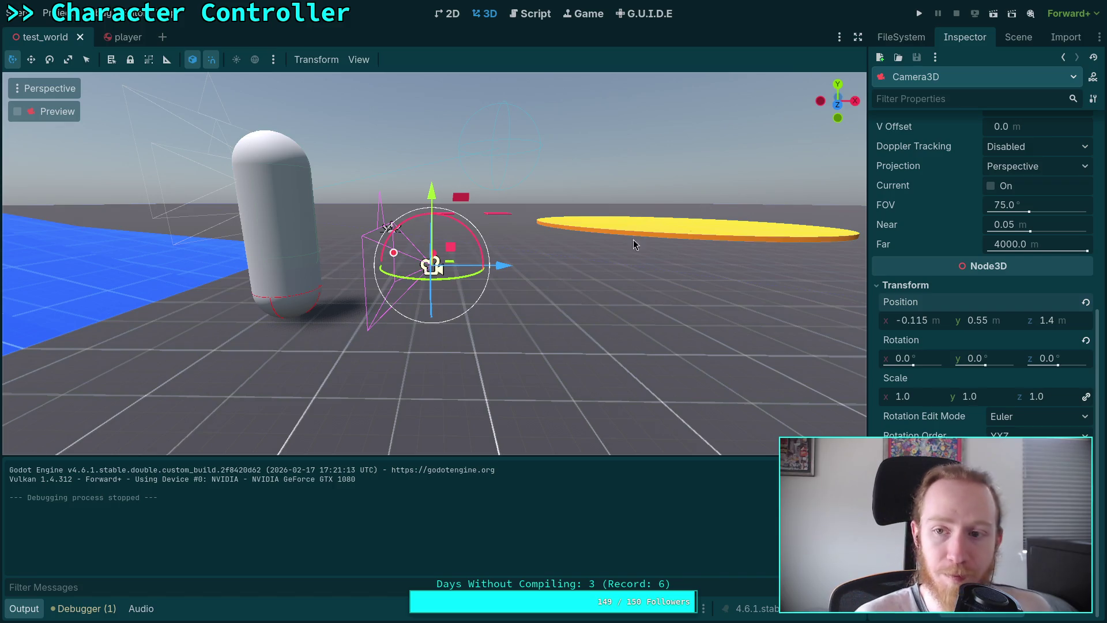
Make Camera3D the current camera and frame it in the viewport
left_click(1018, 37)
left_click(965, 37)
left_click(991, 358)
left_click(1019, 37)
double_click(931, 125)
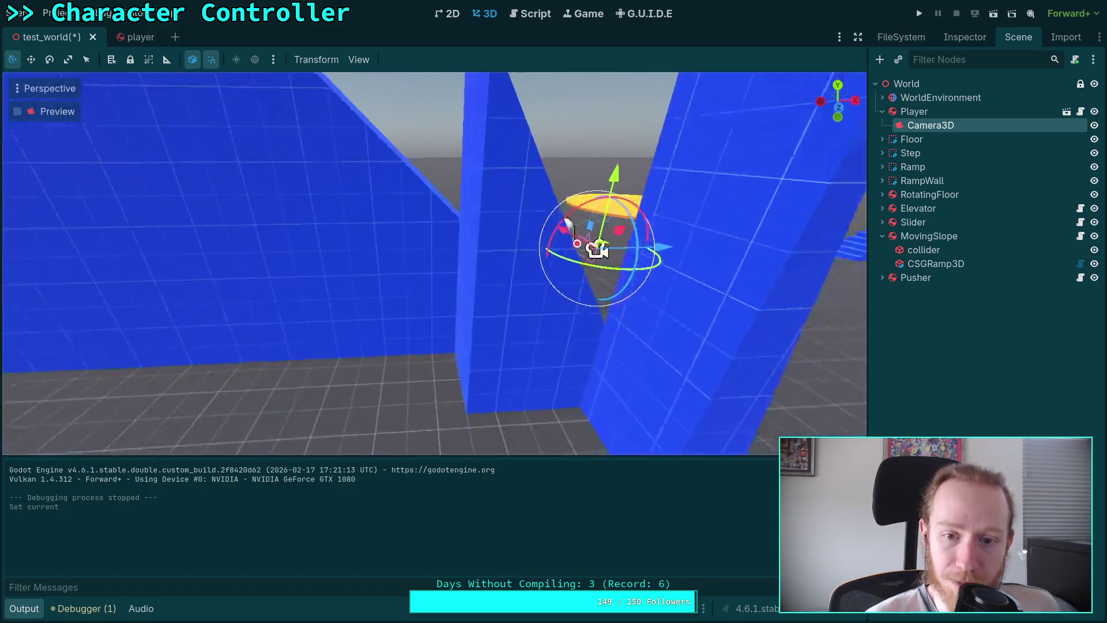
Rotate the Player 75° with the gizmo and save the test_world scene
left_click(936, 112)
mouse_move(483, 268)
left_mouse_down()
mouse_move(500, 214)
mouse_move(445, 242)
mouse_move(445, 191)
left_mouse_up()
key("ctrl+s")
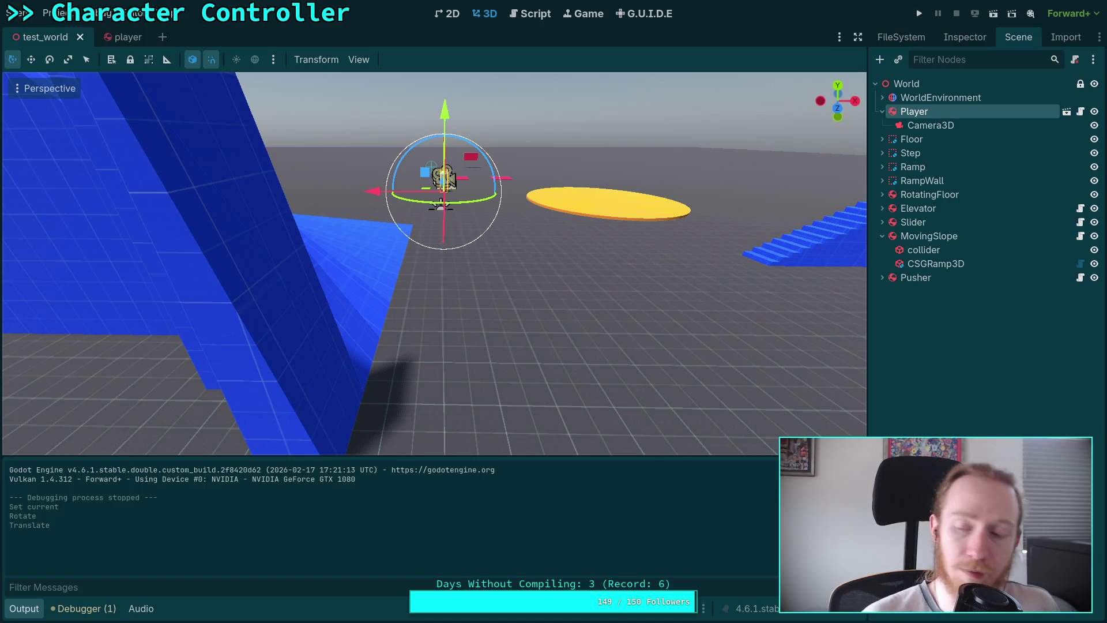
In the player scene, select fp_camera to show its properties, then run the project
left_click(141, 42)
left_click(932, 196)
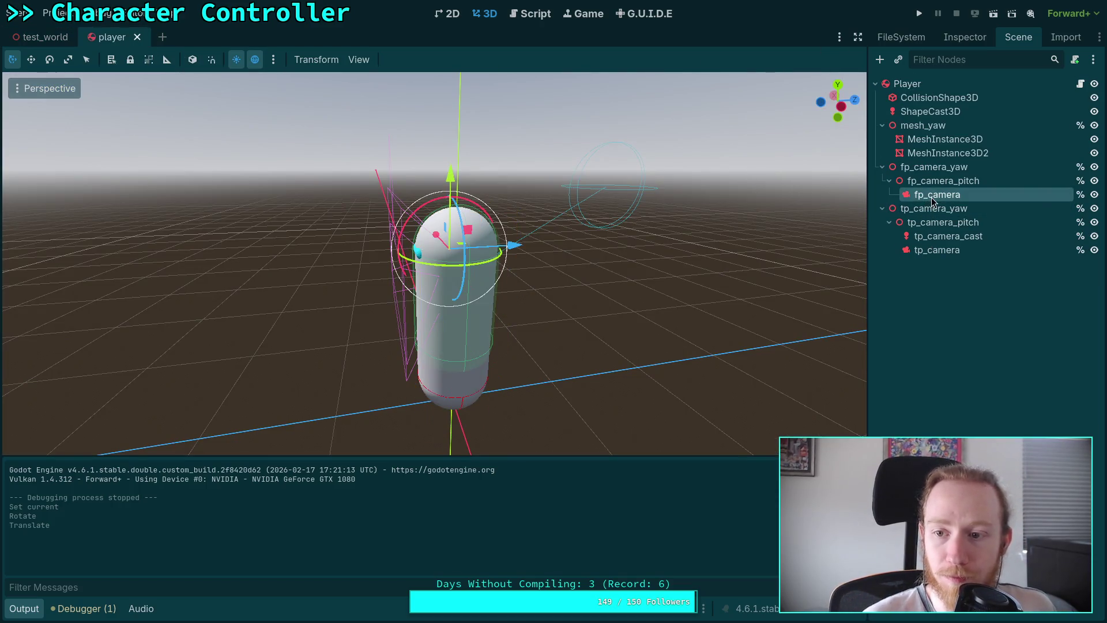
left_click(964, 37)
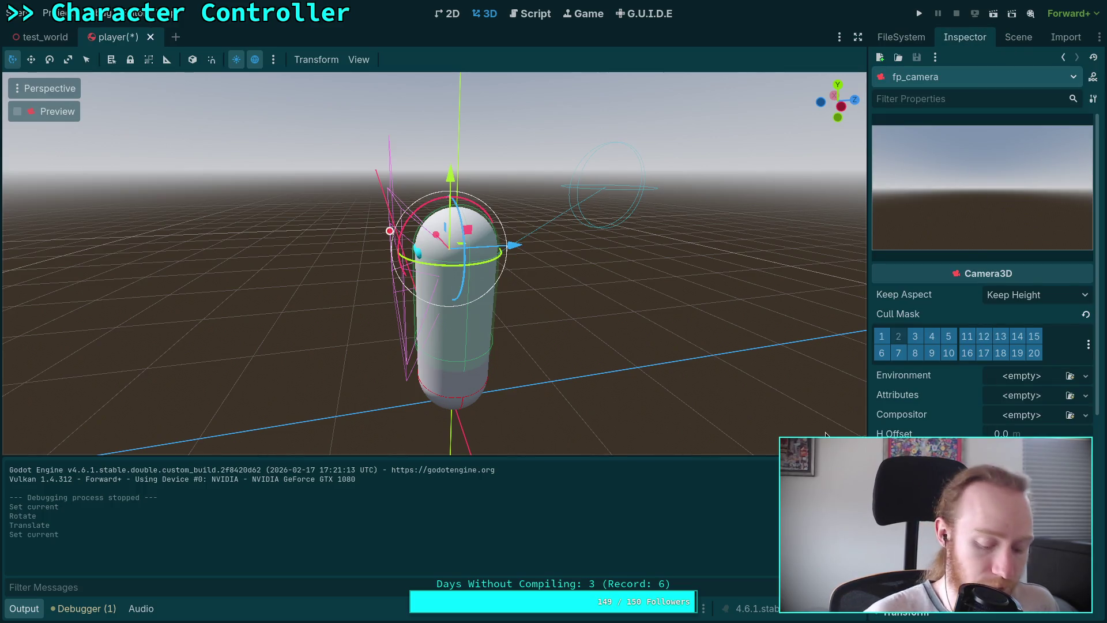
left_click(919, 14)
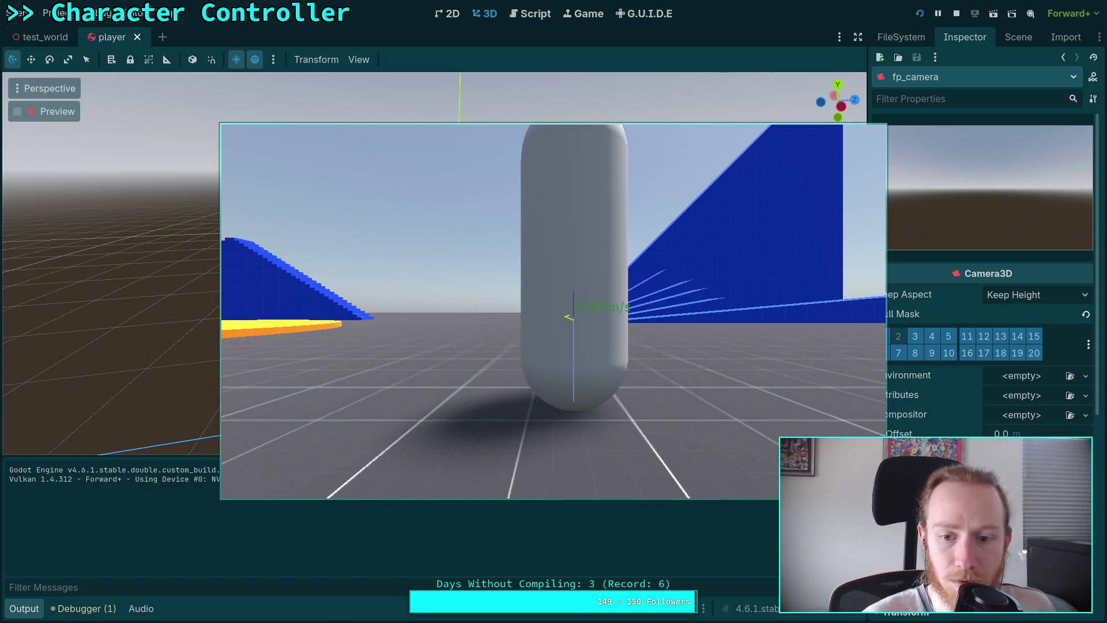
Walk the player forward, slow the game to 0.25 time scale, then stop the run
key("w")
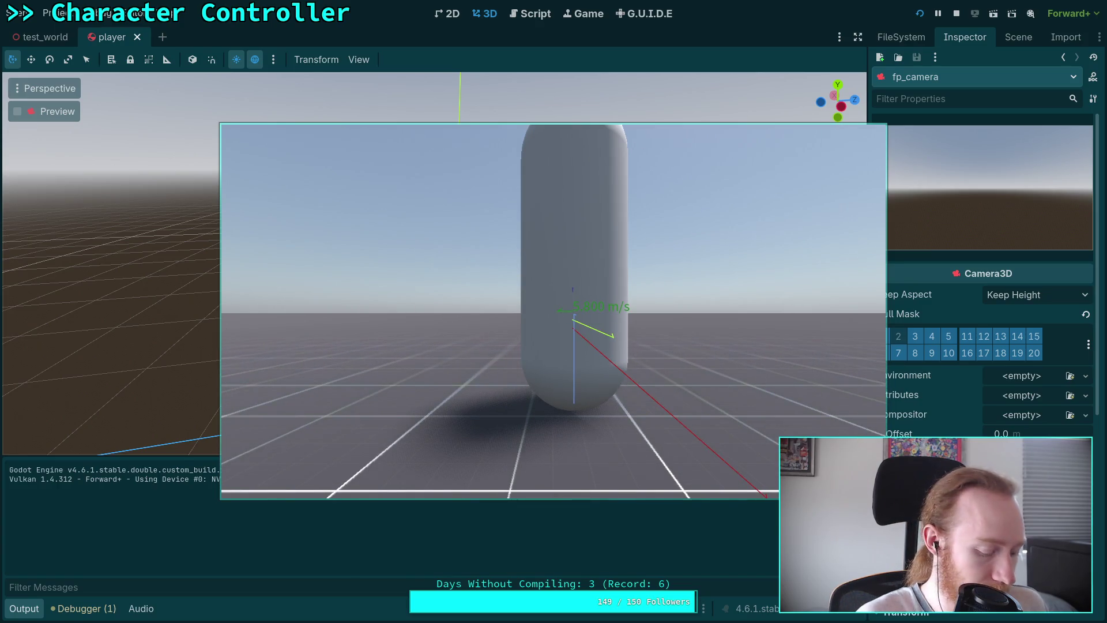
key("minus")
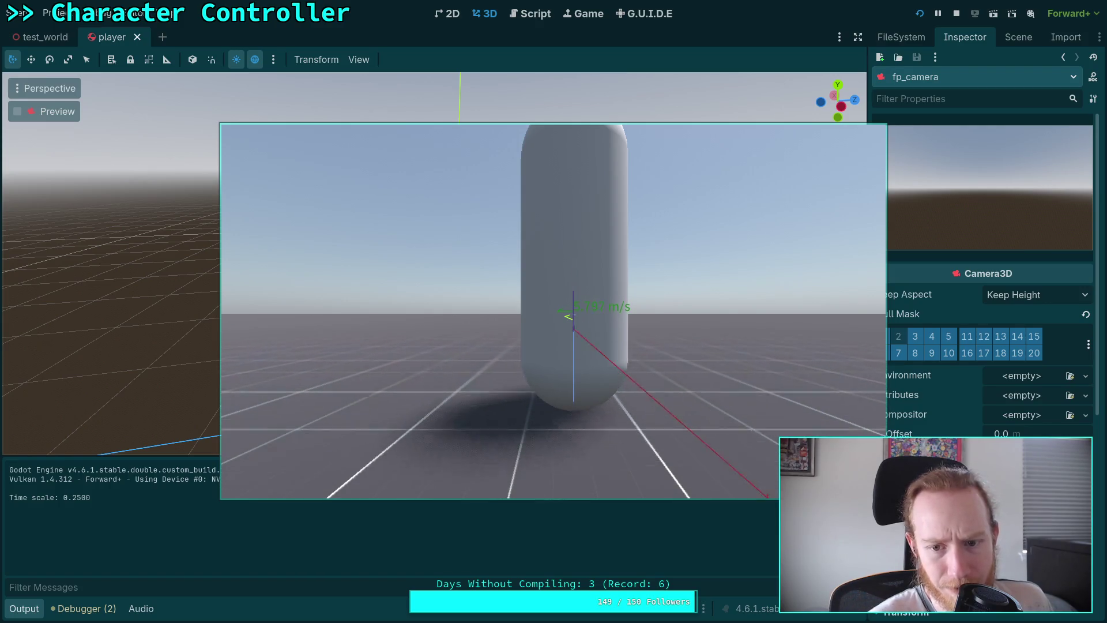
left_click(957, 14)
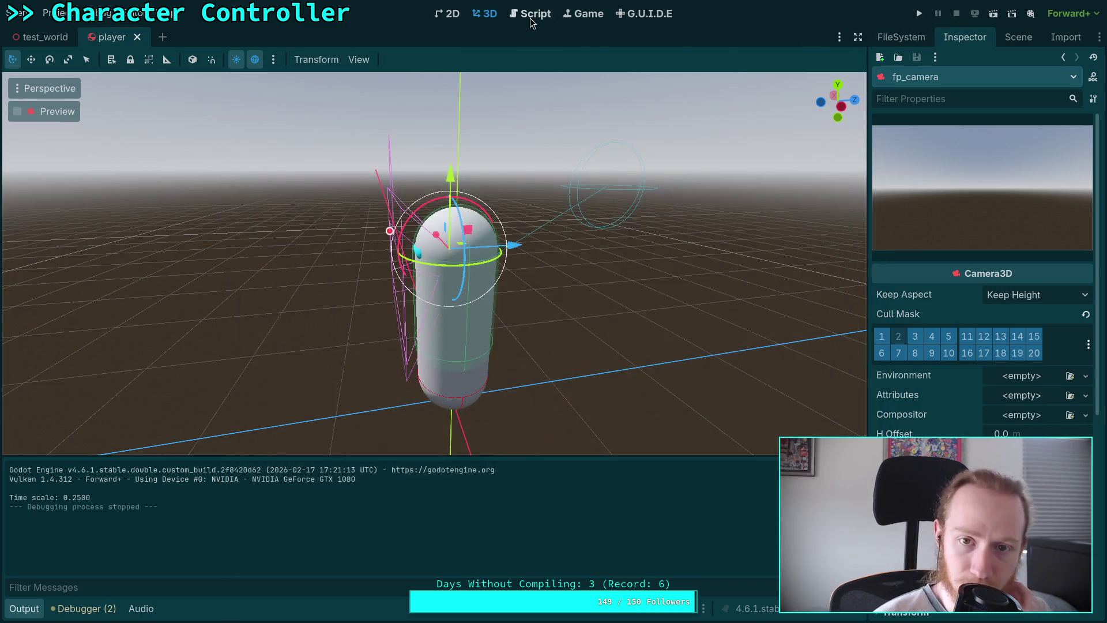
left_click(530, 17)
left_click(53, 99)
scroll(358, 363, "down", 4)
scroll(361, 368, "up", 2)
scroll(360, 368, "up", 10)
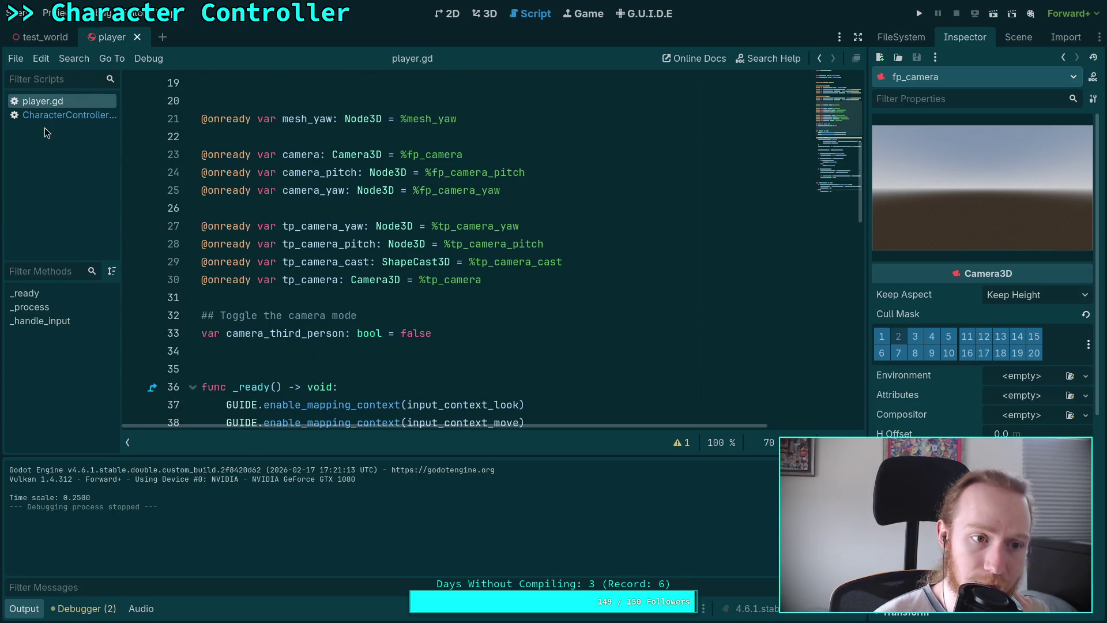
left_click(52, 114)
scroll(424, 308, "up", 16)
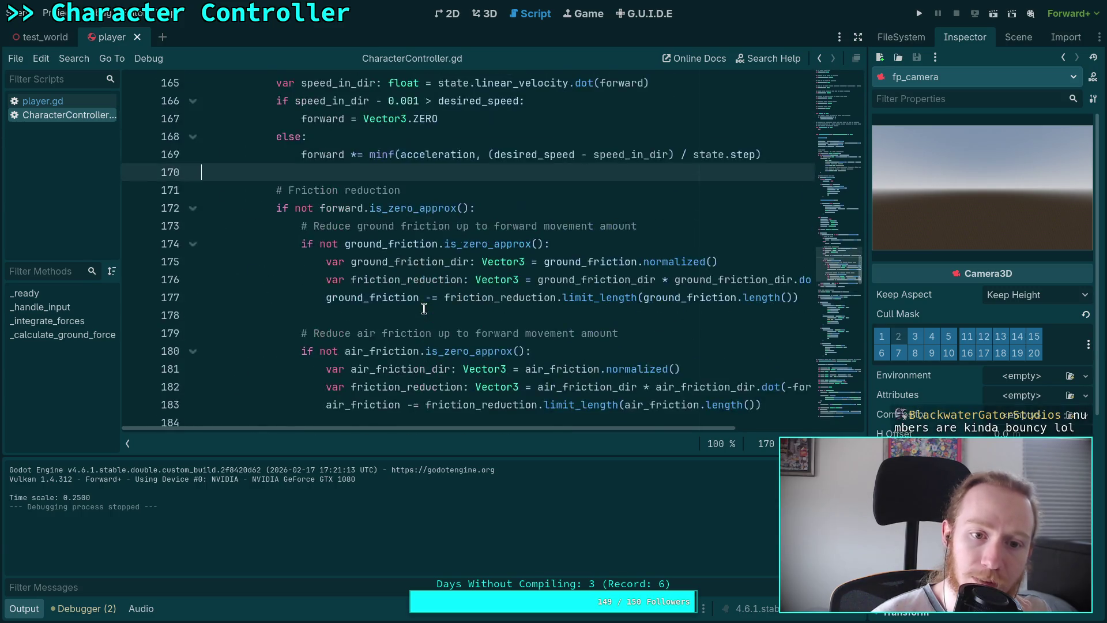
double_click(327, 317)
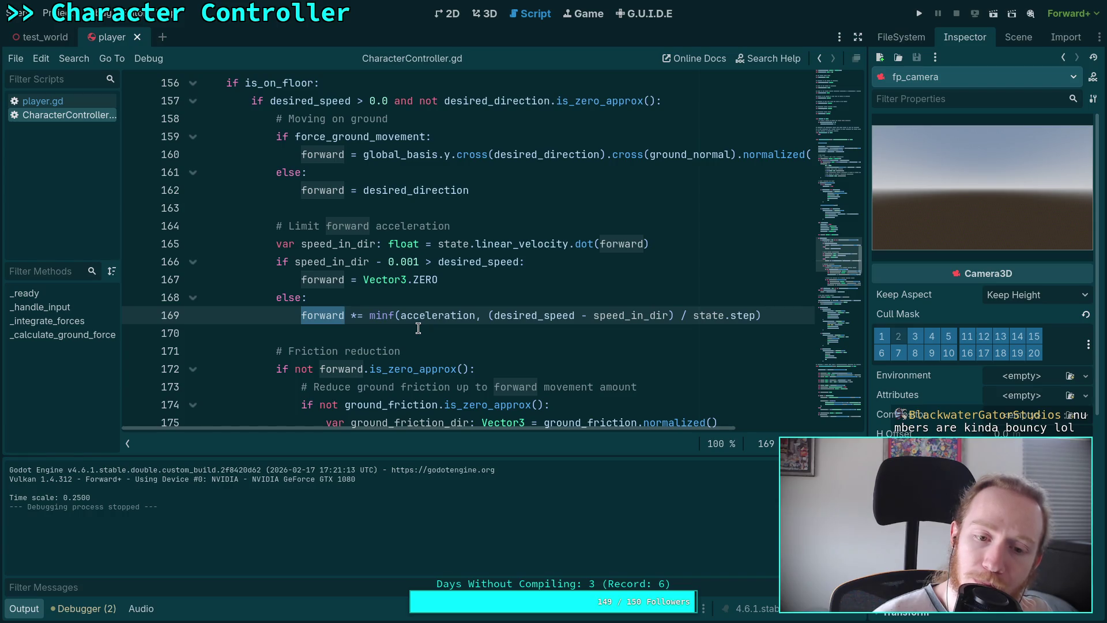
left_click(367, 319)
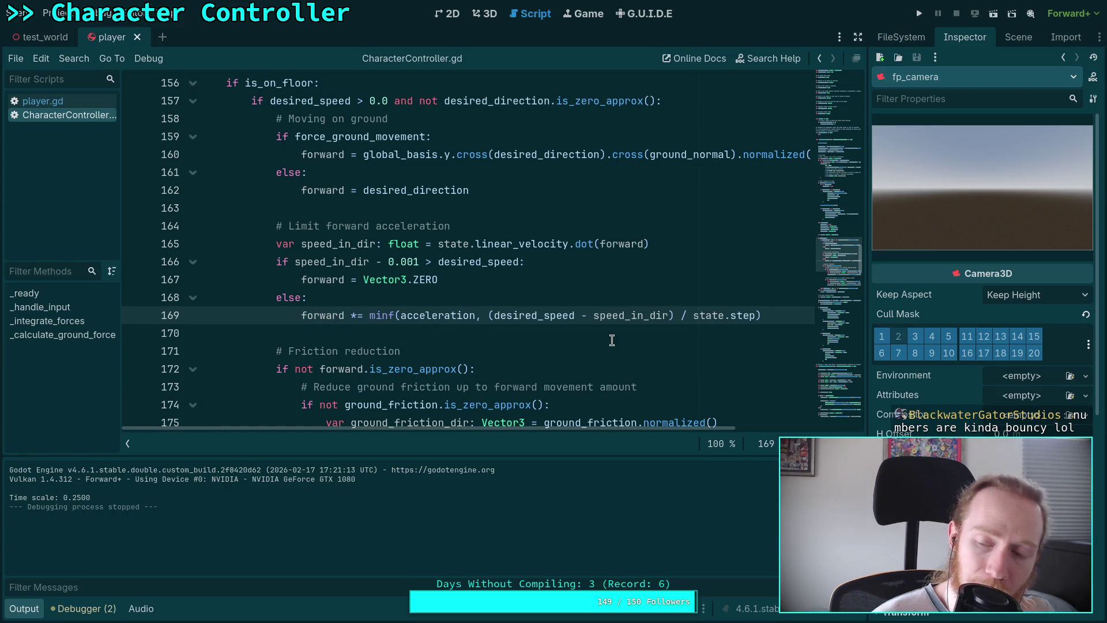
mouse_move(403, 316)
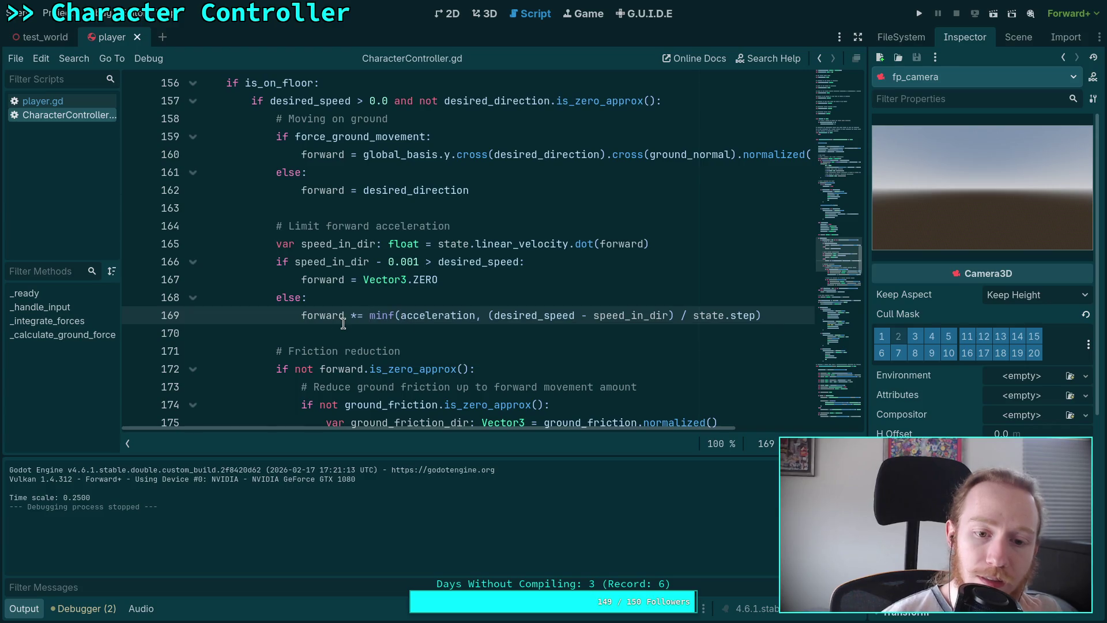
scroll(371, 325, "down", 15)
scroll(371, 324, "down", 6)
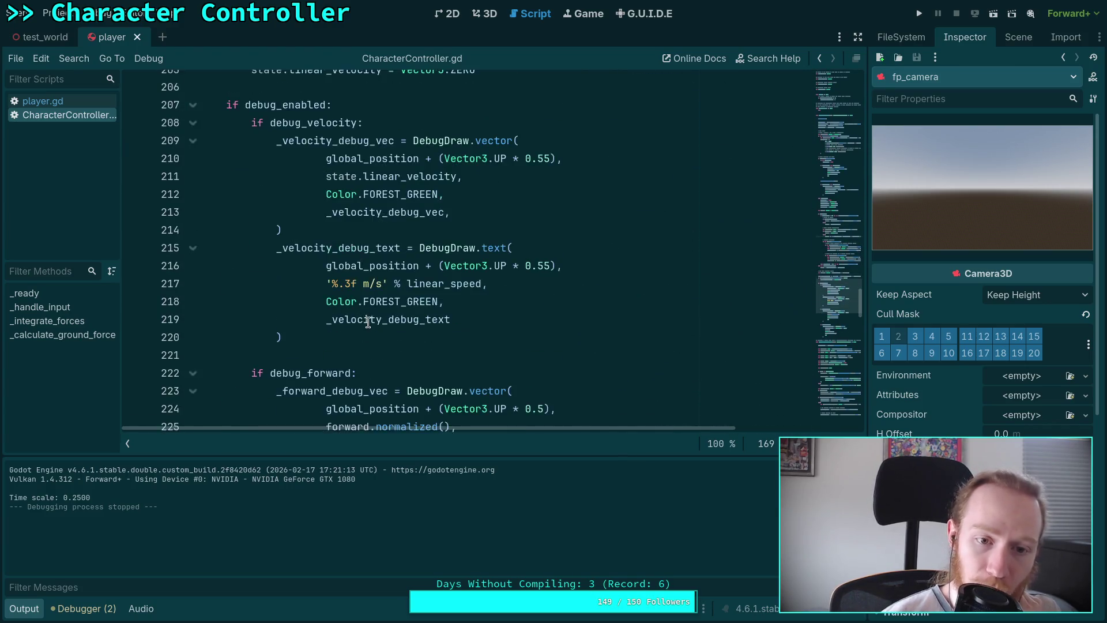
scroll(398, 326, "up", 2)
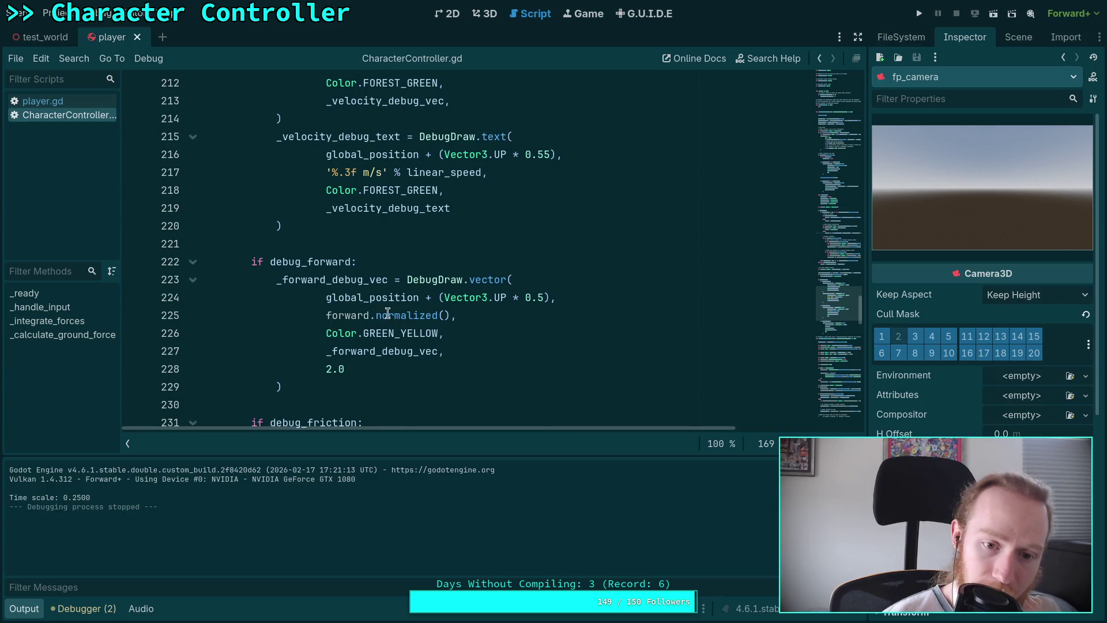
left_click(406, 276)
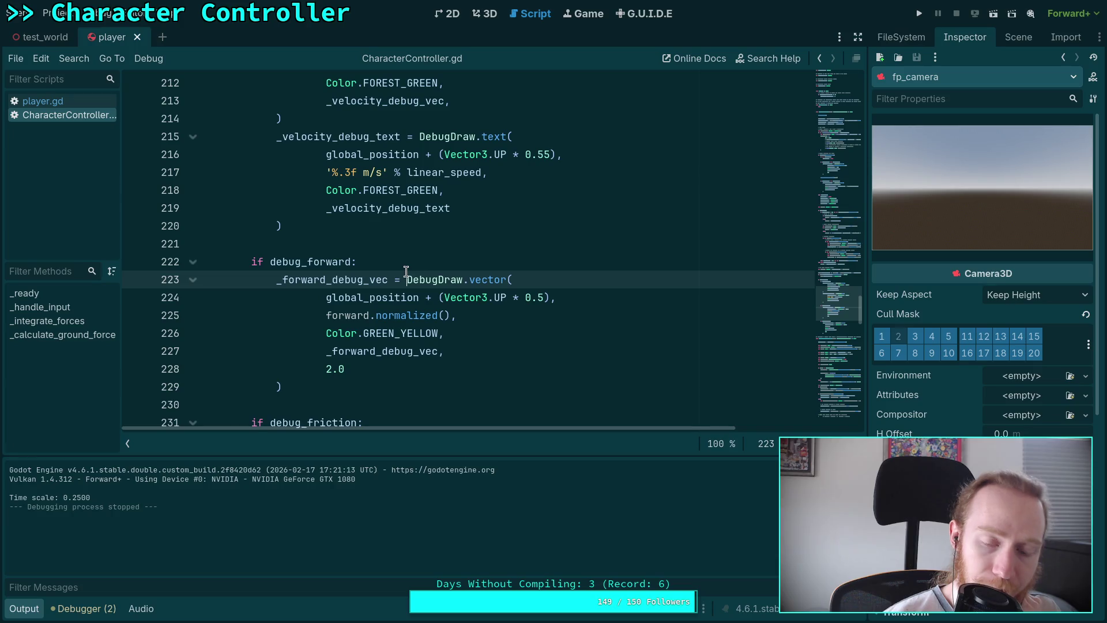
Under 'if debug_forward:', declare 'var norm: Vector3 = forward'
left_click(432, 261)
key("Return")
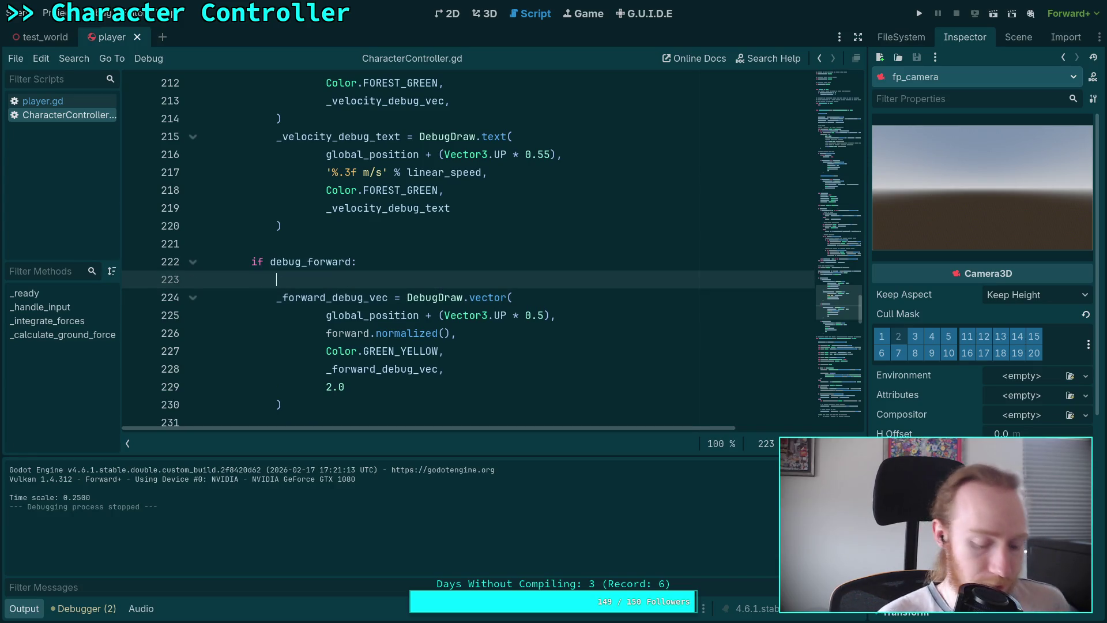
type("var norm: Vector3")
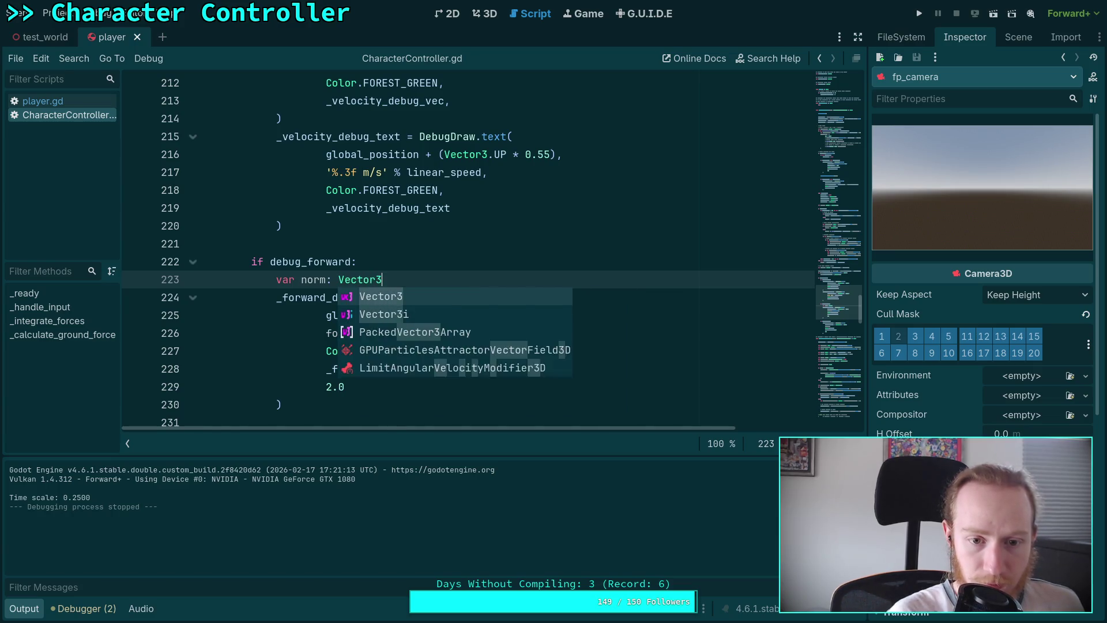
type(" = forw")
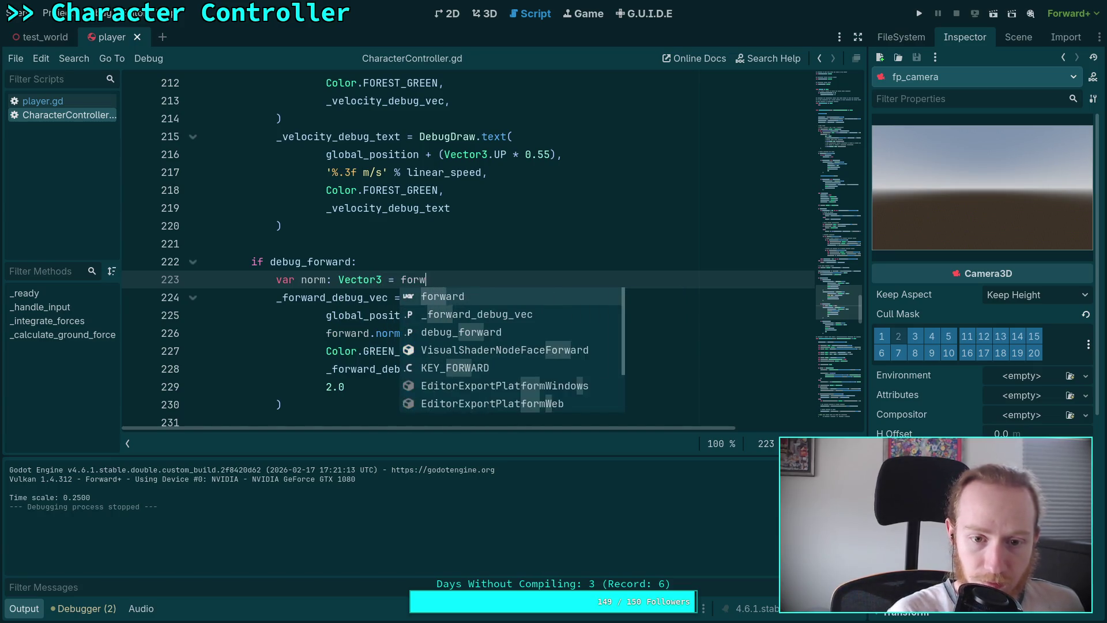
type("ard")
key("Return")
key("Return")
Add 'if not norm.is_zero_approx(): norm = norm.normalized()' below the declaration
type("if n")
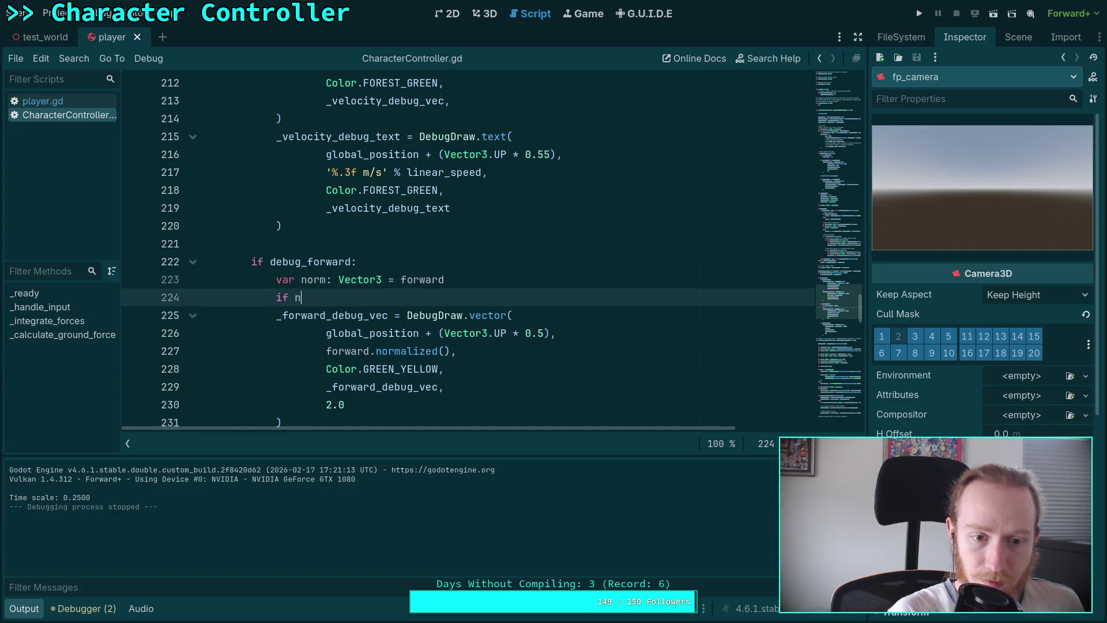
key("BackSpace")
key("BackSpace")
type("t ")
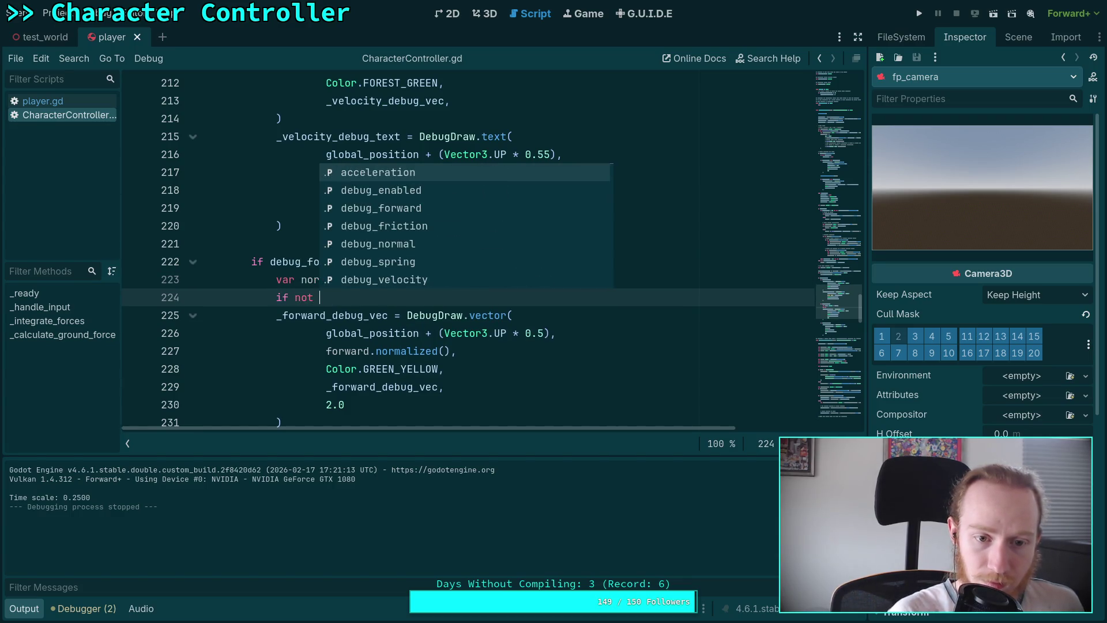
type("norm.is_z")
key("Return")
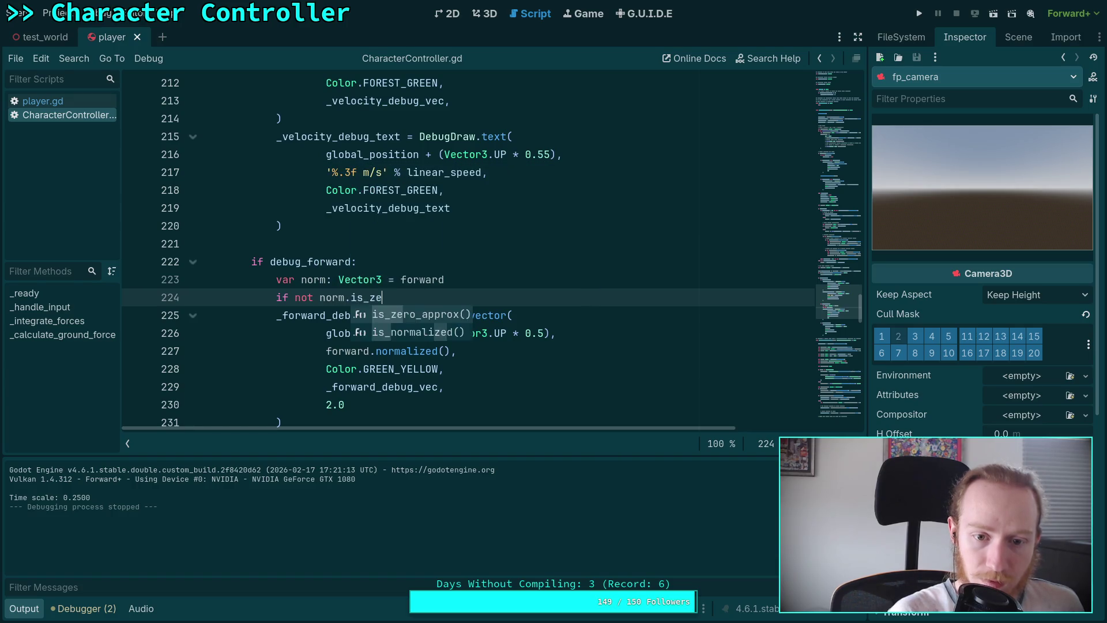
type(":")
key("Return")
type("forward")
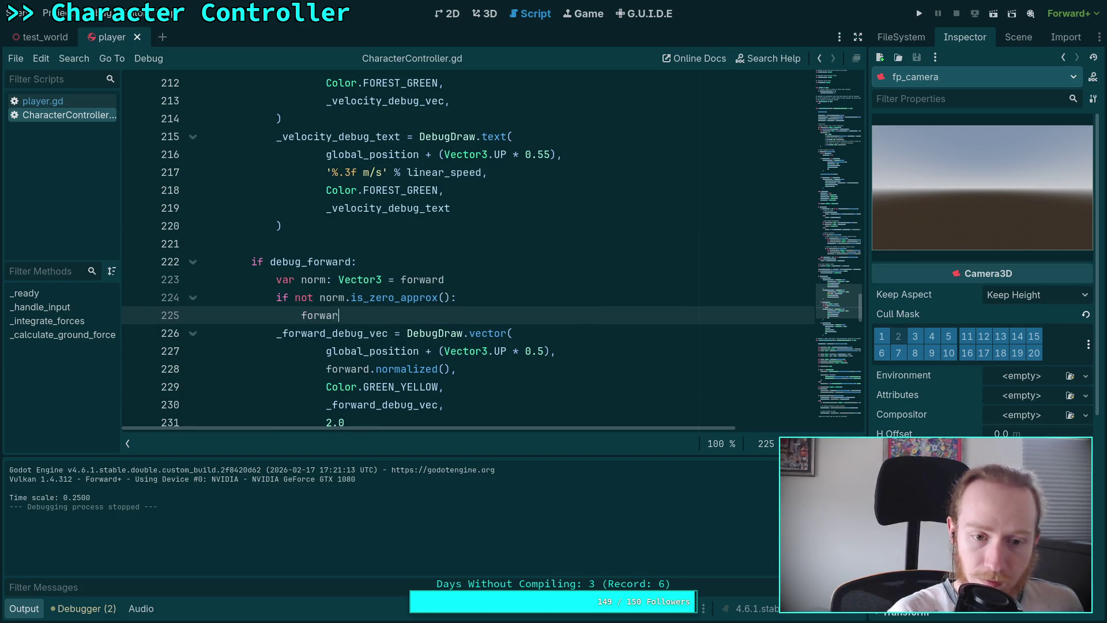
key("BackSpace")
key("BackSpace")
key("BackSpace")
type("norm")
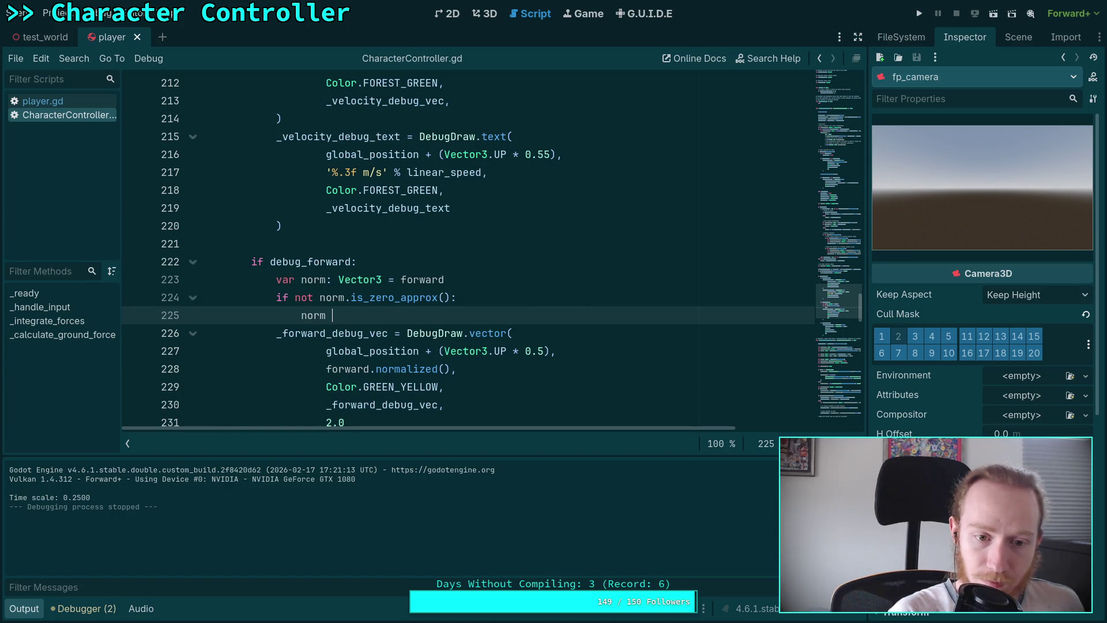
type("=")
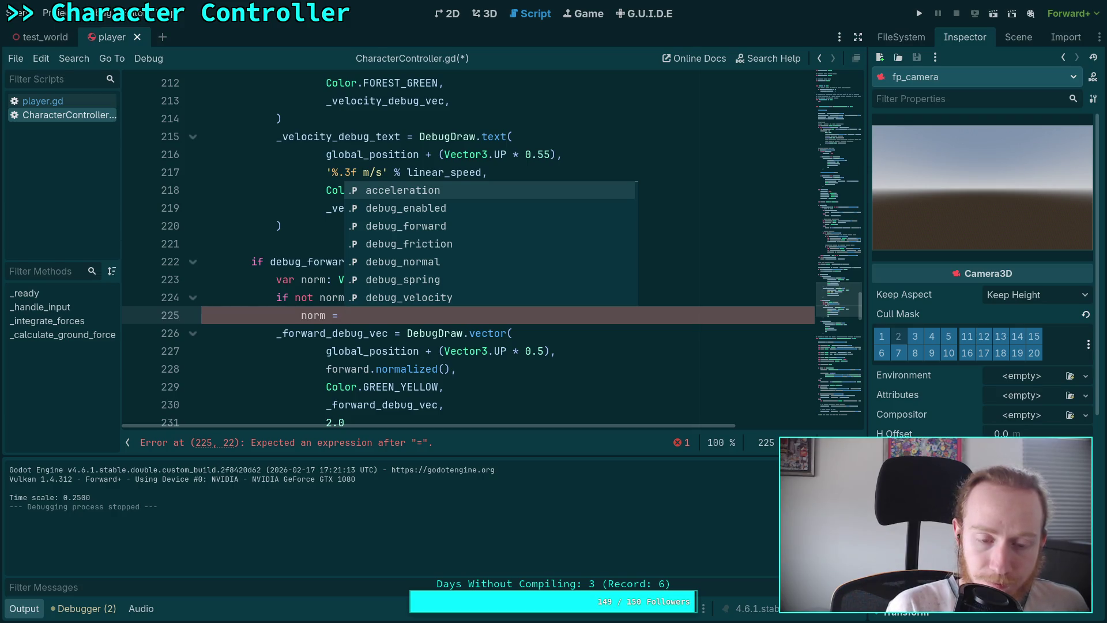
type(" norm.norm")
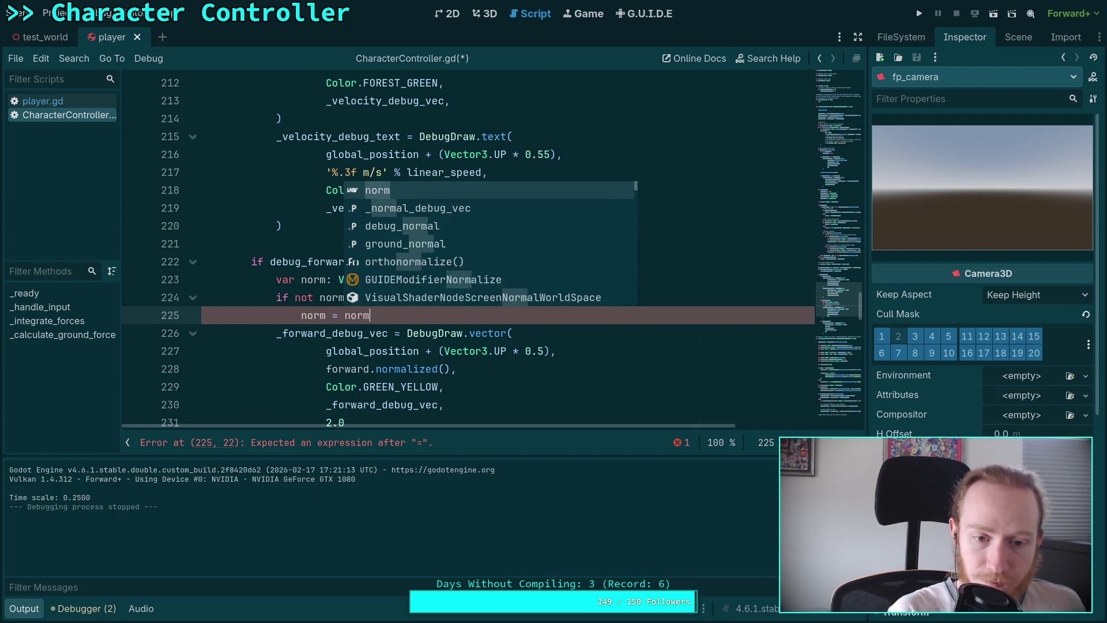
key("Return")
Replace forward.normalized() with norm in the DebugDraw.vector call, save, and run the game
left_click_drag(326, 369, 451, 369)
type("normalized(")
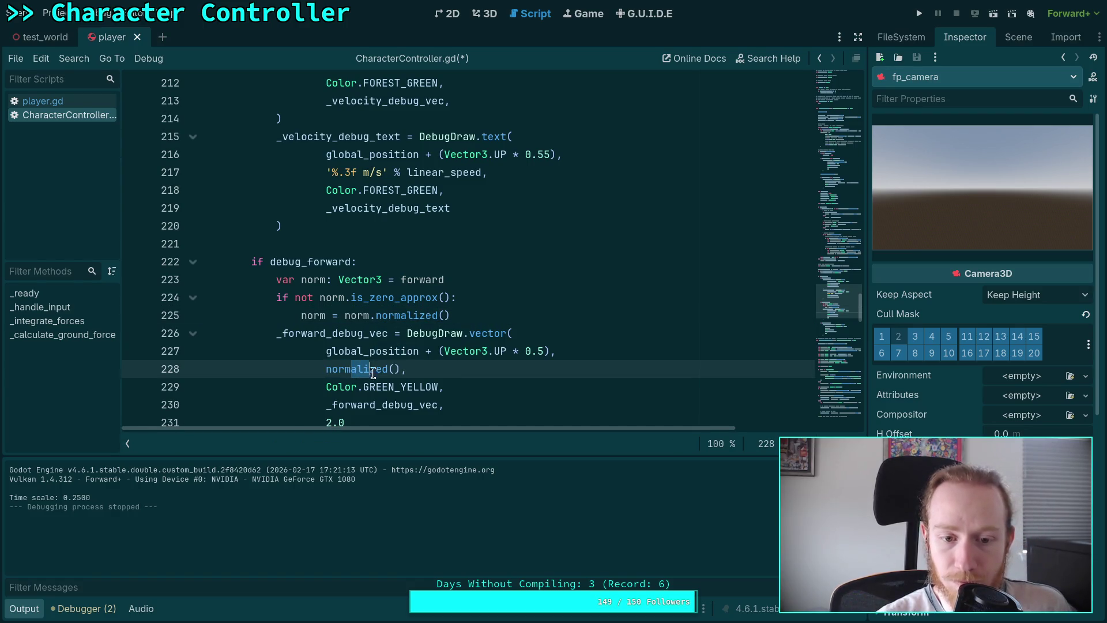
key("ctrl+s")
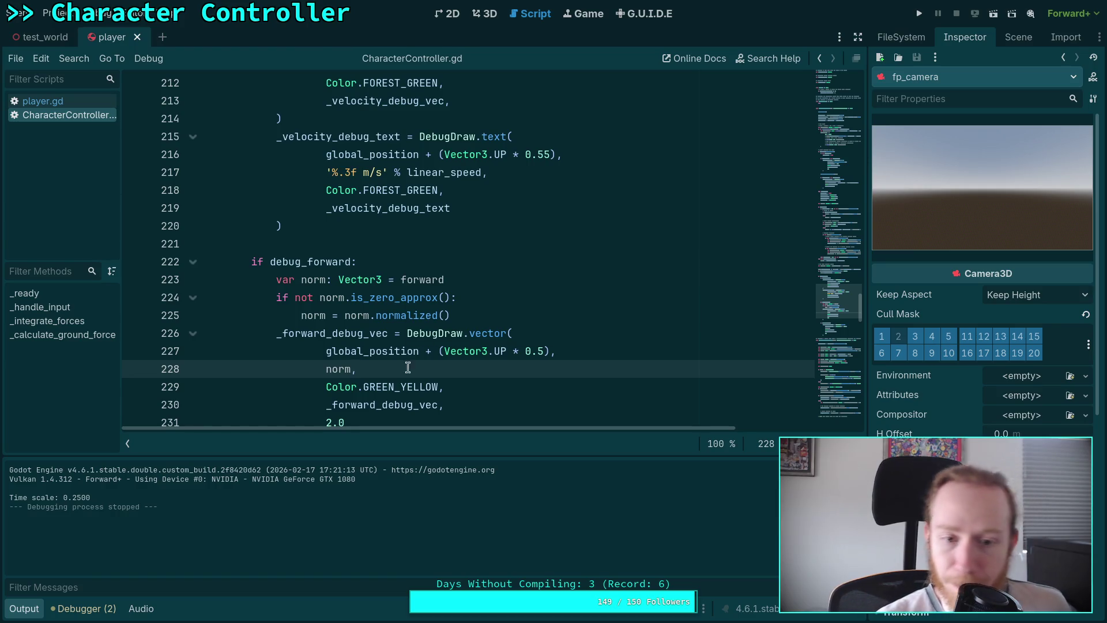
left_click(917, 16)
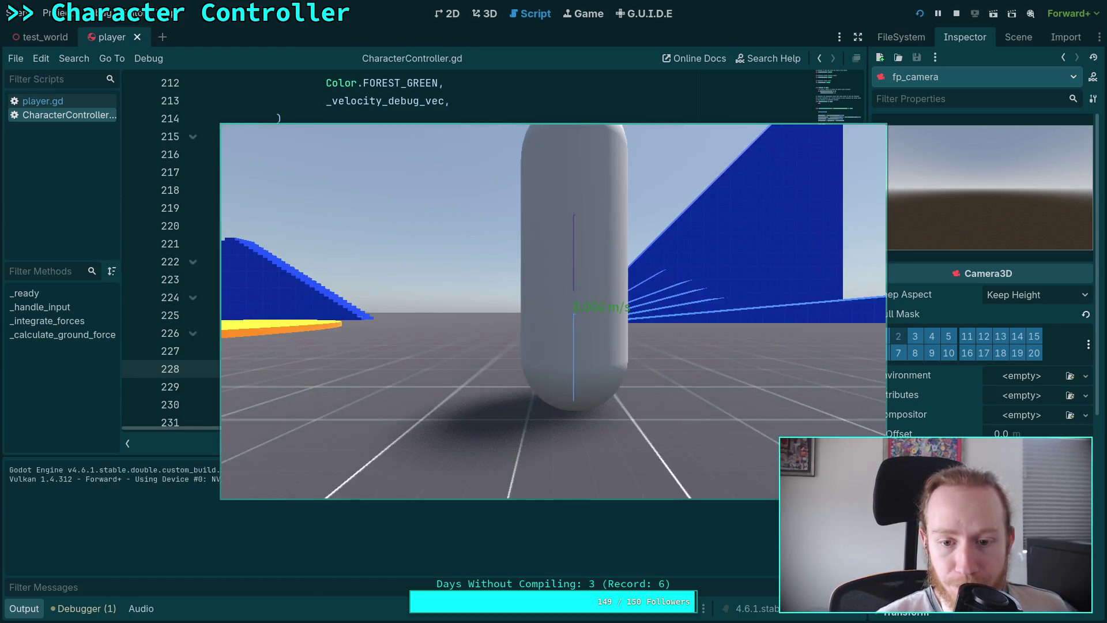
Walk the player right and left near the blue wall, watching the forward debug arrow
key("d")
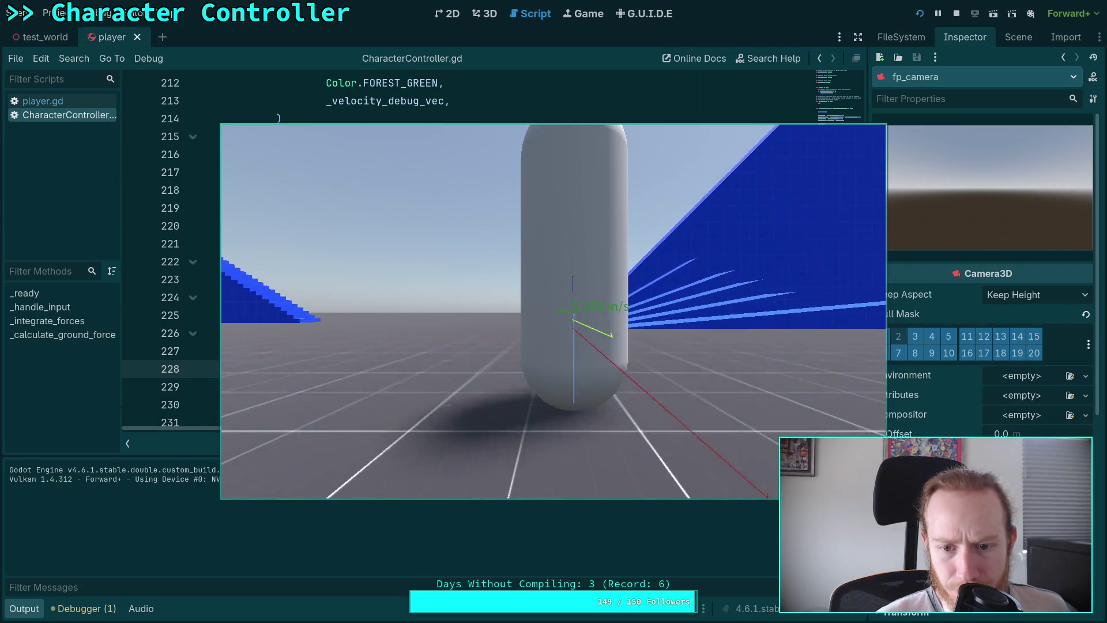
key("d")
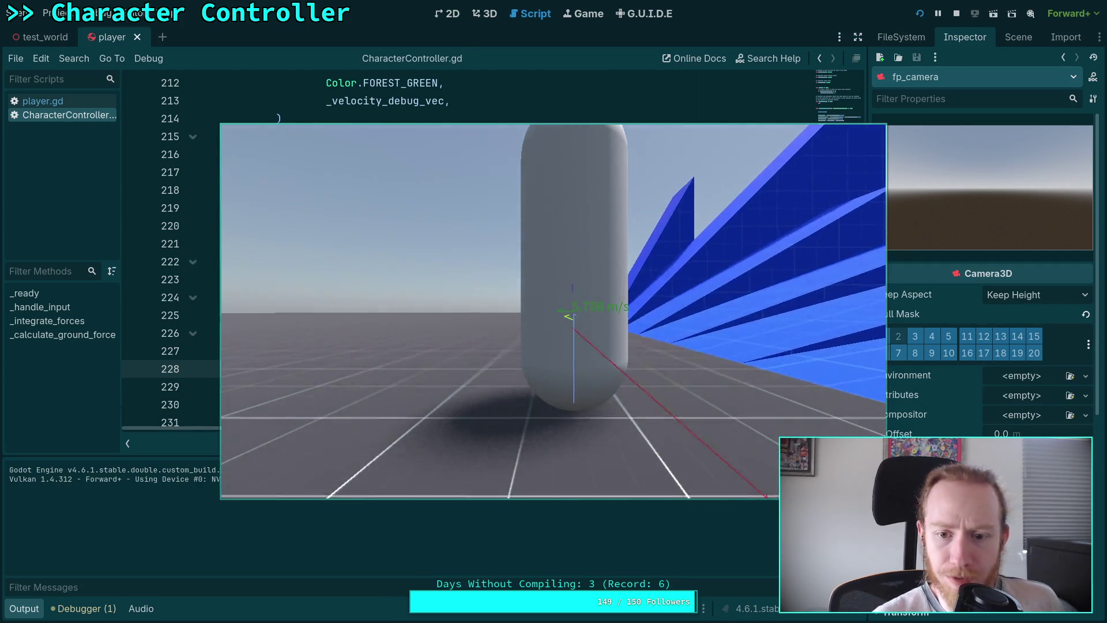
key("a")
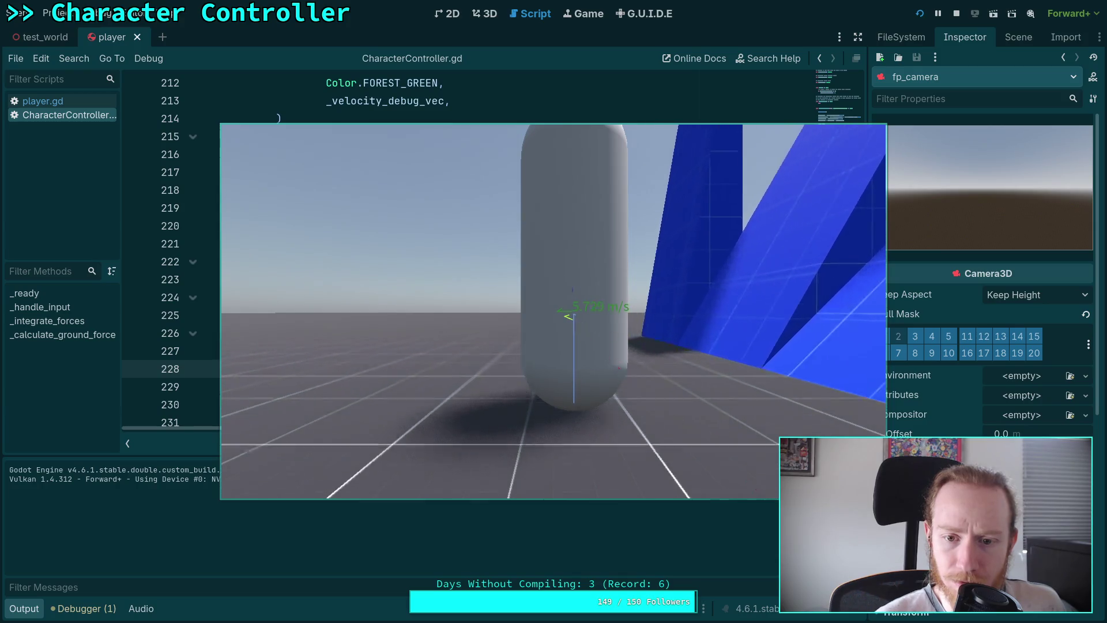
key("a")
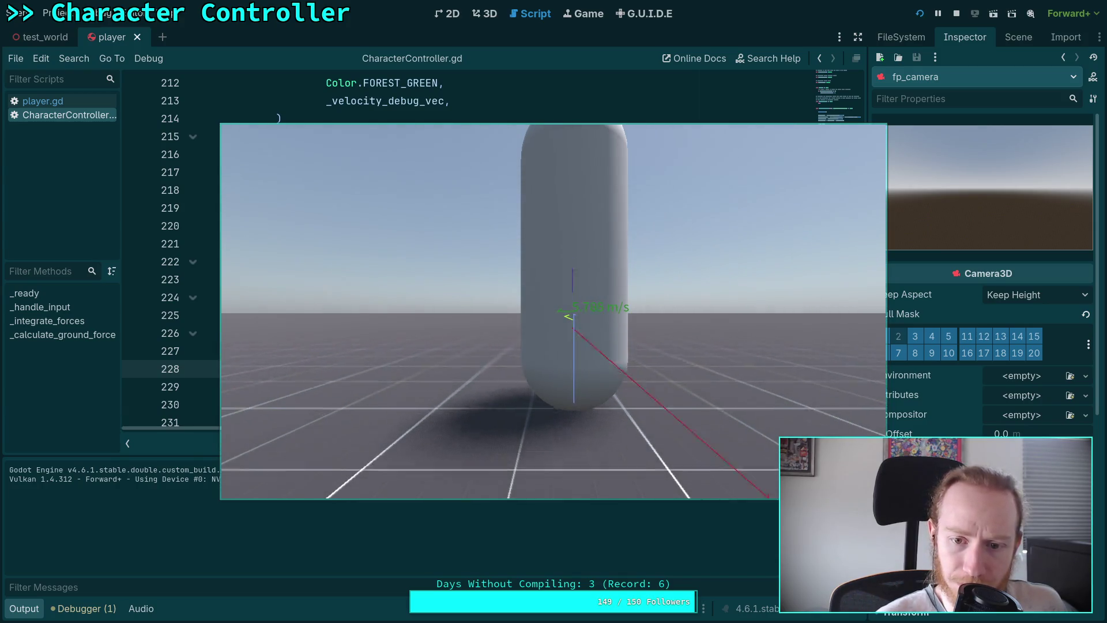
key("d")
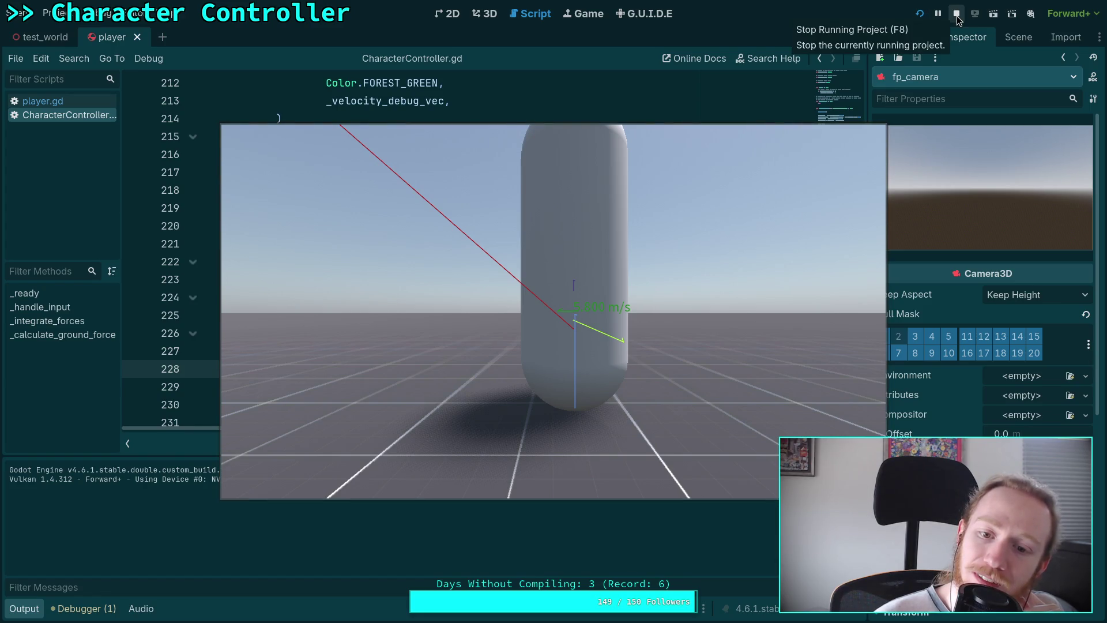
left_click(761, 234)
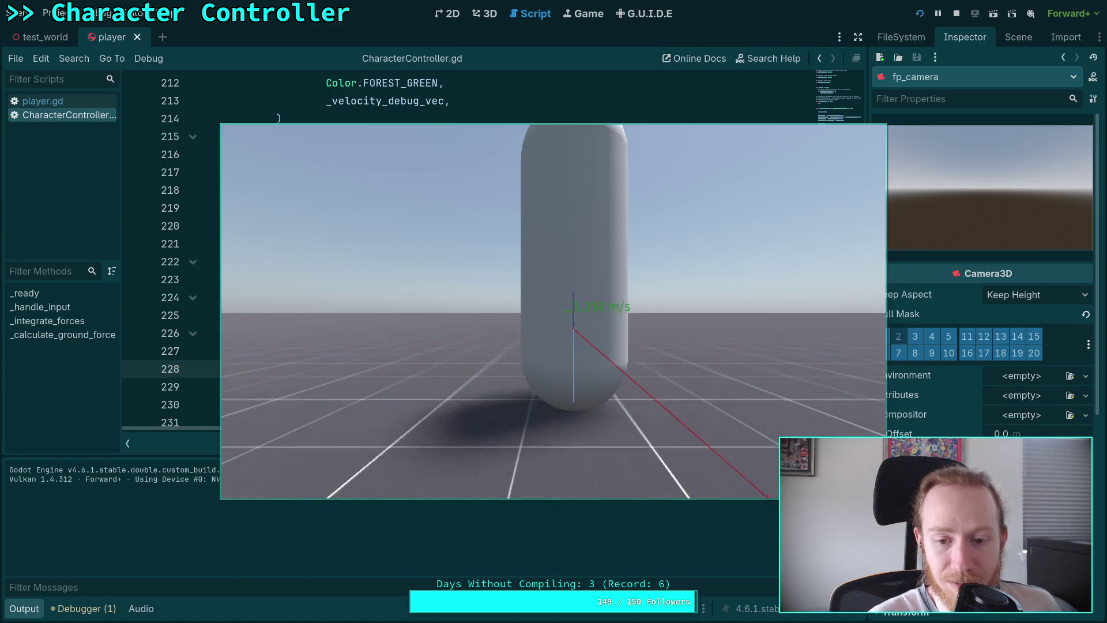
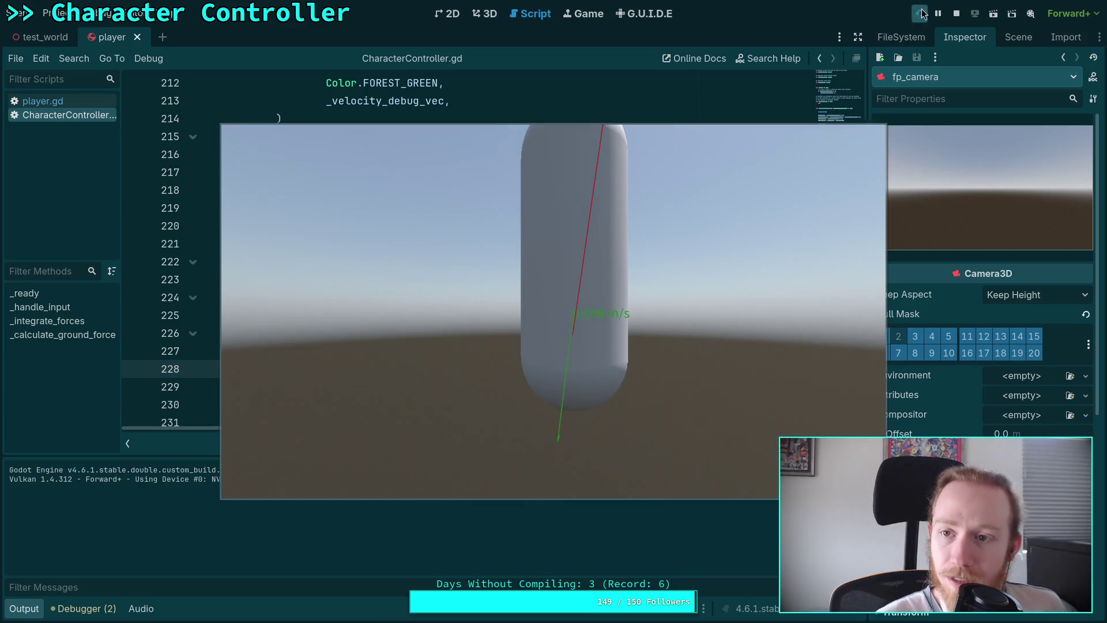
Stop the running test game and hide the bottom debugger panel
left_click(956, 13)
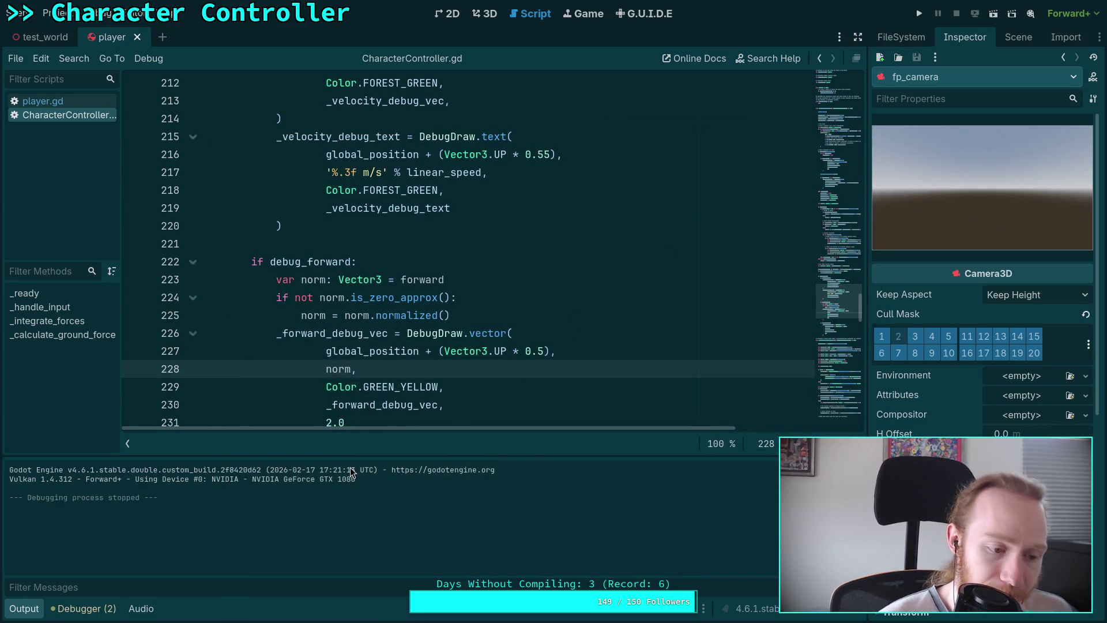
left_click(57, 611)
left_click(85, 610)
Open a new line after line 169 in the is_on_floor ground-movement block
scroll(384, 425, "up", 3)
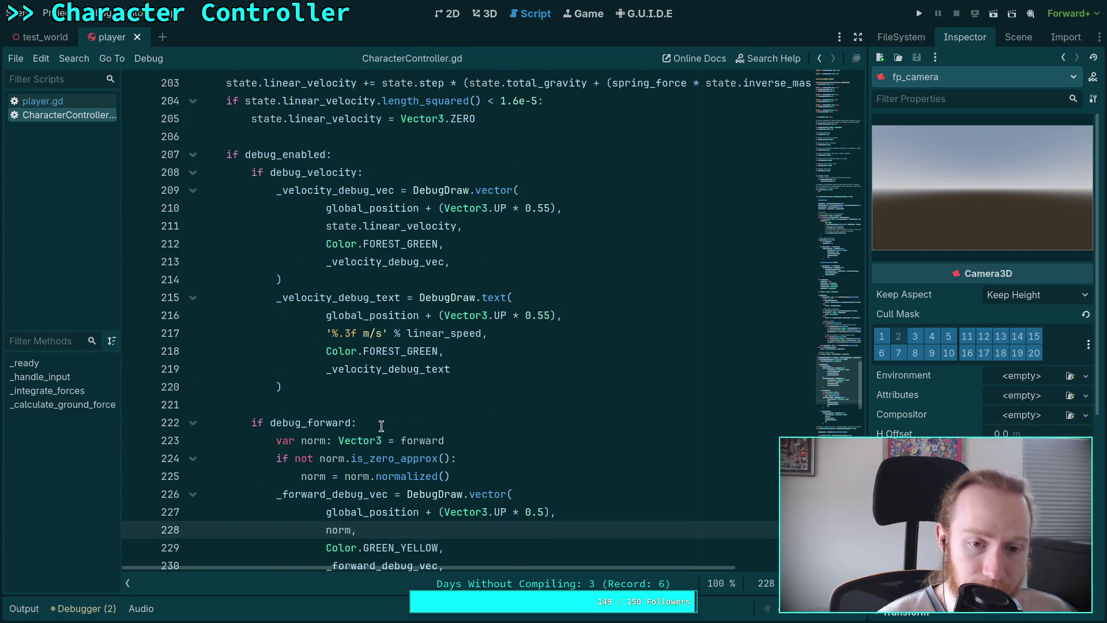
scroll(384, 425, "up", 20)
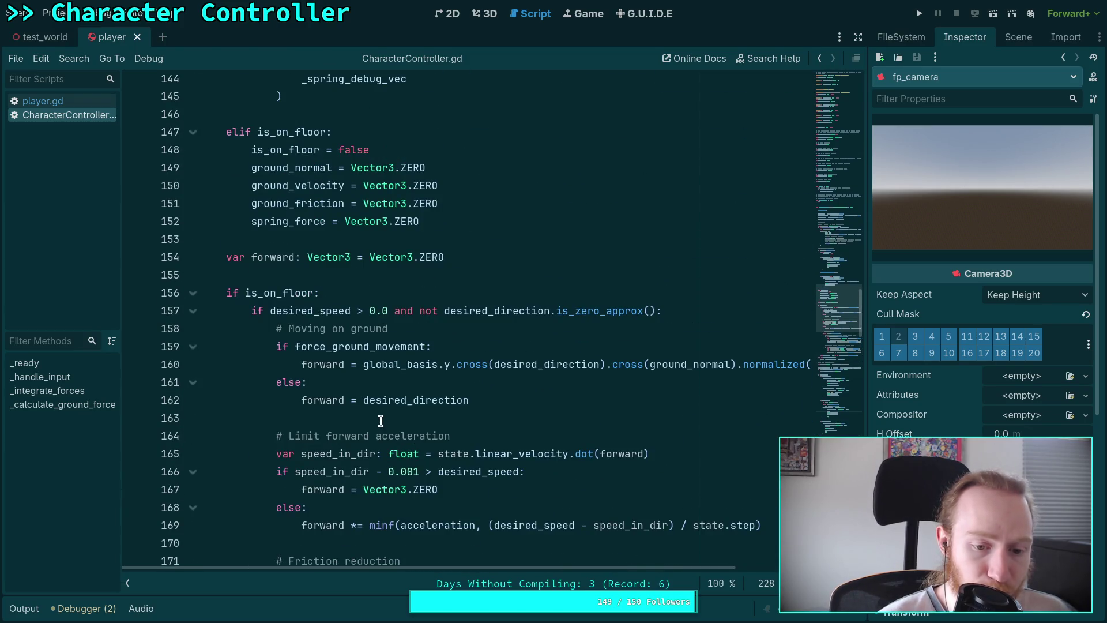
scroll(381, 420, "up", 4)
scroll(382, 421, "down", 4)
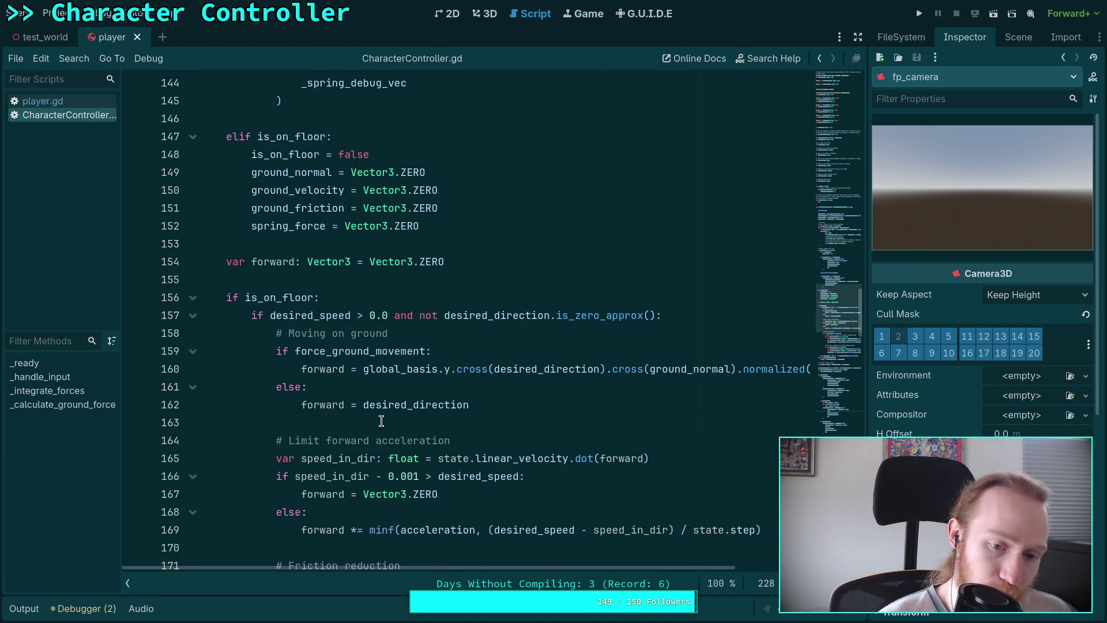
scroll(382, 421, "down", 4)
left_click(761, 315)
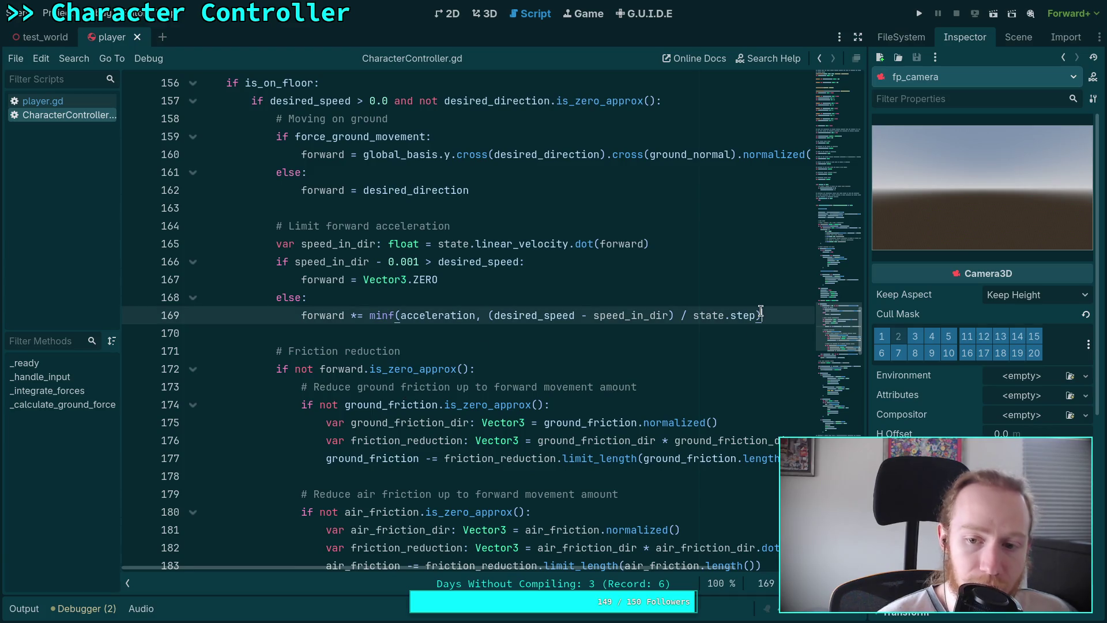
key("Return")
Add print(forward) on line 170, then run and stop the game to log forward vectors
type("print")
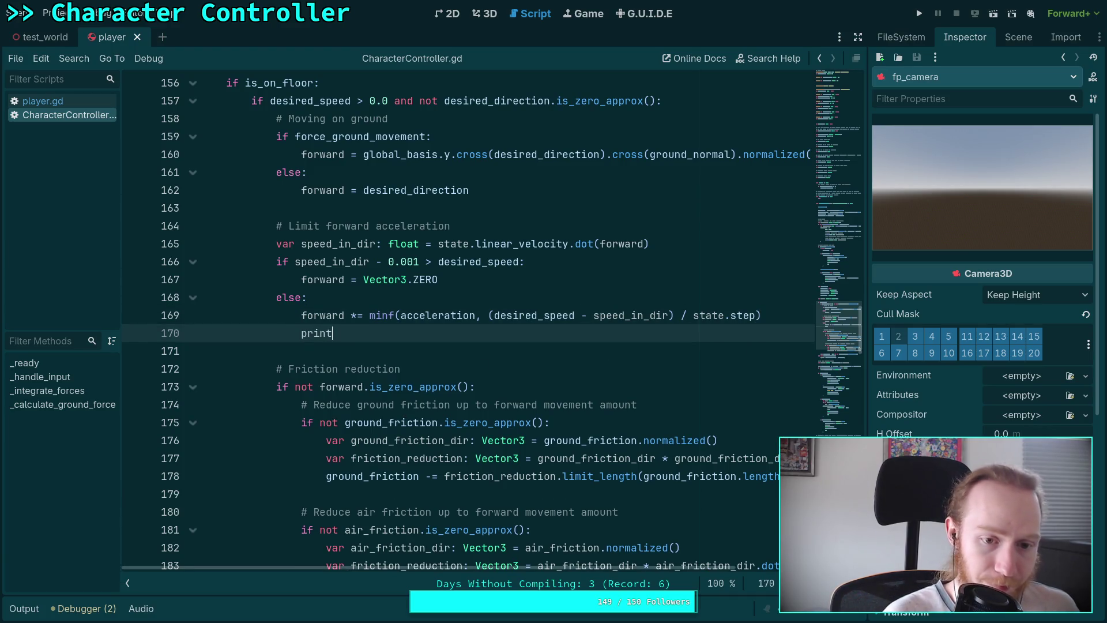
type("(forward")
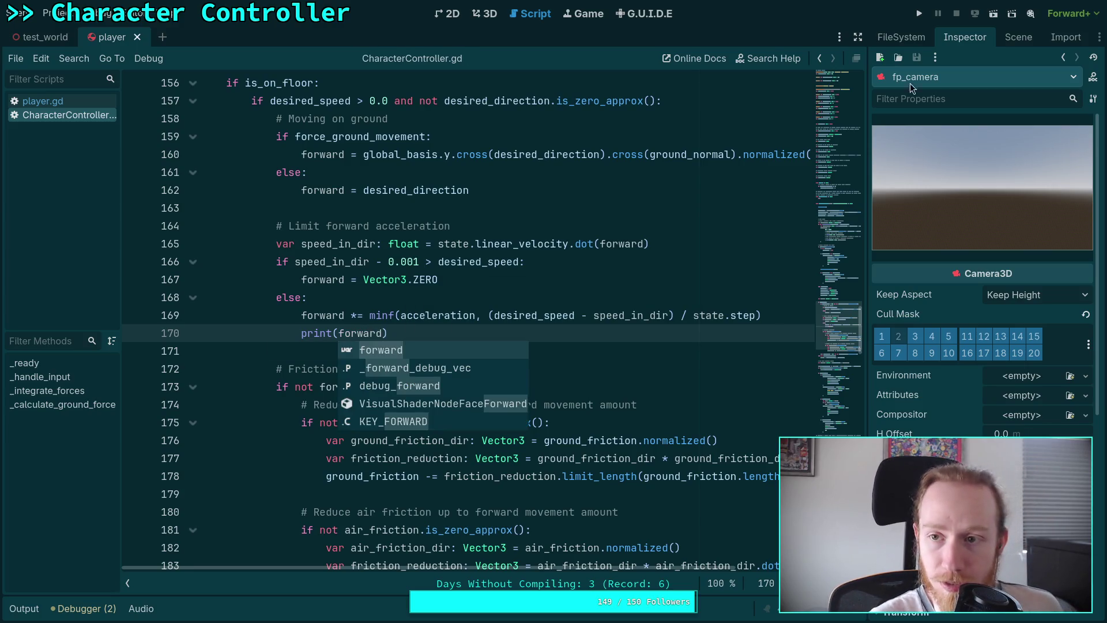
key("F5")
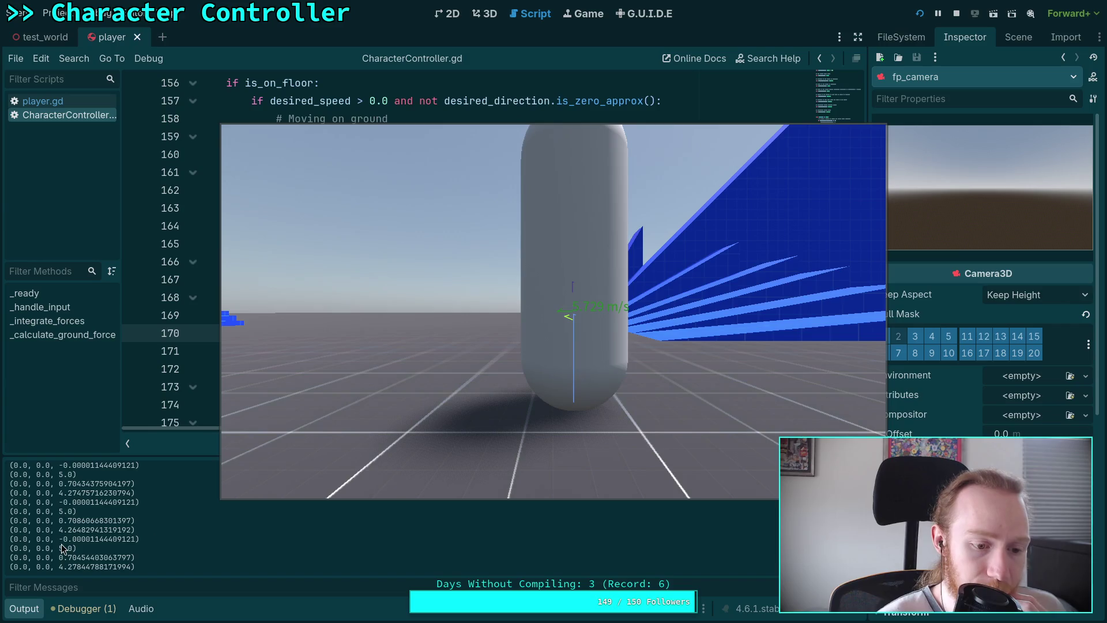
left_click(957, 13)
left_click(518, 356)
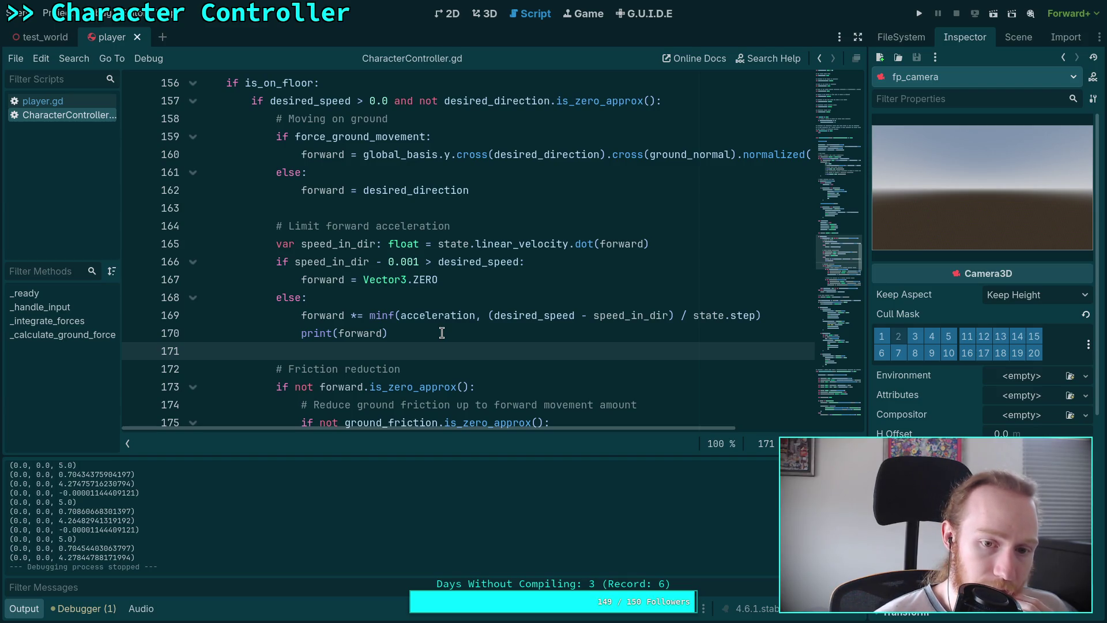
mouse_move(362, 283)
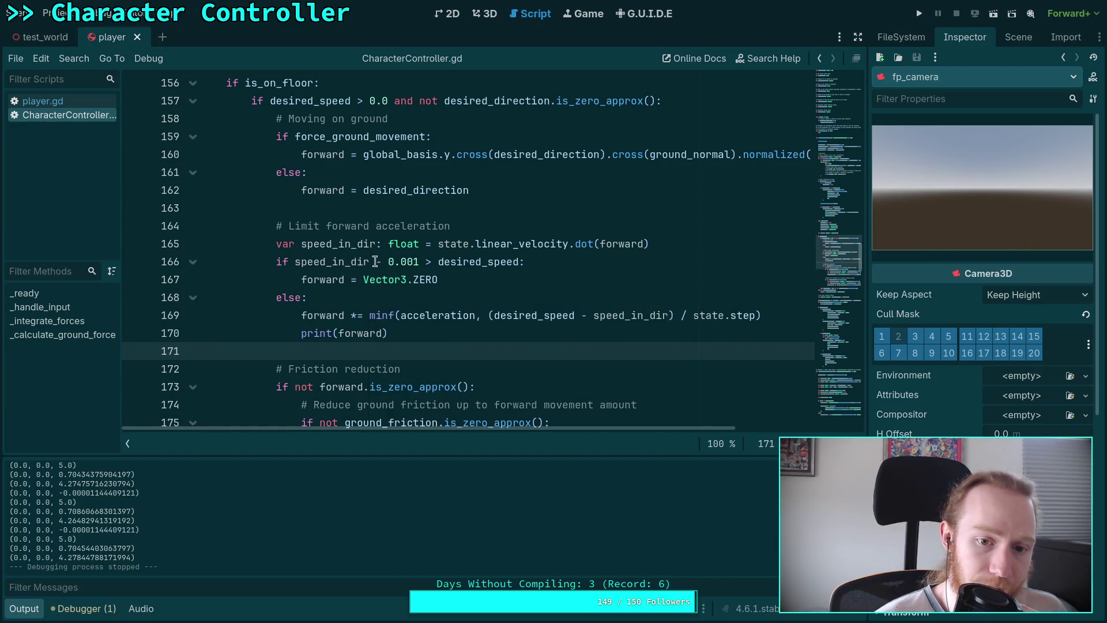
double_click(441, 262)
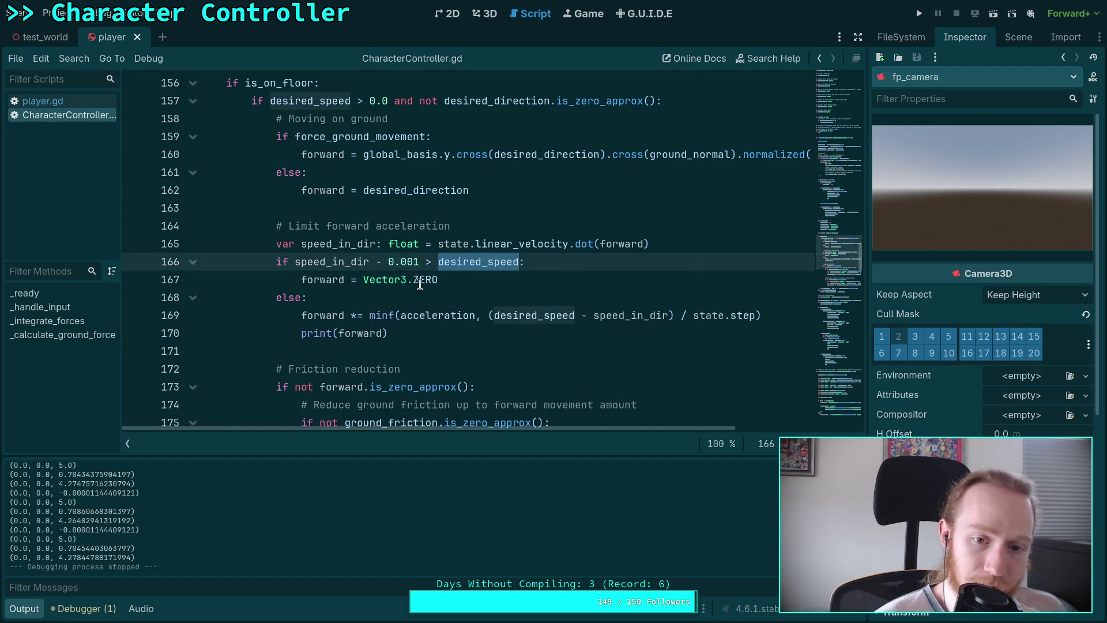
mouse_move(295, 262)
left_mouse_down()
mouse_move(431, 263)
mouse_move(421, 264)
left_mouse_up()
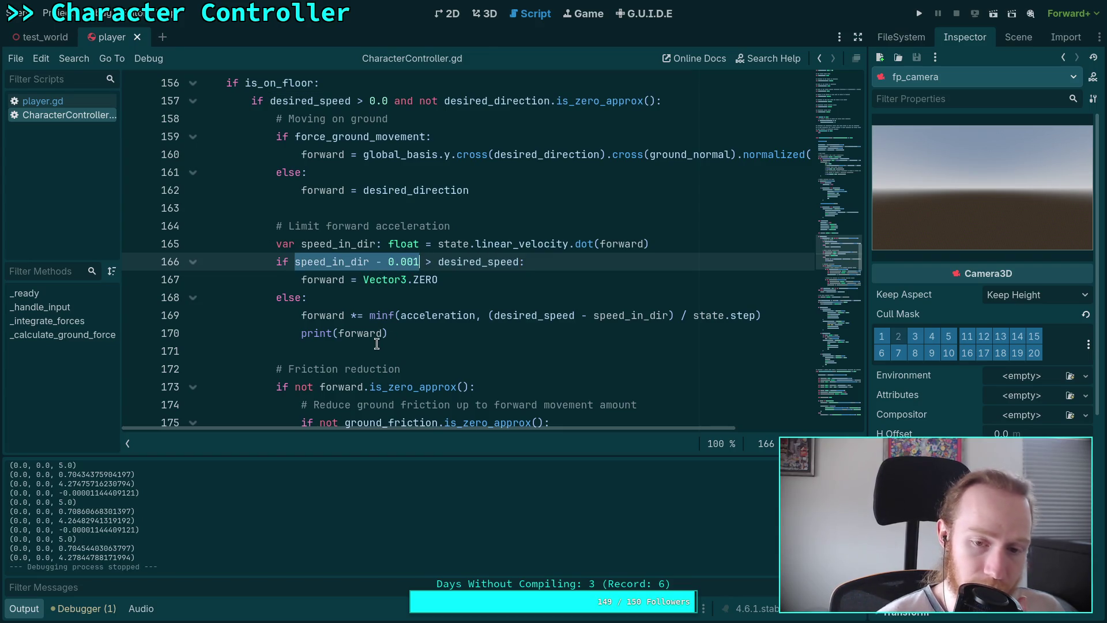
mouse_move(337, 334)
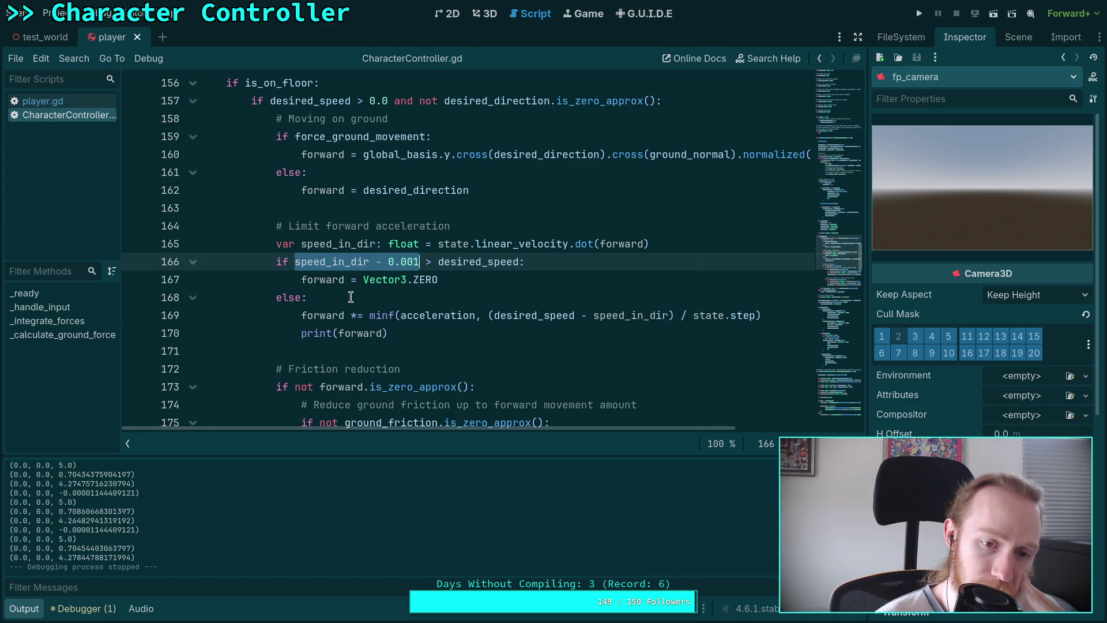
left_click(304, 263)
left_click_drag(294, 261, 443, 261)
left_click(443, 261)
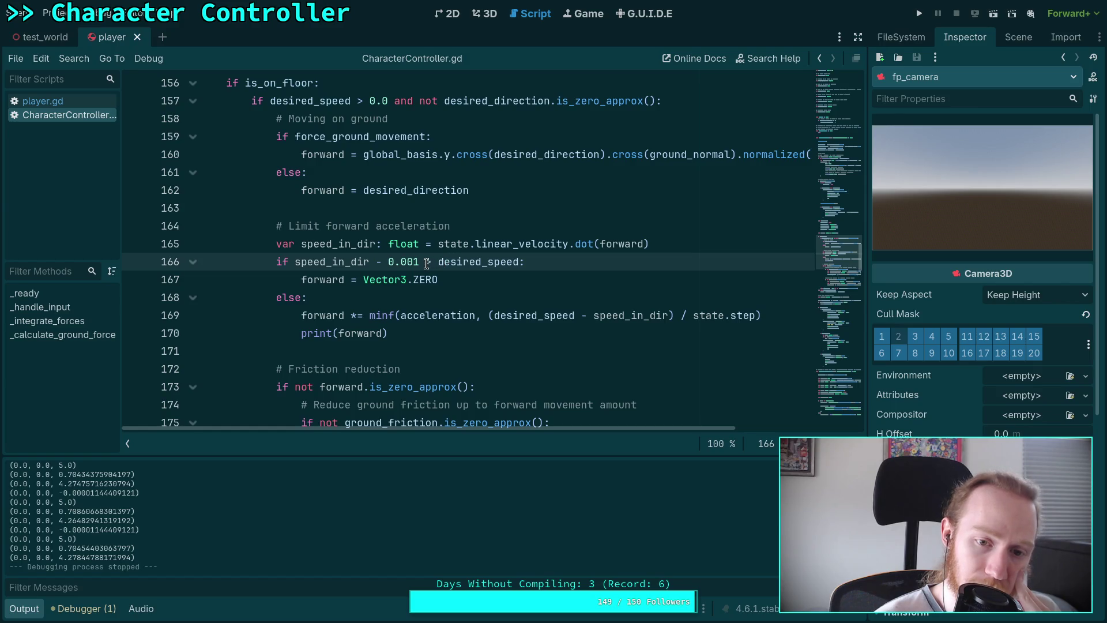
left_click_drag(297, 265, 481, 276)
left_click(481, 276)
left_click_drag(296, 266, 375, 264)
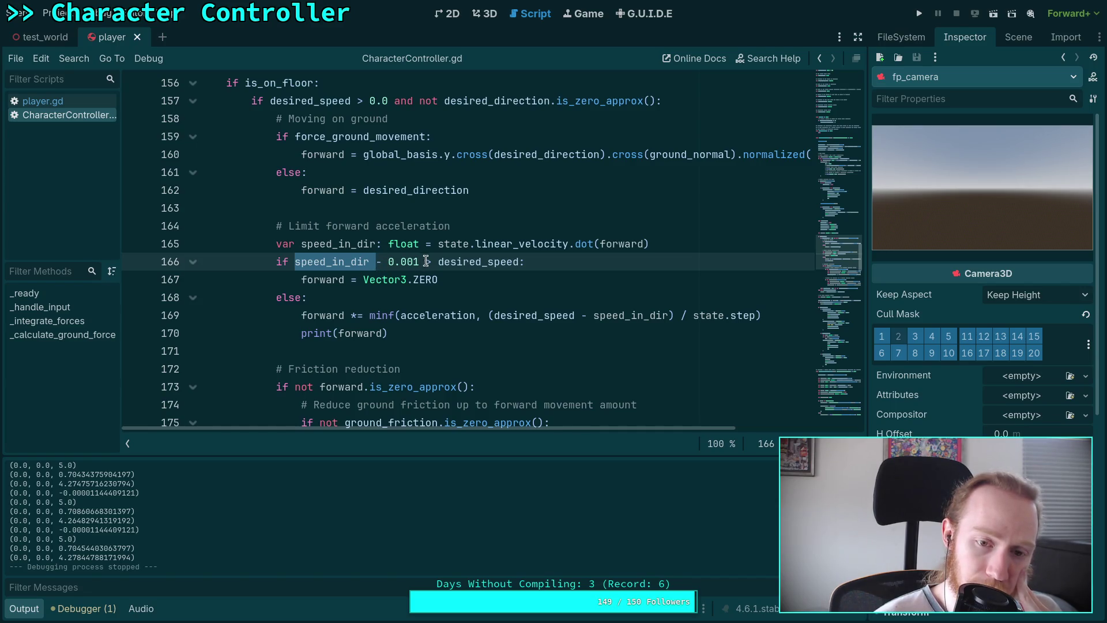
left_click(380, 263)
left_click_drag(375, 264, 428, 264)
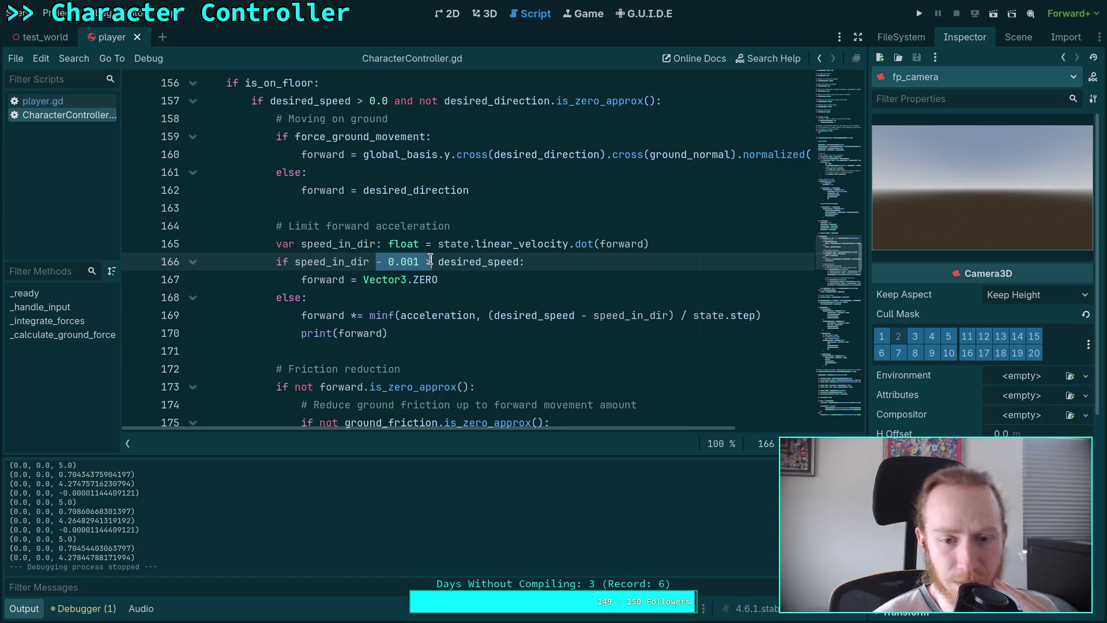
Change line 166's check to speed_in_dir > desired_speed + 0.001
key("BackSpace")
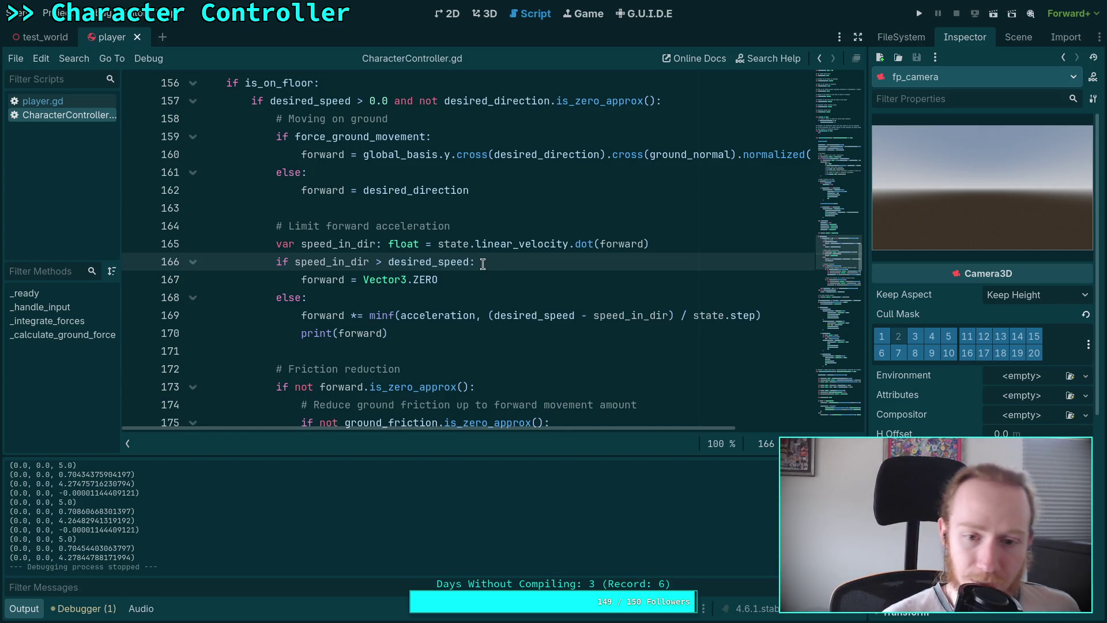
type("+ 0")
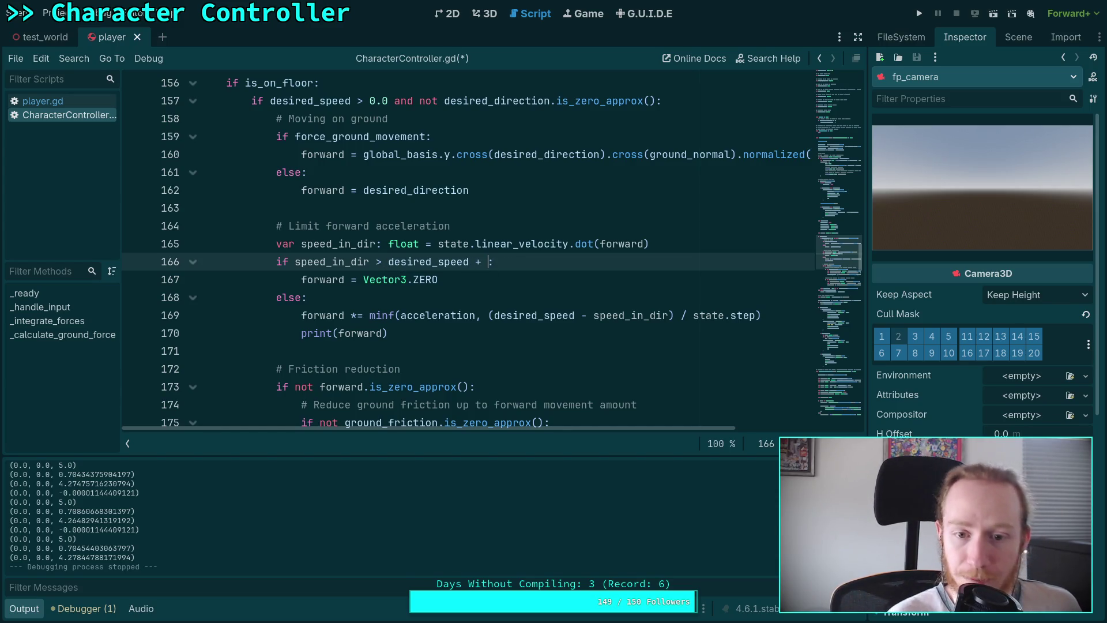
type(".001")
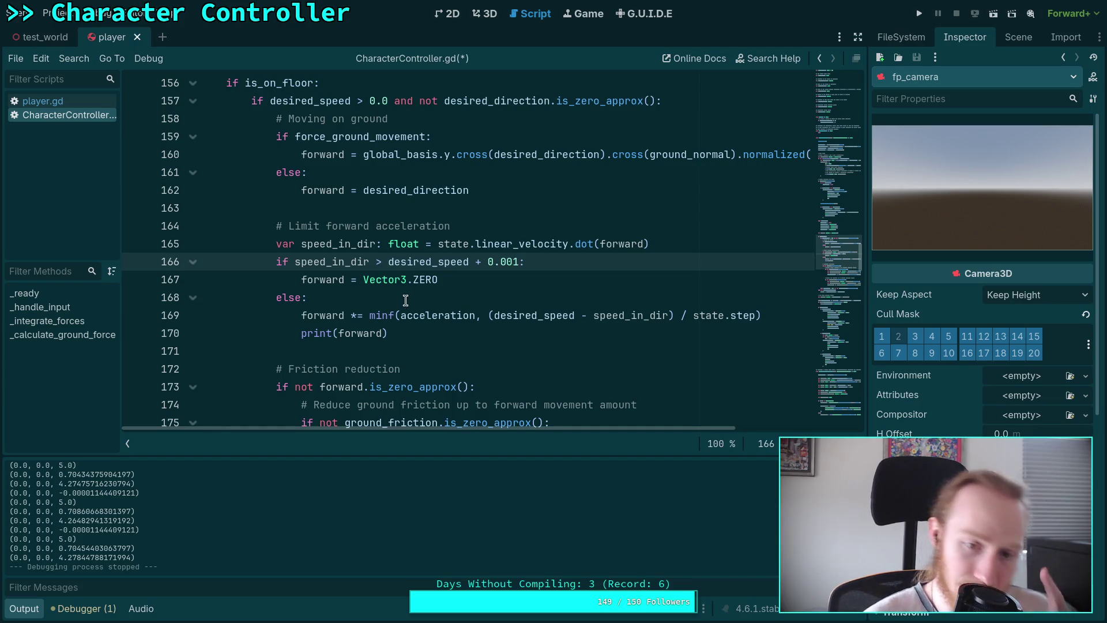
left_click(424, 284)
left_click(426, 297)
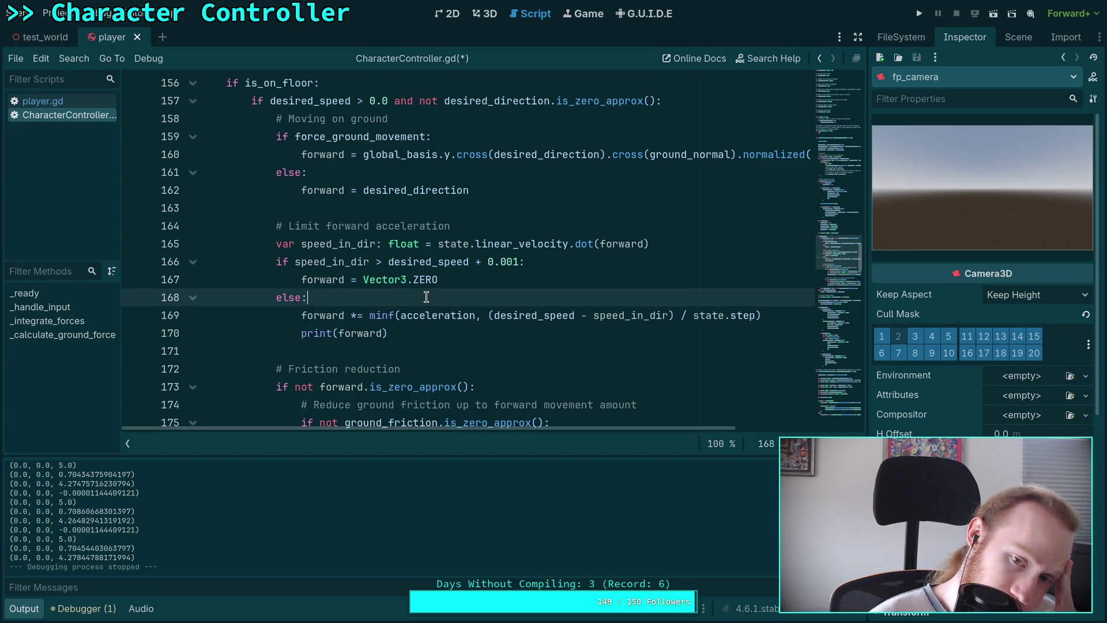
Wrap line 169's speed gap as maxf(desired_speed - speed_in_dir, 0.0)
mouse_move(419, 265)
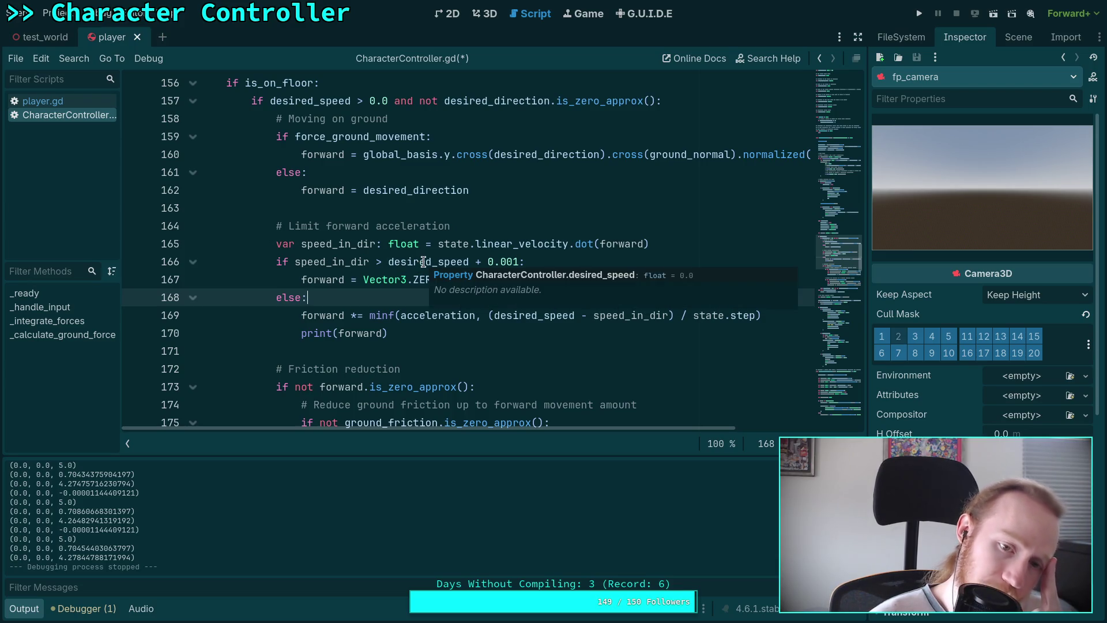
double_click(524, 316)
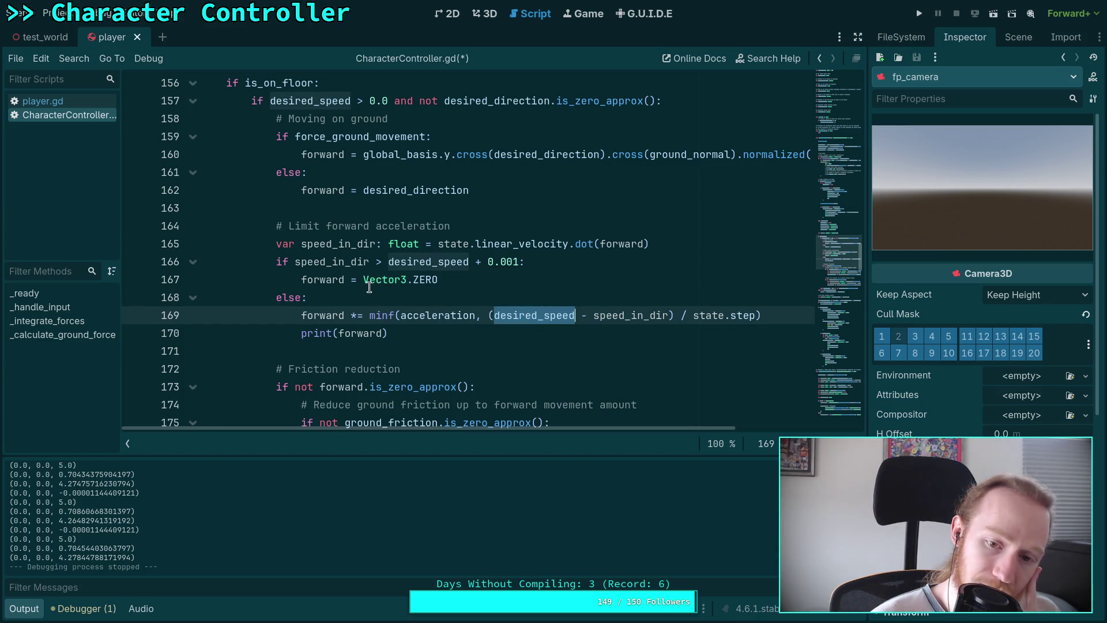
mouse_move(508, 315)
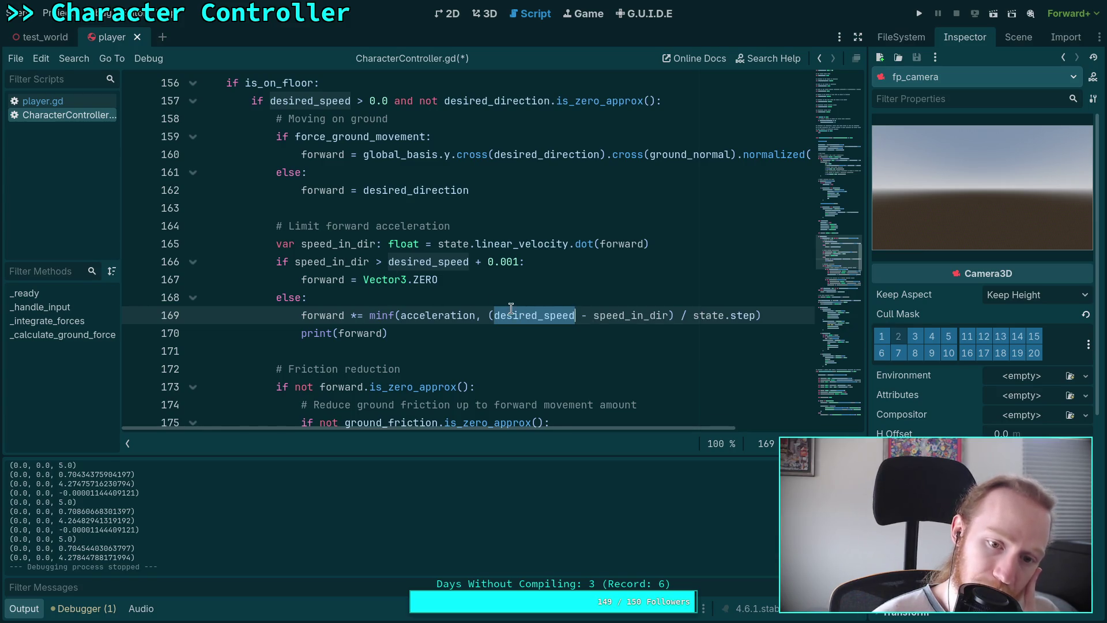
left_click(601, 313)
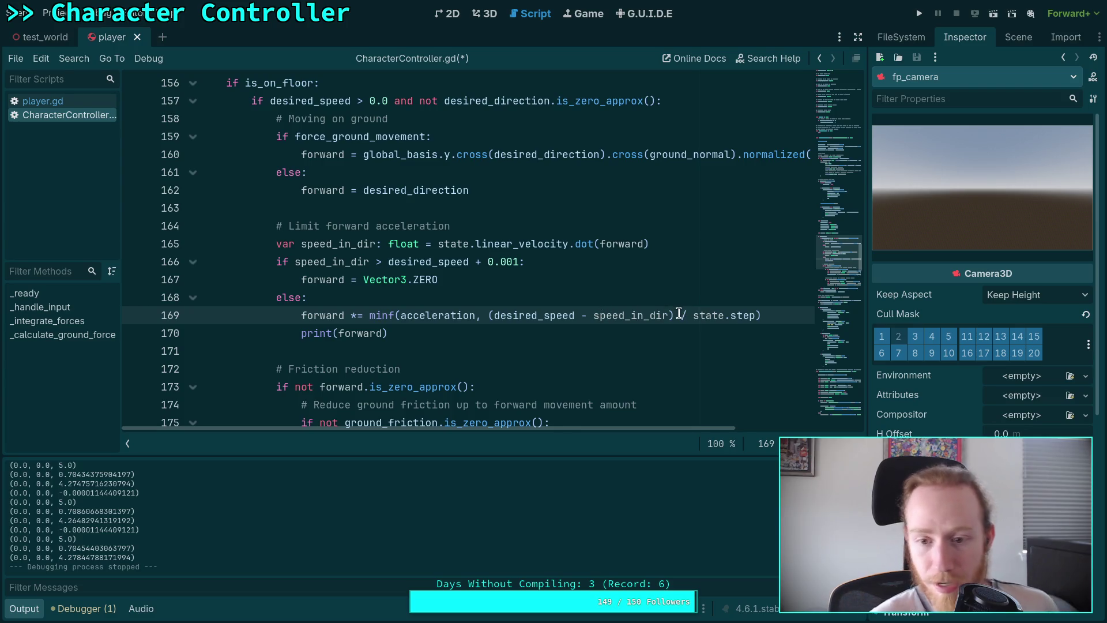
left_click(489, 316)
type("max")
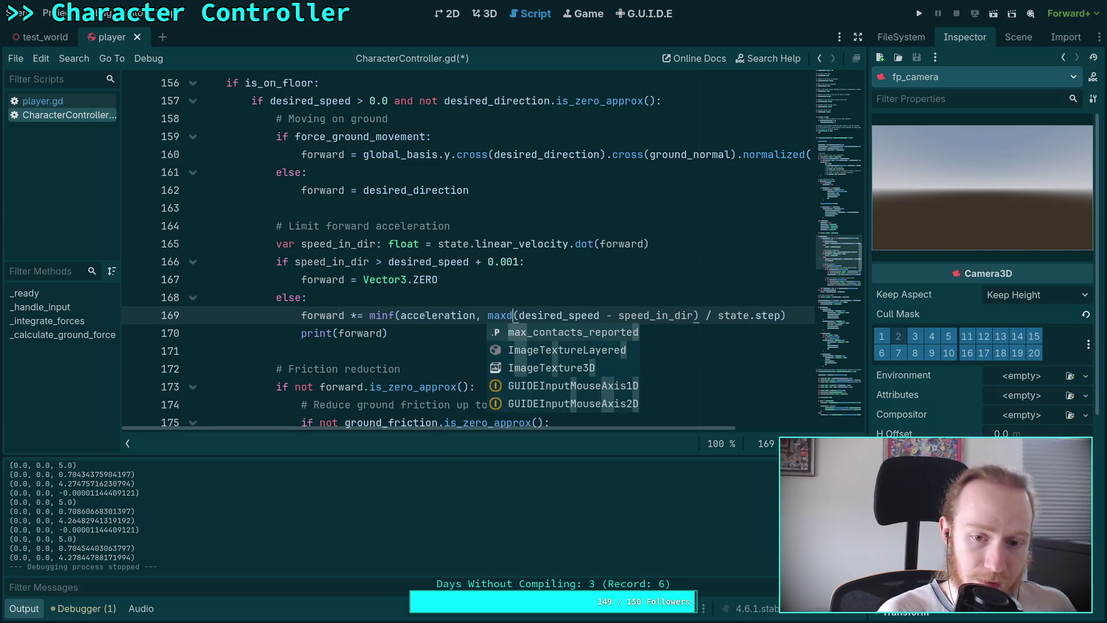
type("t")
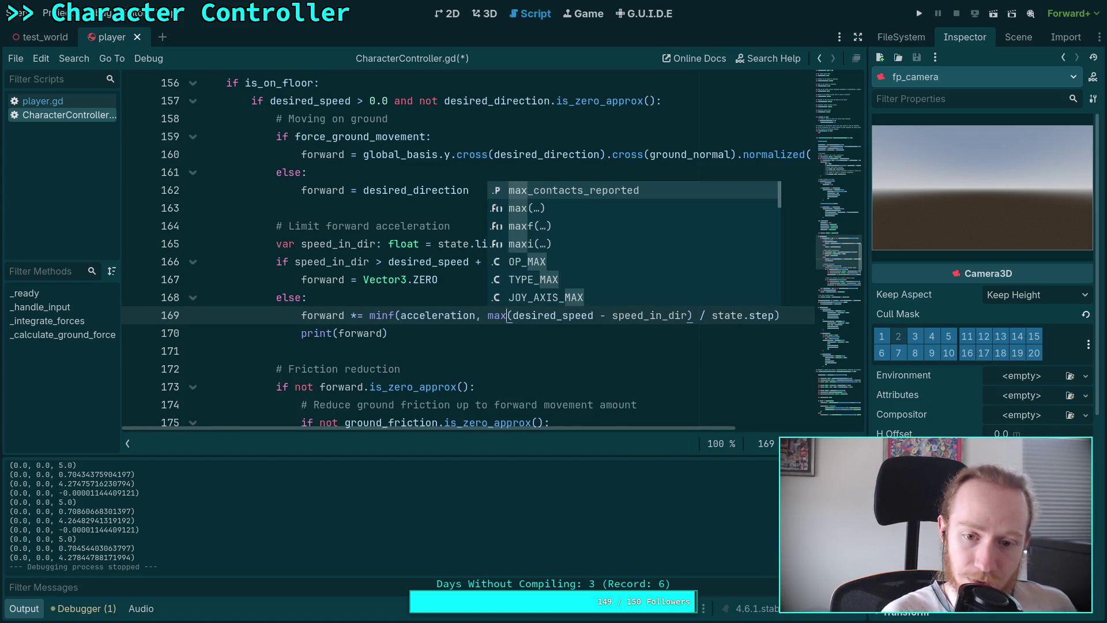
key("BackSpace")
type("f")
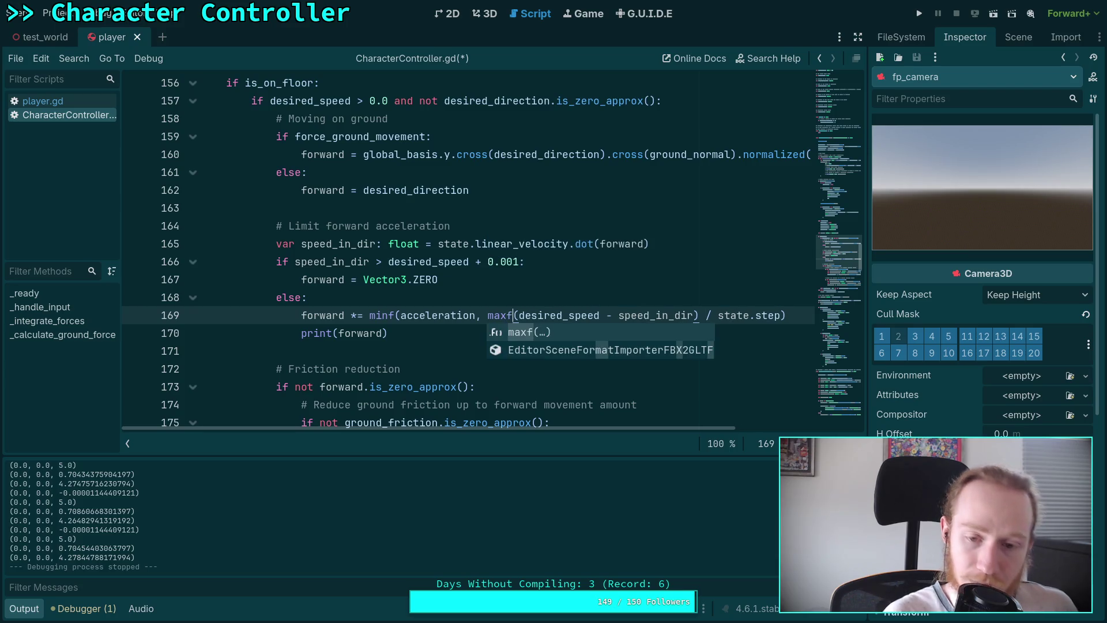
left_click(606, 315)
type(", 0.0")
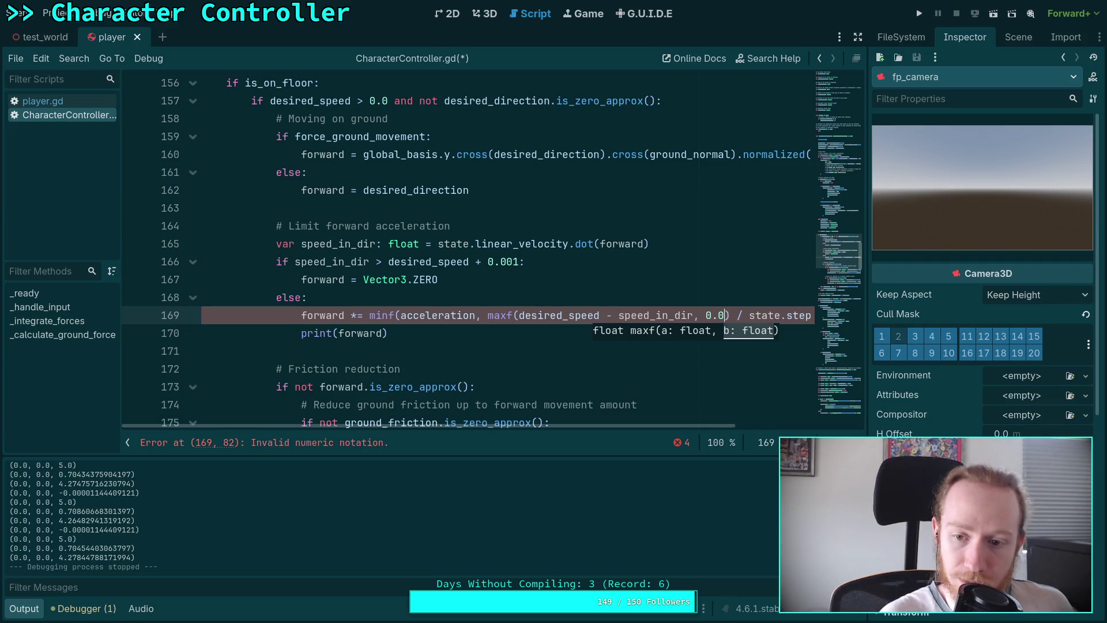
Save CharacterController.gd and launch the game
key("ctrl+minus")
key("ctrl+equal")
key("ctrl+s")
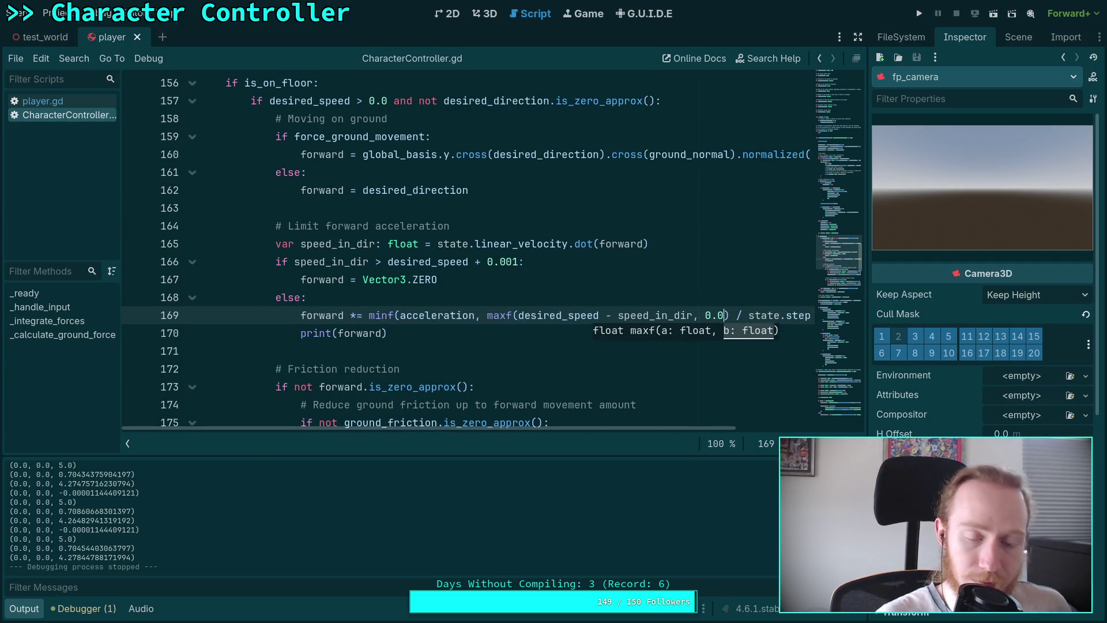
left_click(539, 197)
Run the game, walk the player forward with W, then stop it with F8
key("F5")
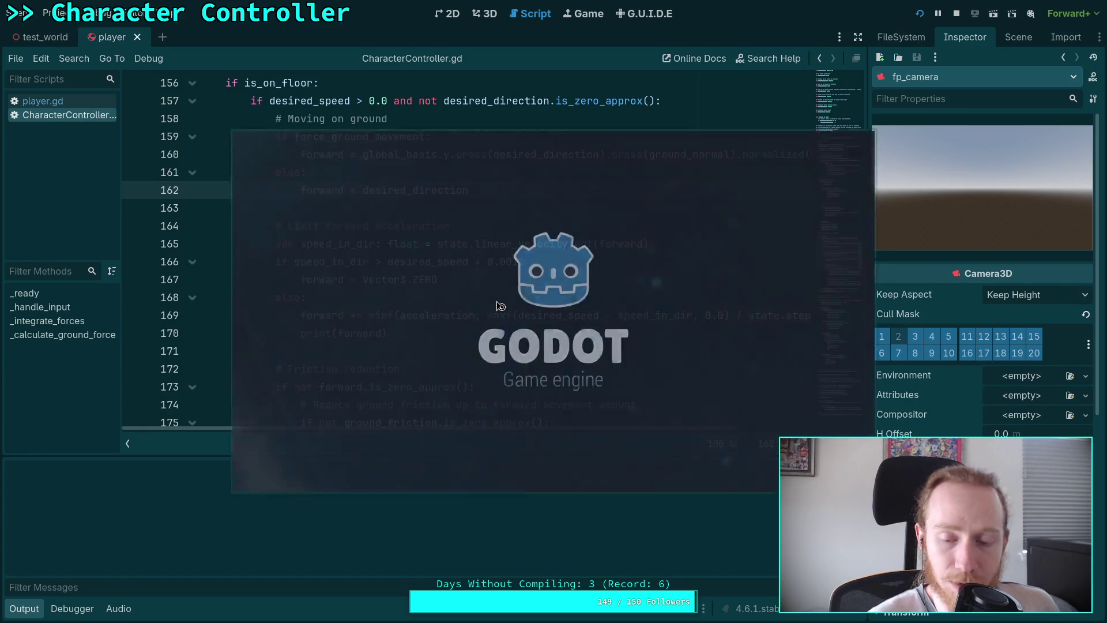
key("w")
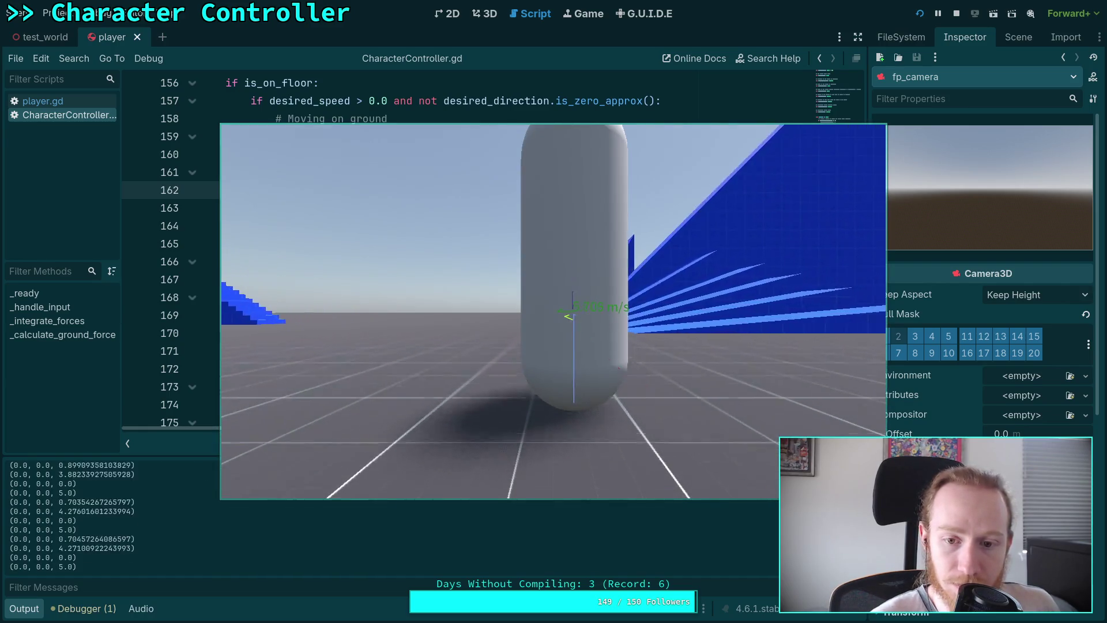
key("w")
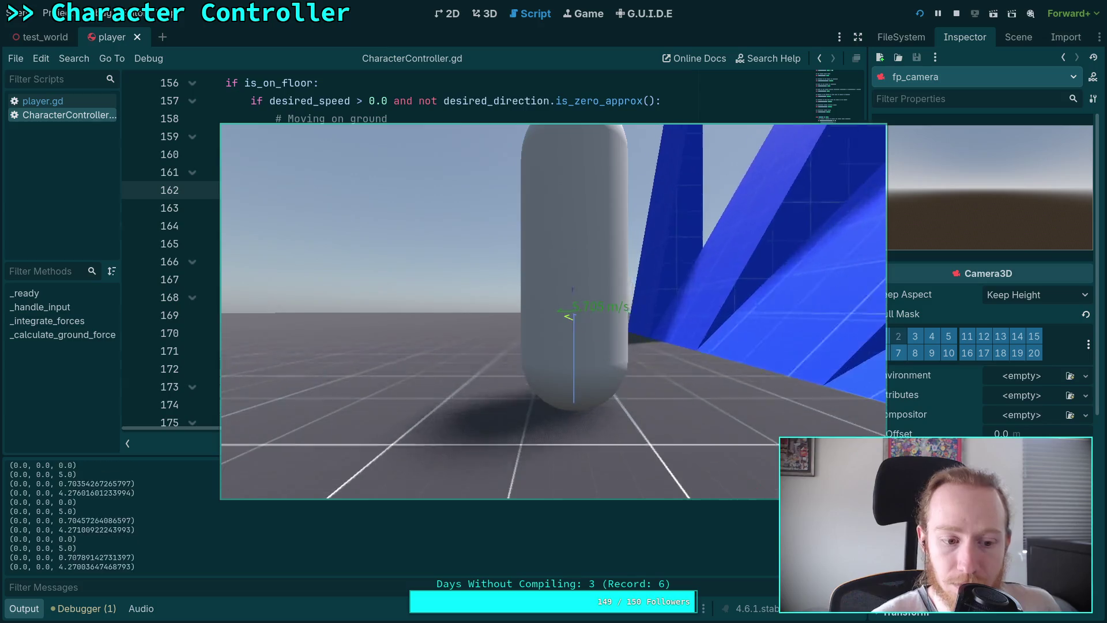
key("w")
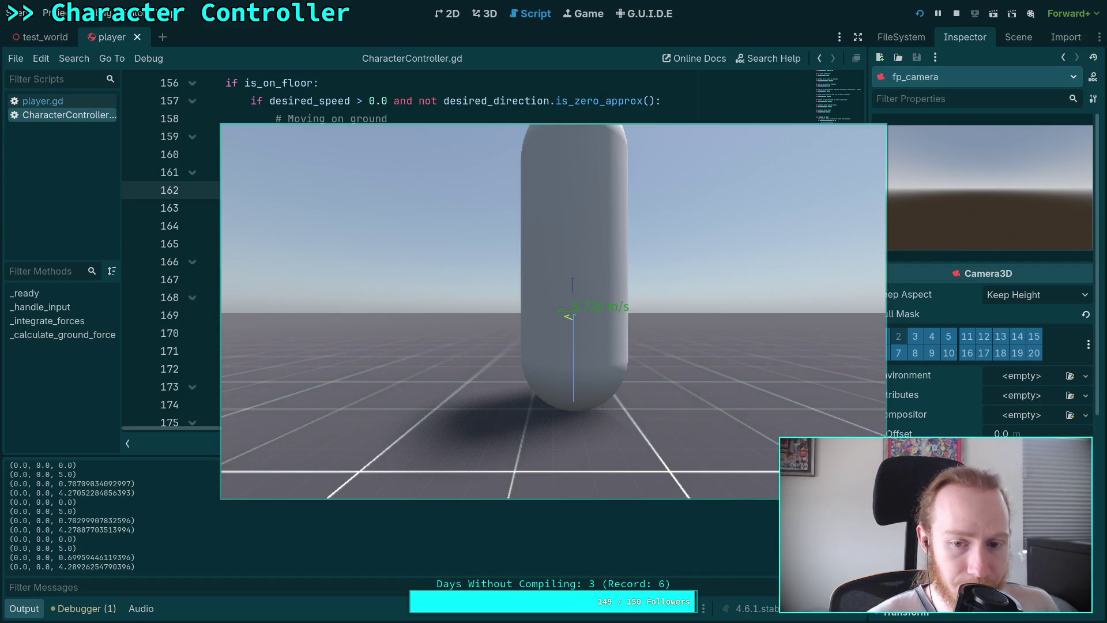
key("F8")
scroll(376, 388, "down", 1)
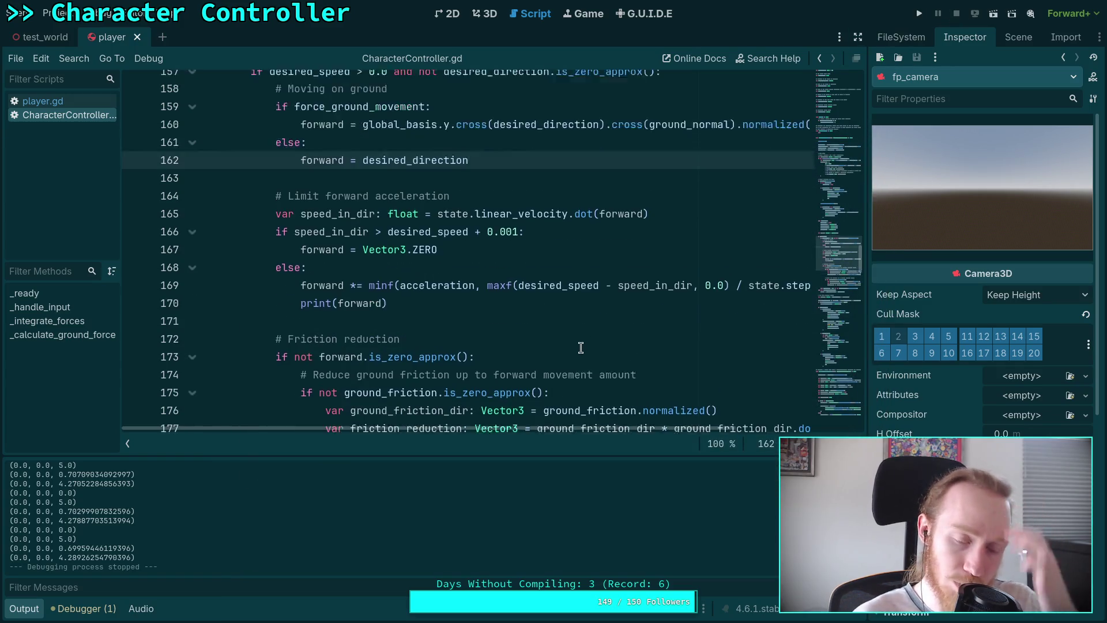
Hide the Output panel, check ground_friction usages, and select the friction blocks on lines 174–184
scroll(376, 388, "down", 2)
key("ctrl+j")
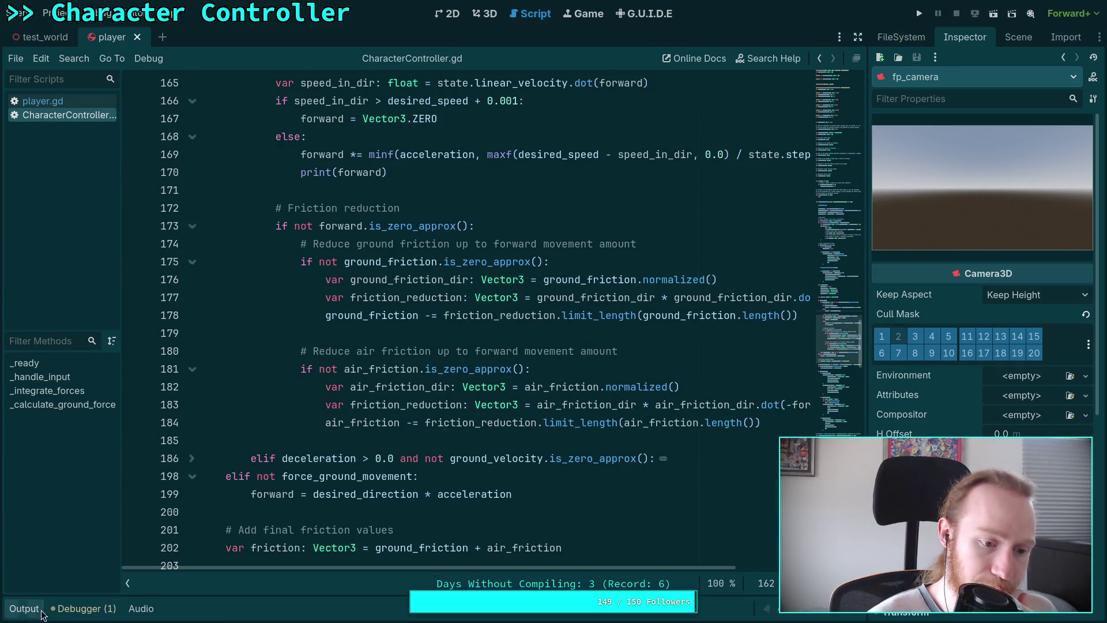
scroll(322, 450, "up", 1)
scroll(322, 450, "up", 1)
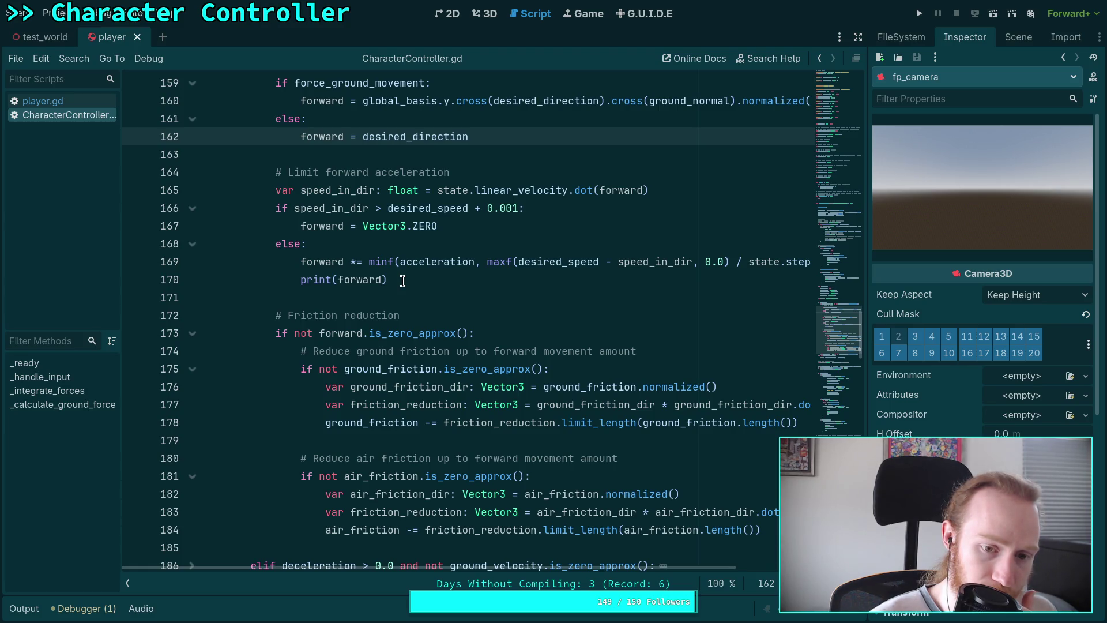
mouse_move(300, 262)
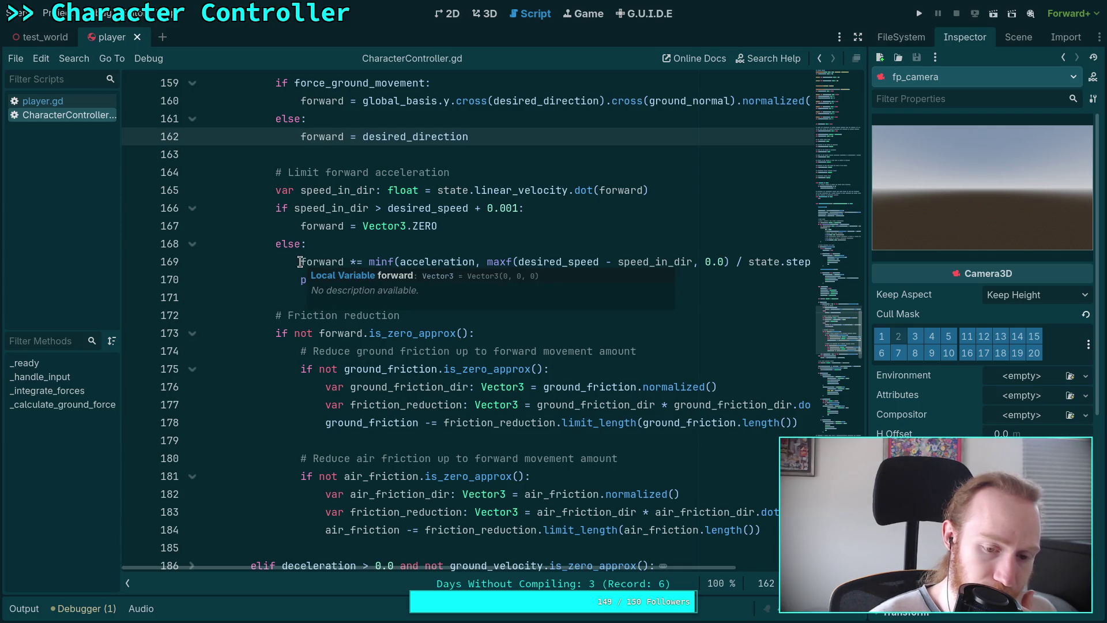
double_click(381, 423)
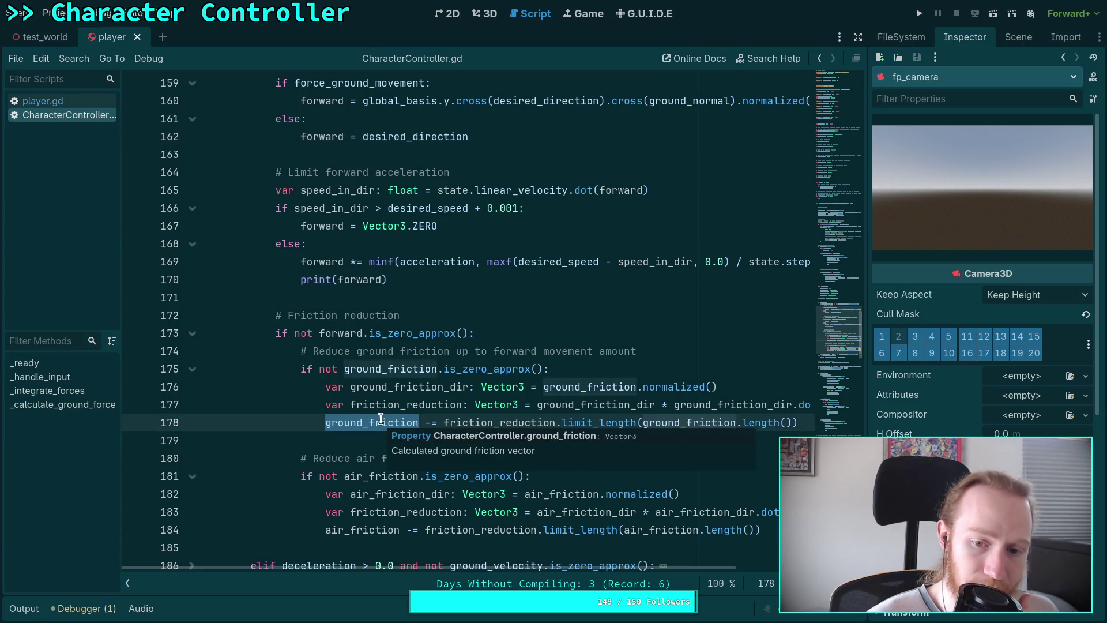
left_click(317, 315)
scroll(401, 316, "up", 1)
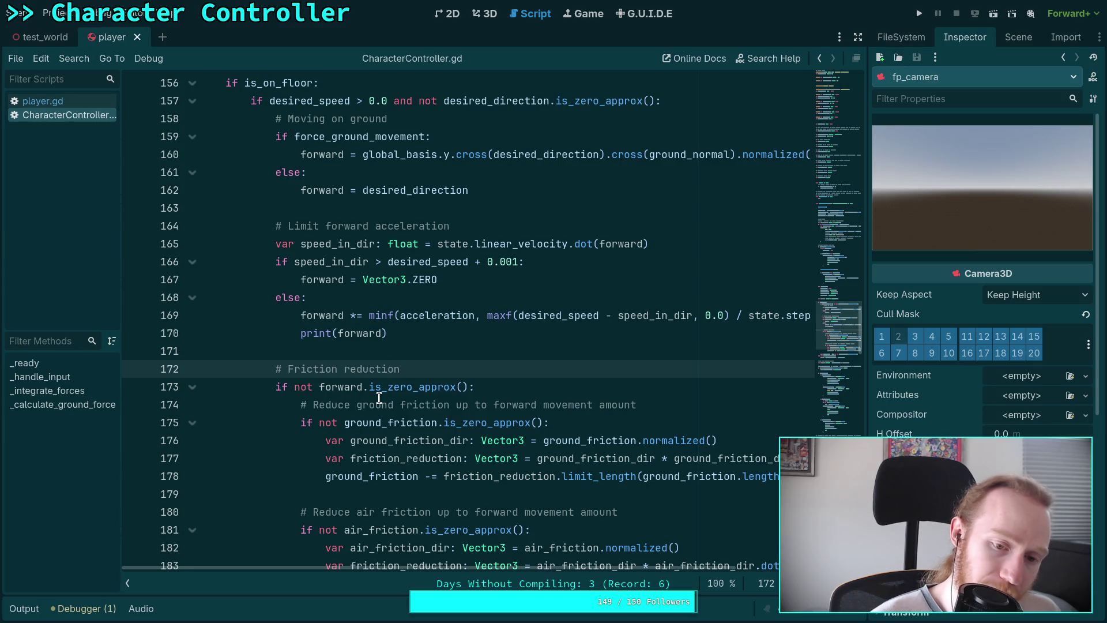
double_click(372, 476)
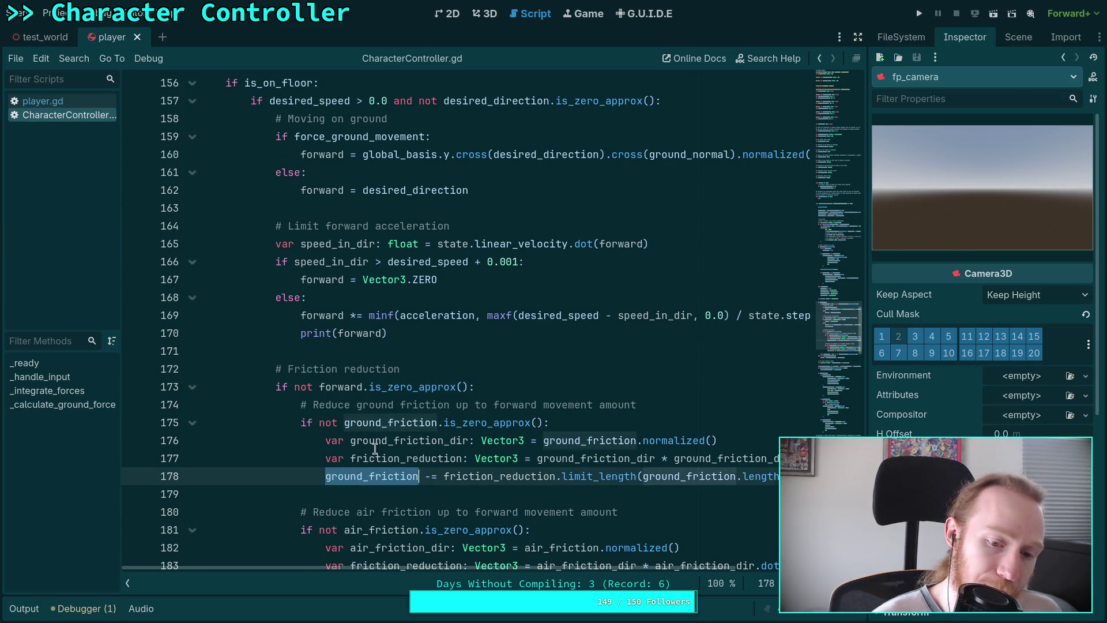
scroll(376, 441, "down", 2)
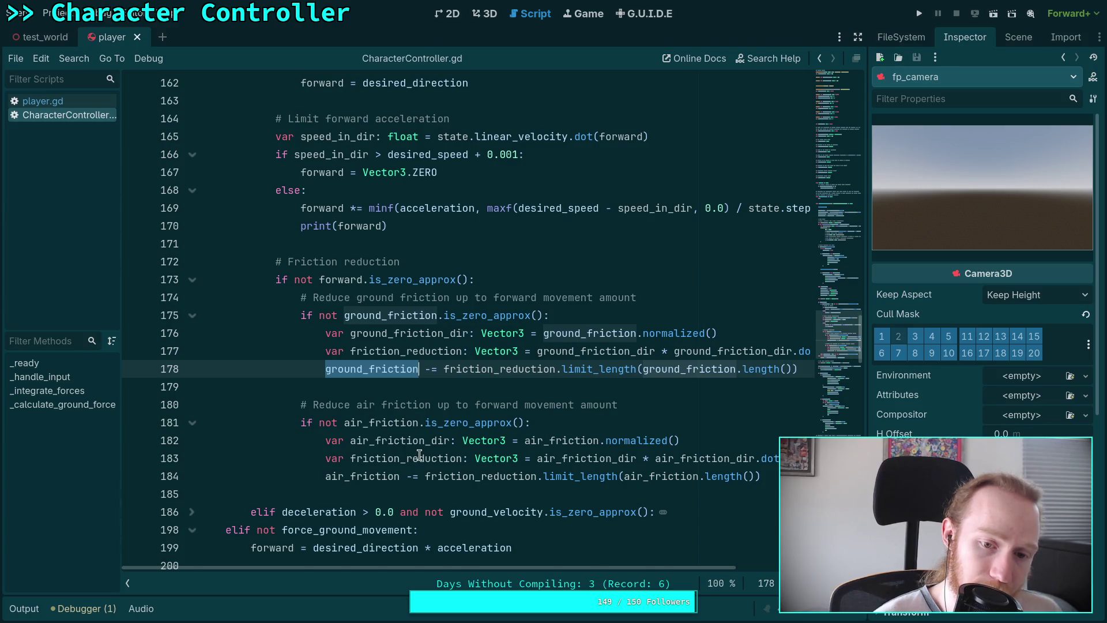
scroll(419, 456, "up", 1)
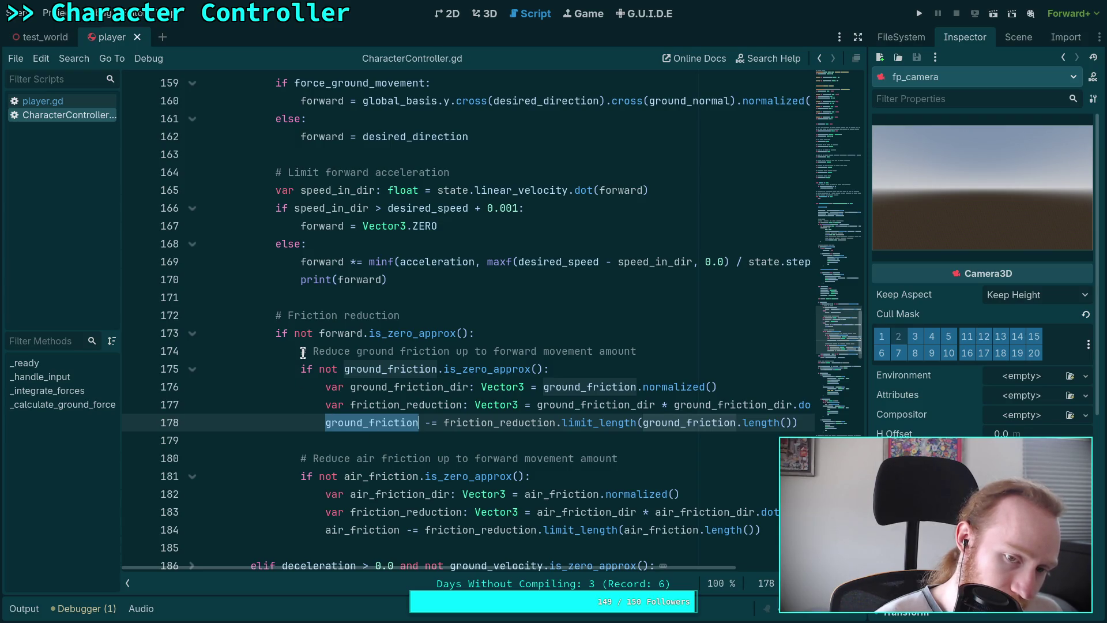
left_click_drag(303, 353, 450, 529)
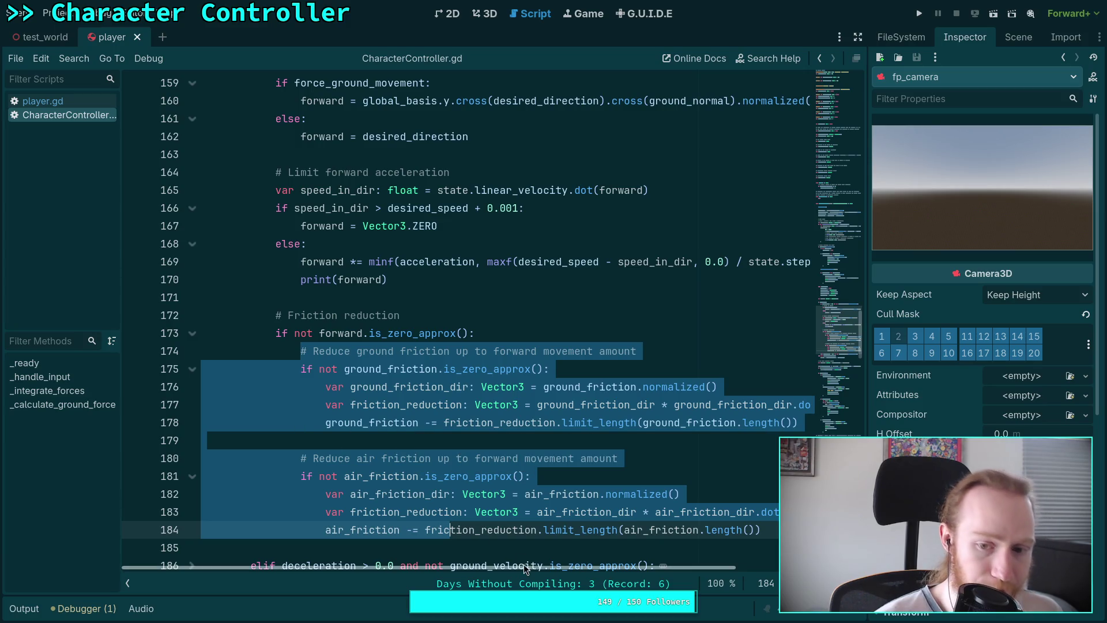
Dedent the friction reduction code and move it above the acceleration limit
mouse_move(527, 569)
left_mouse_down()
mouse_move(564, 568)
mouse_move(519, 568)
left_mouse_up()
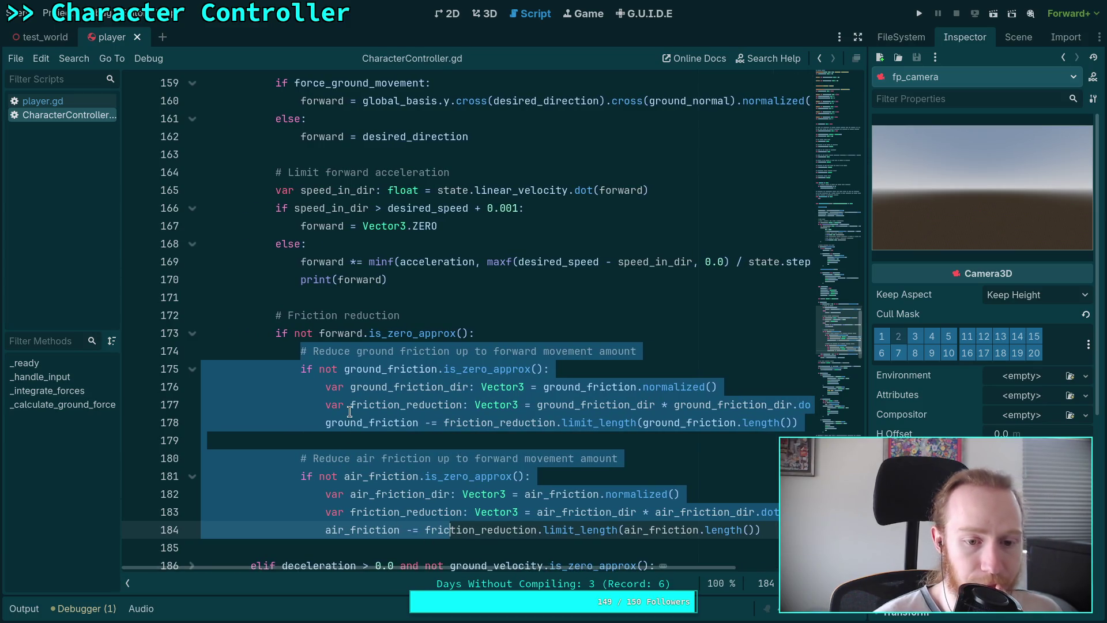
key("shift+Tab")
key("alt+Up")
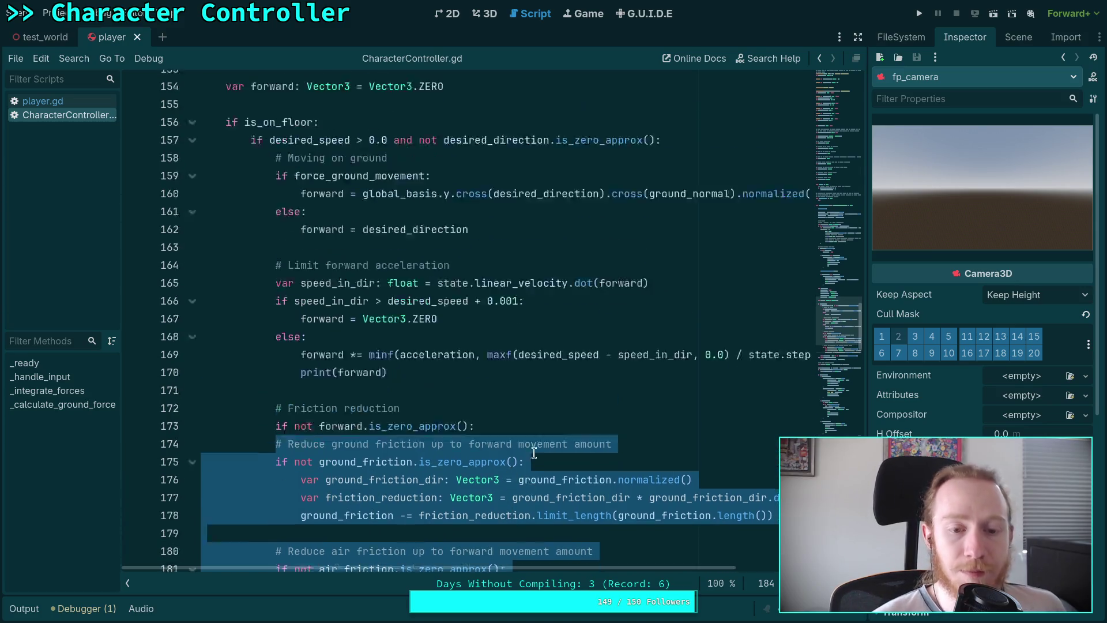
key("alt+Up")
key("alt+Up")
key("alt+Up")
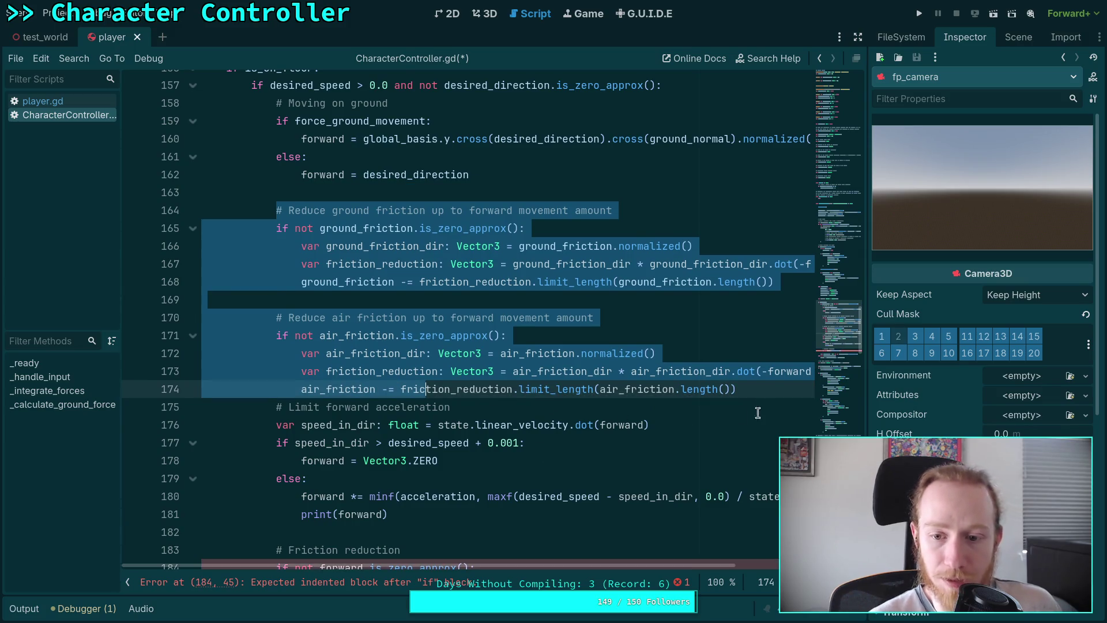
left_click(755, 391)
key("Return")
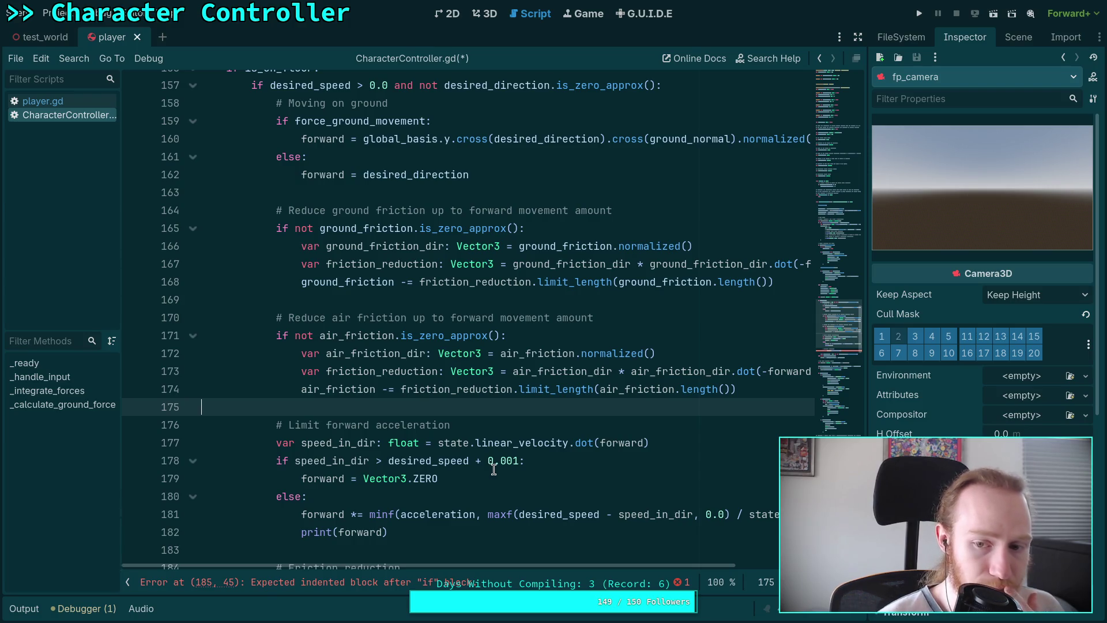
Replace forward with desired_direction in both ground and air friction dot products
left_click_drag(495, 564, 571, 577)
left_click_drag(716, 265, 759, 264)
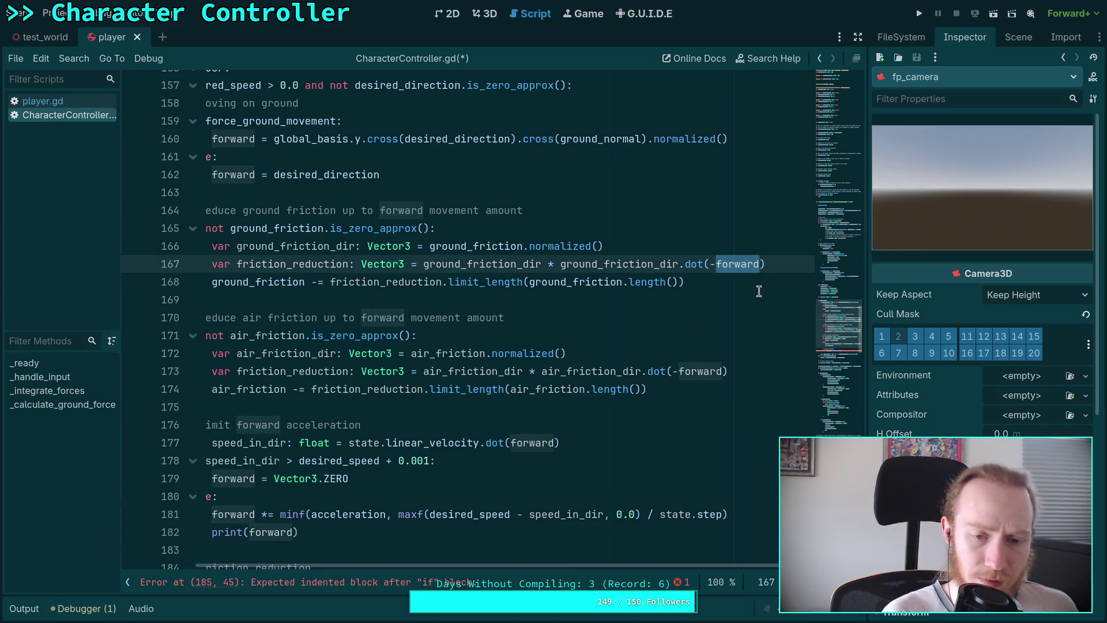
type("des")
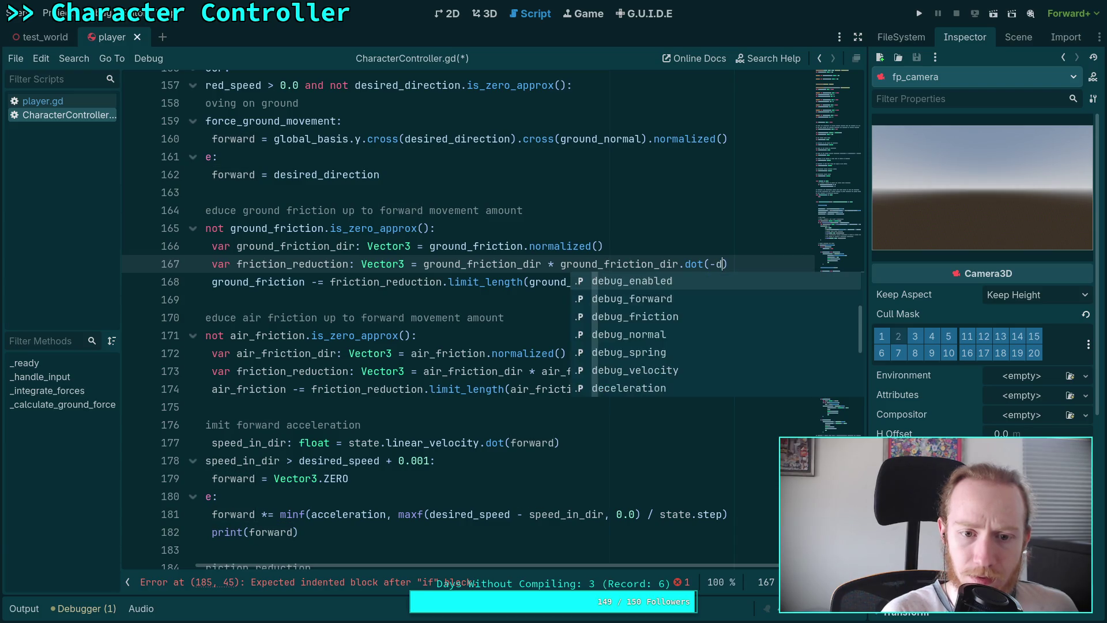
key("Return")
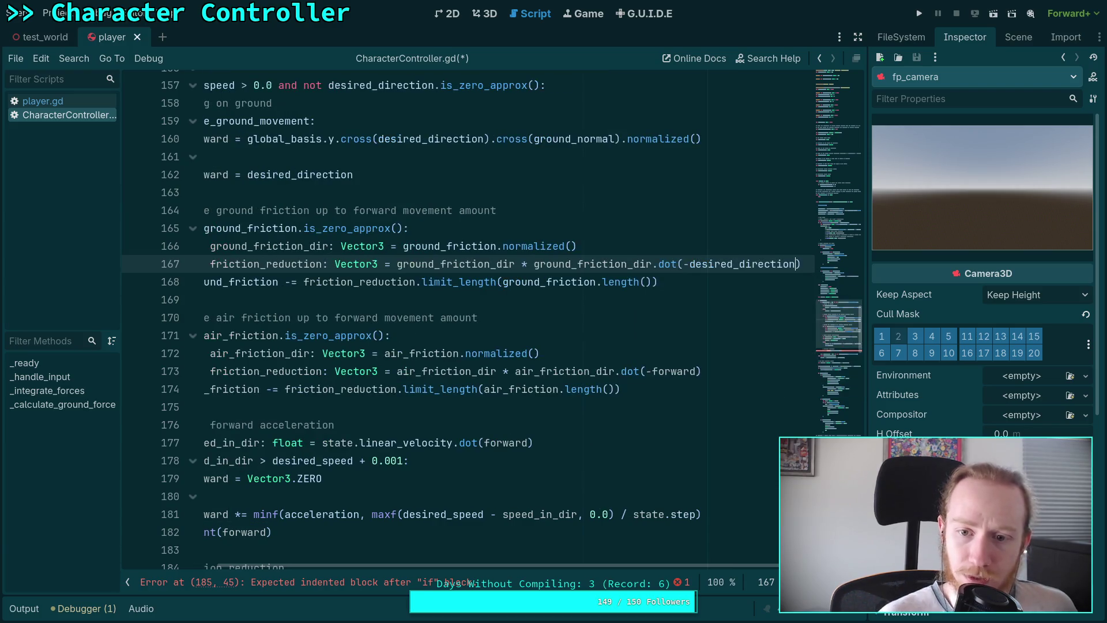
left_click_drag(655, 371, 695, 371)
type("des")
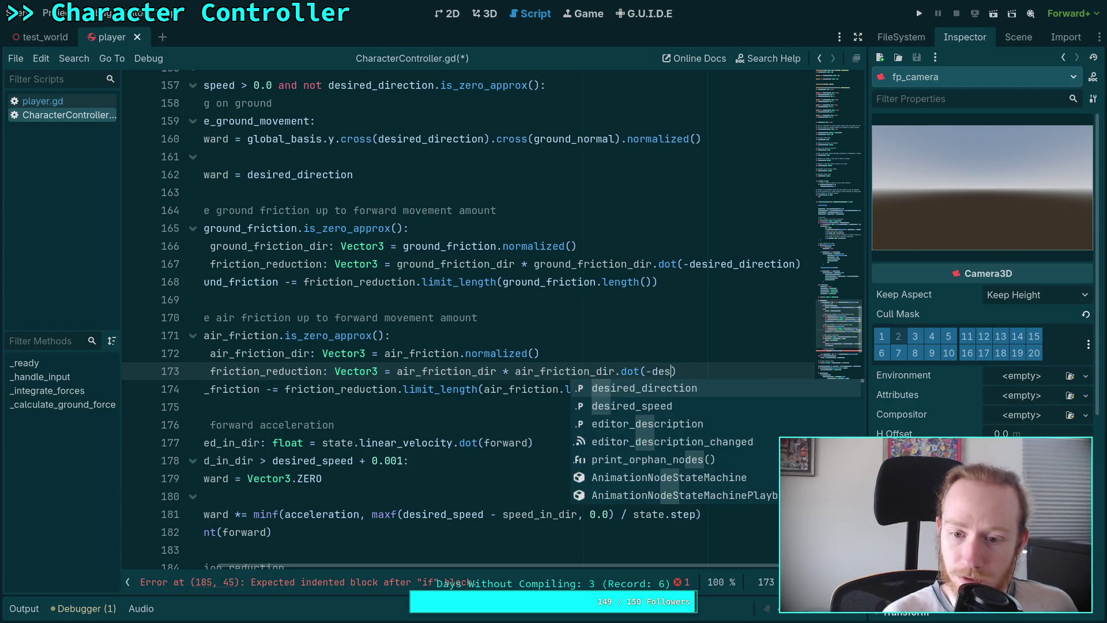
key("Return")
Move the friction code below the forward check, delete the old header and if-wrapper, and save
left_click_drag(625, 566, 371, 506)
mouse_move(757, 385)
left_mouse_down()
mouse_move(326, 245)
mouse_move(276, 210)
left_mouse_up()
scroll(277, 210, "down", 2)
key("alt+Down")
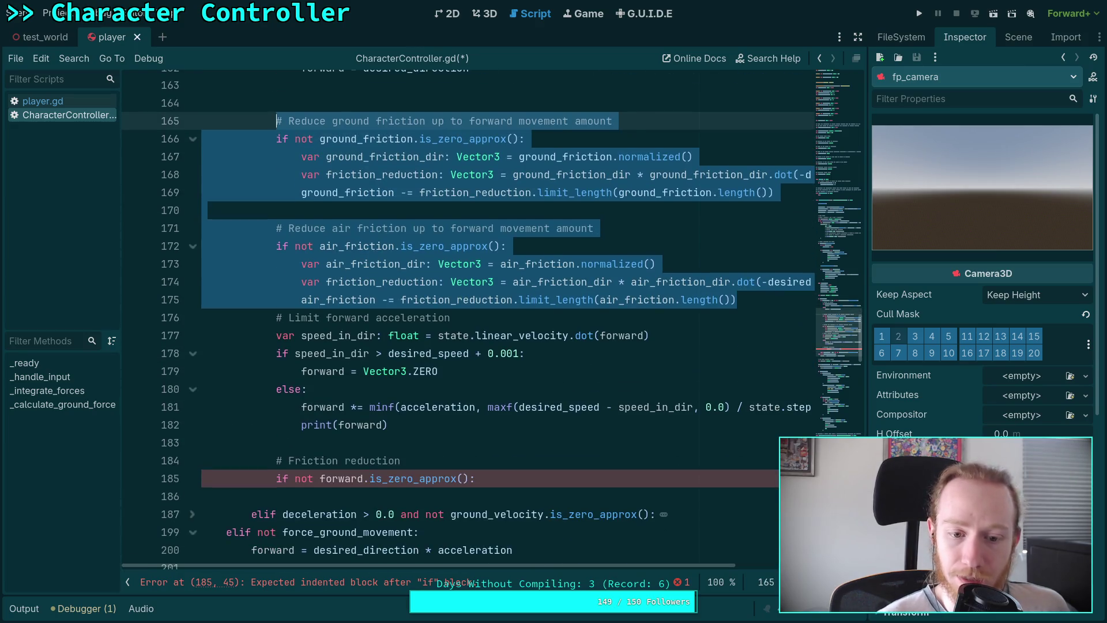
key("alt+Down")
key("alt+Down")
key("alt+Down")
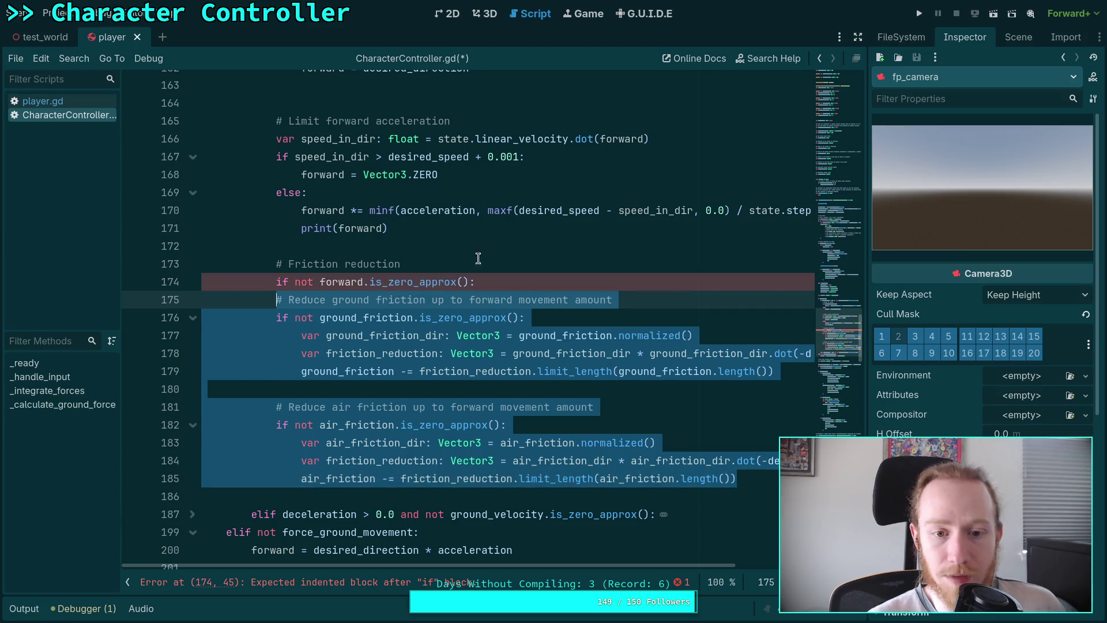
left_click(479, 281)
key("ctrl+shift+k")
key("ctrl+shift+k")
scroll(352, 278, "up", 2)
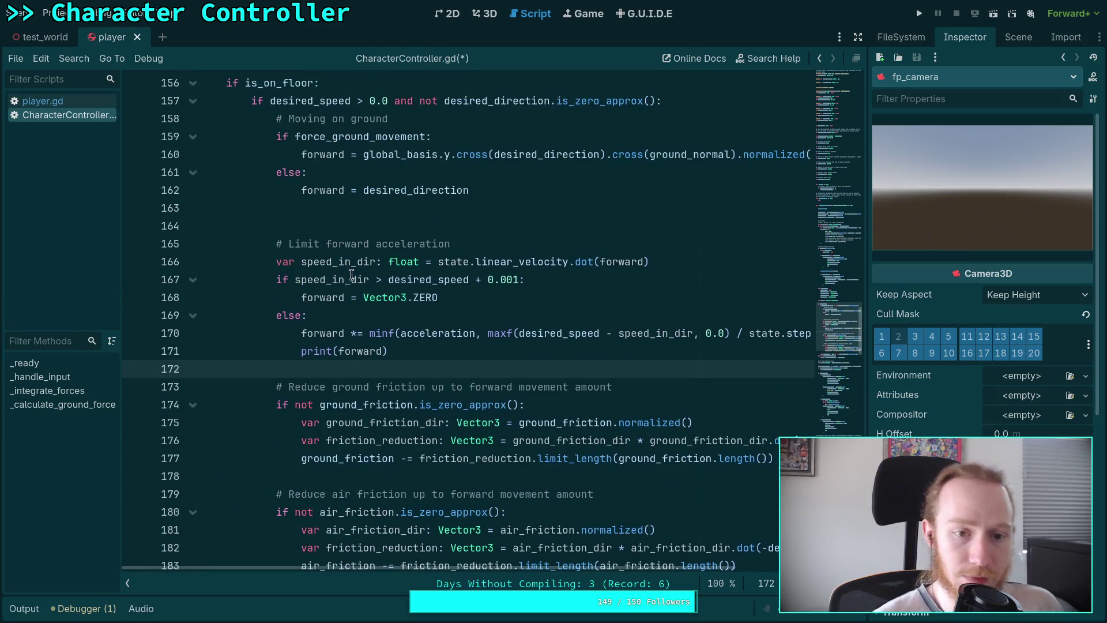
left_click(353, 228)
key("BackSpace")
key("ctrl+s")
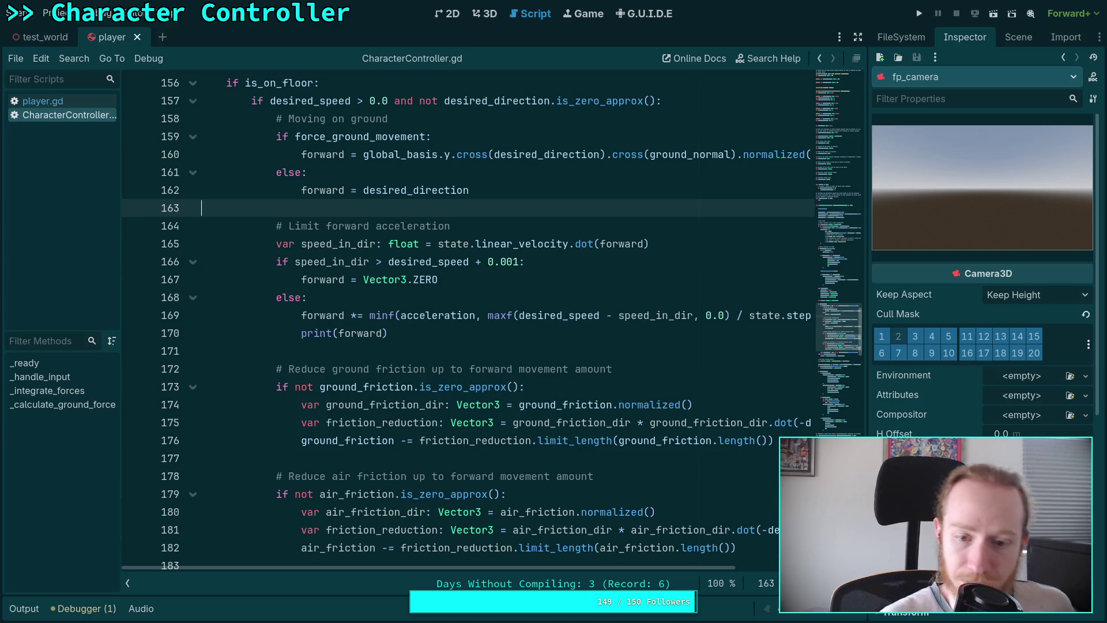
left_click(919, 13)
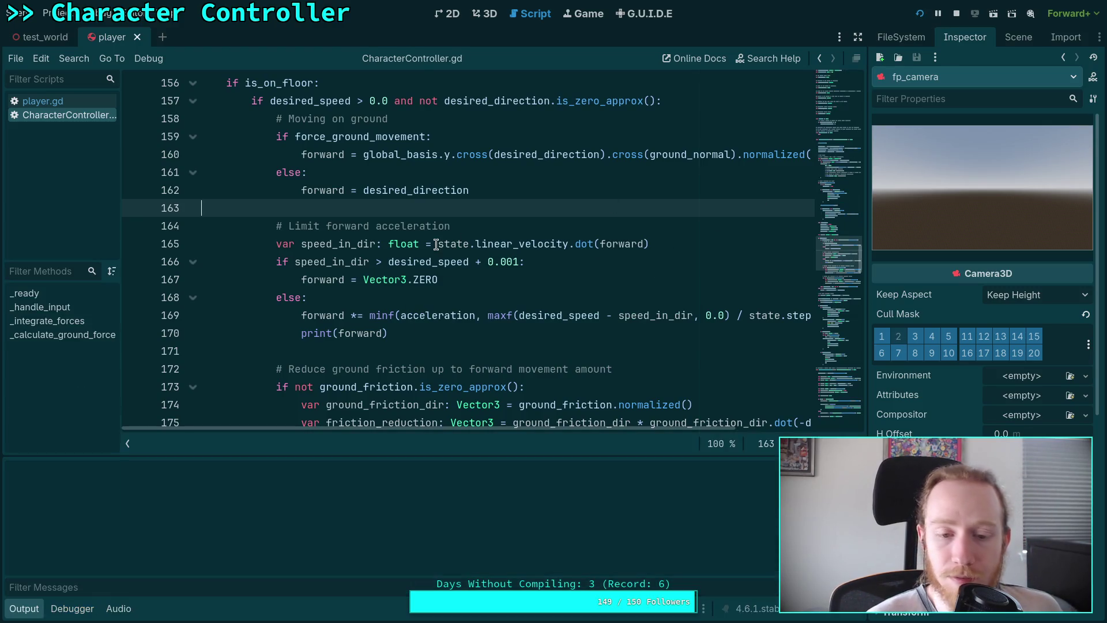
Walk the player forward to test the reworked friction, then stop the game
key("w")
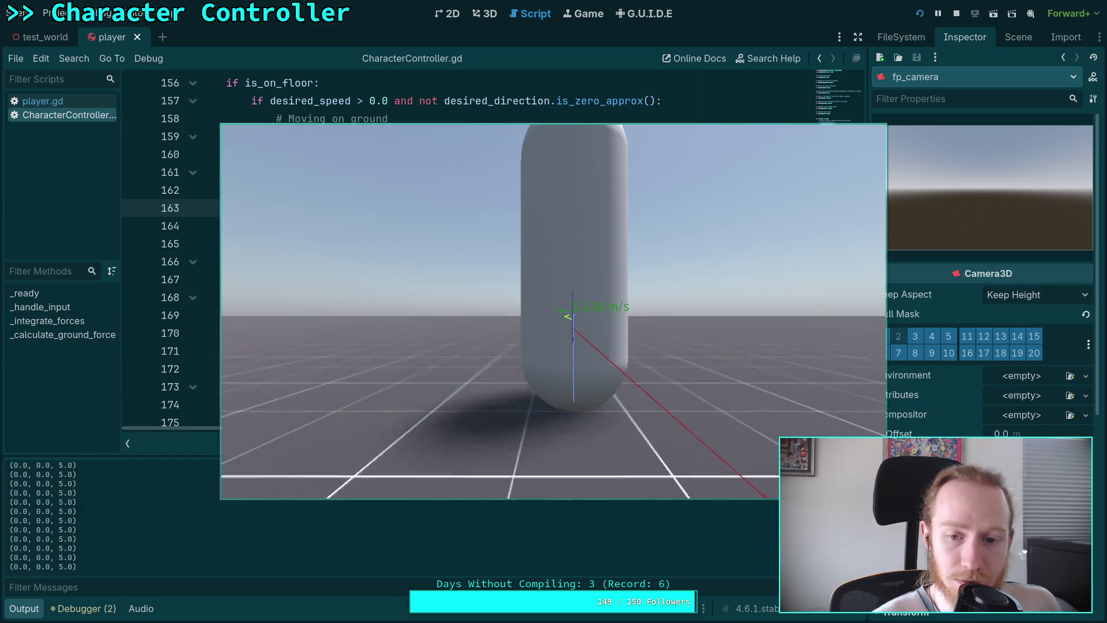
left_click(956, 13)
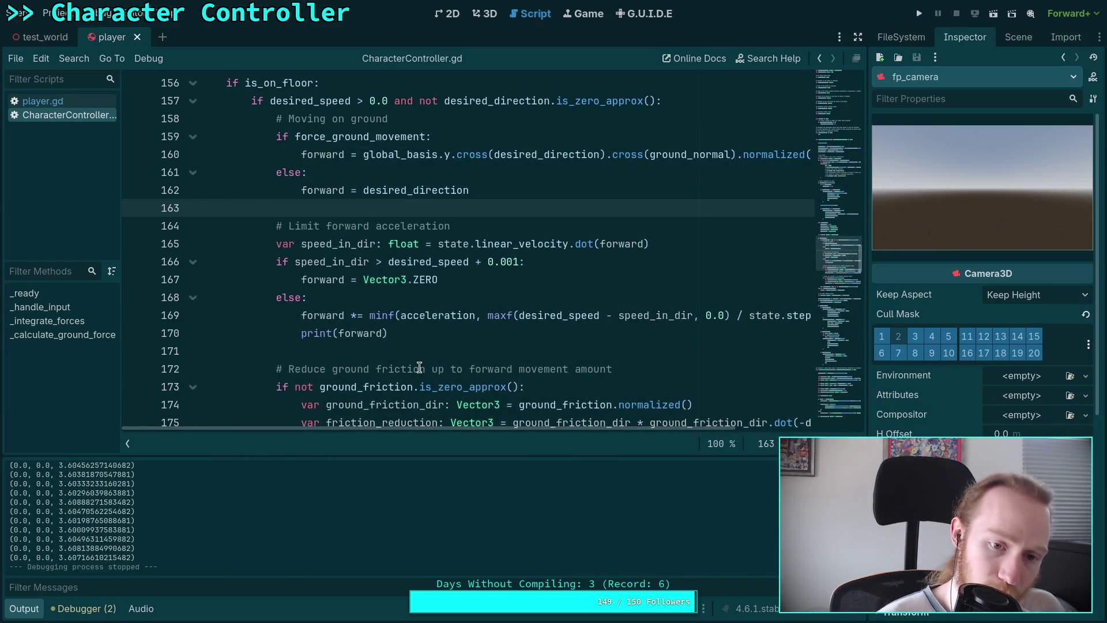
scroll(418, 358, "down", 1)
scroll(414, 332, "up", 1)
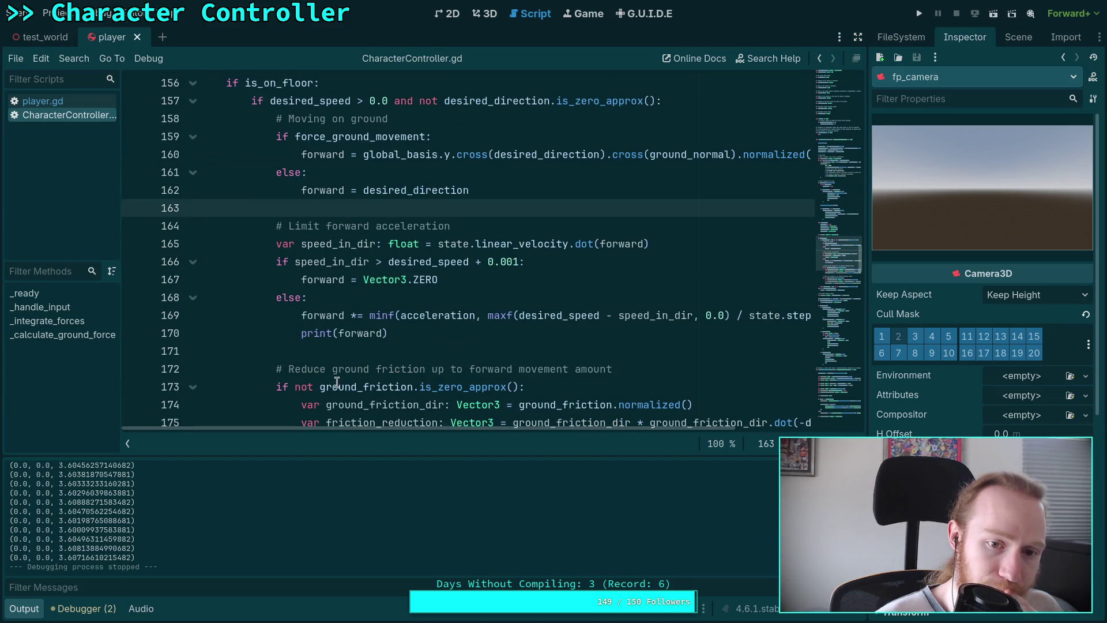
left_click(510, 264)
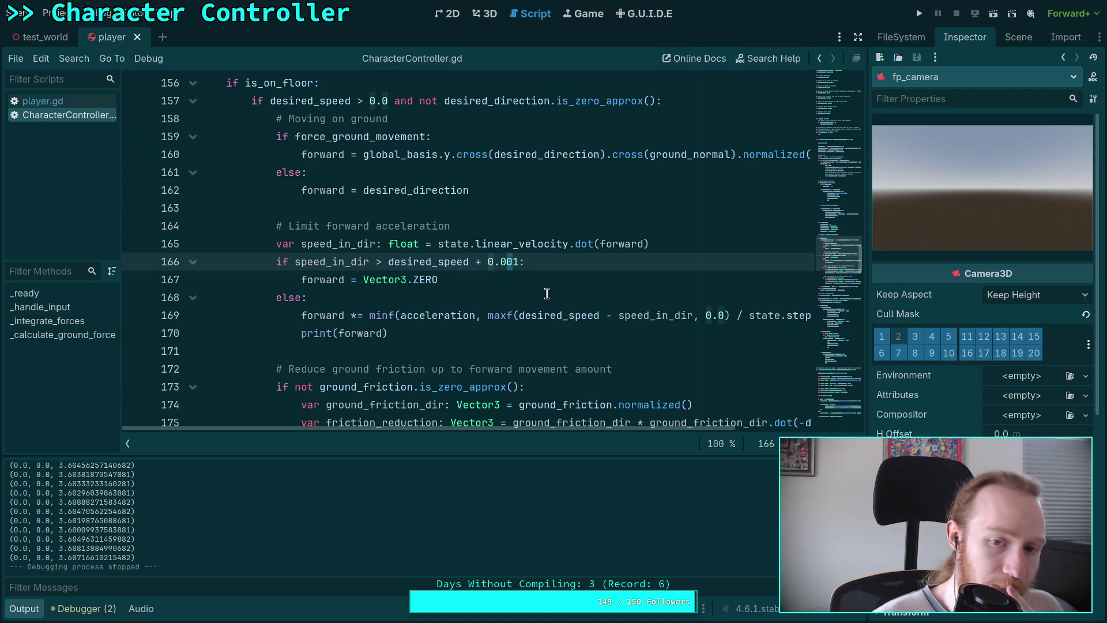
Test-run the game with line 166 speed margins of 0.01 and then 0.1
key("BackSpace")
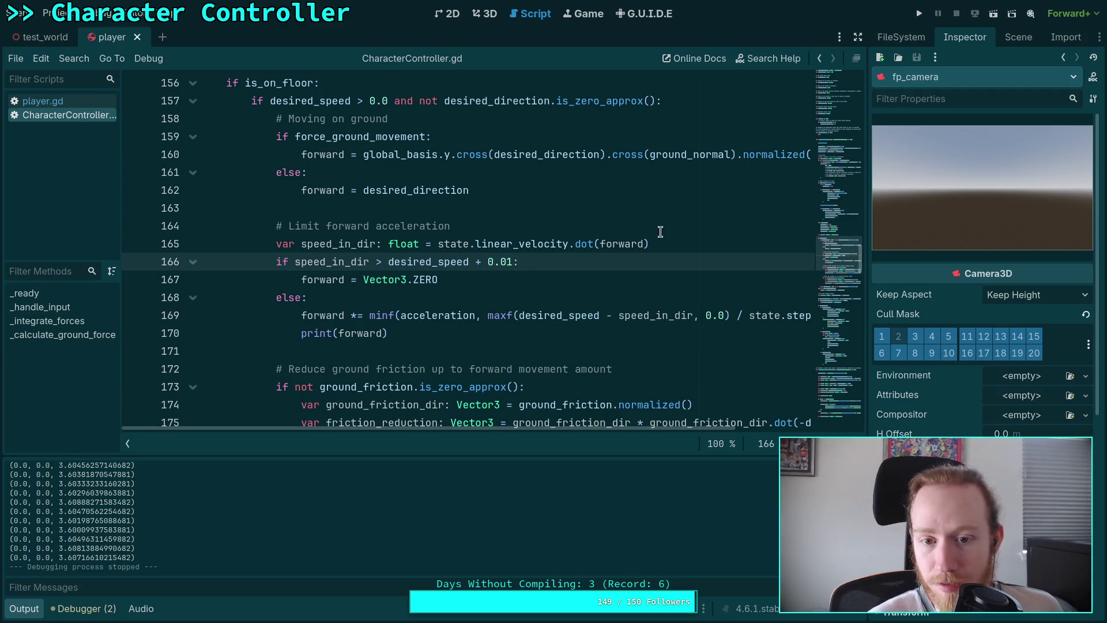
left_click(916, 13)
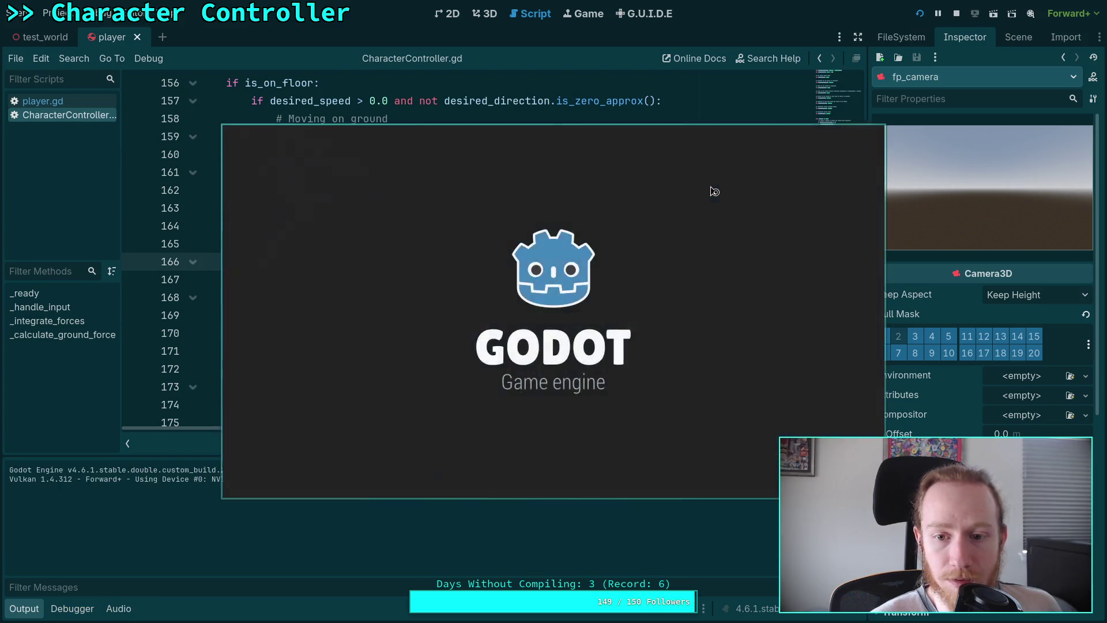
key("w")
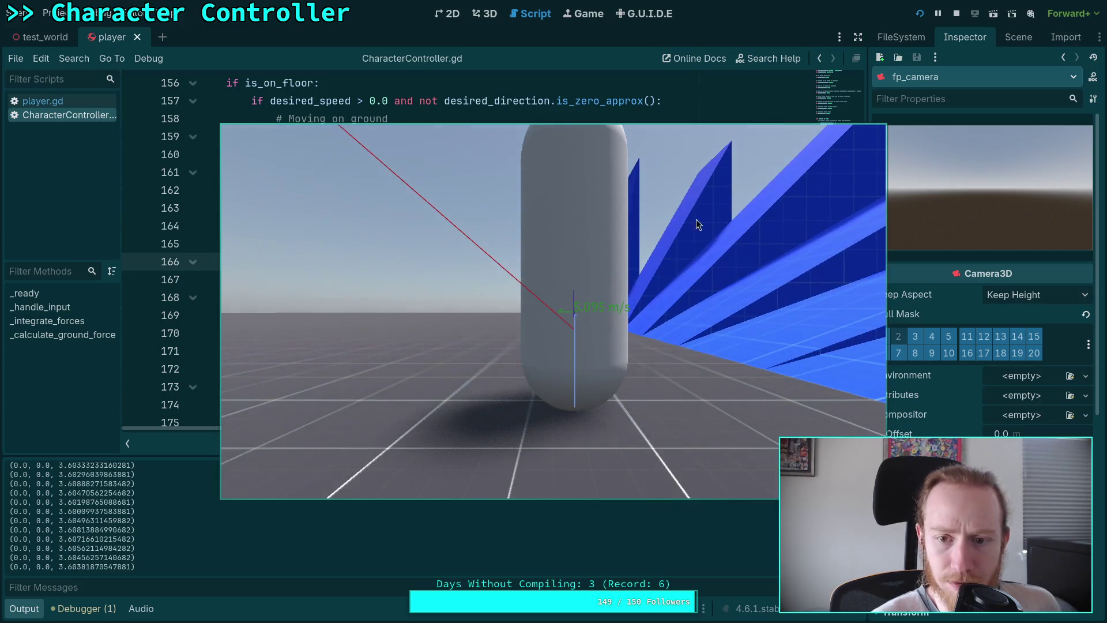
left_click(956, 13)
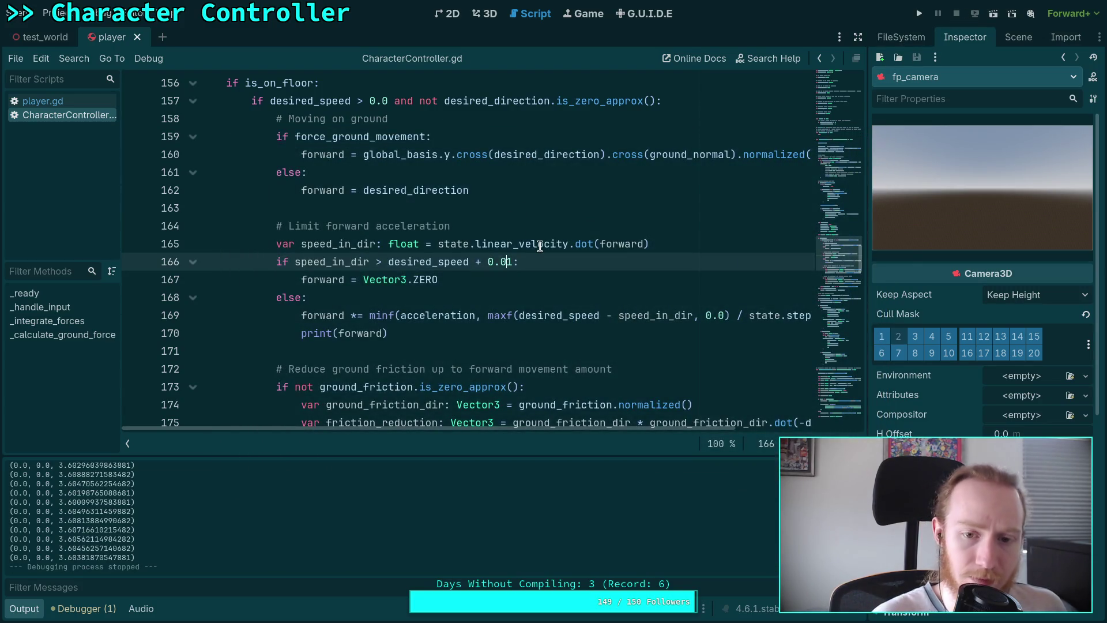
mouse_move(540, 246)
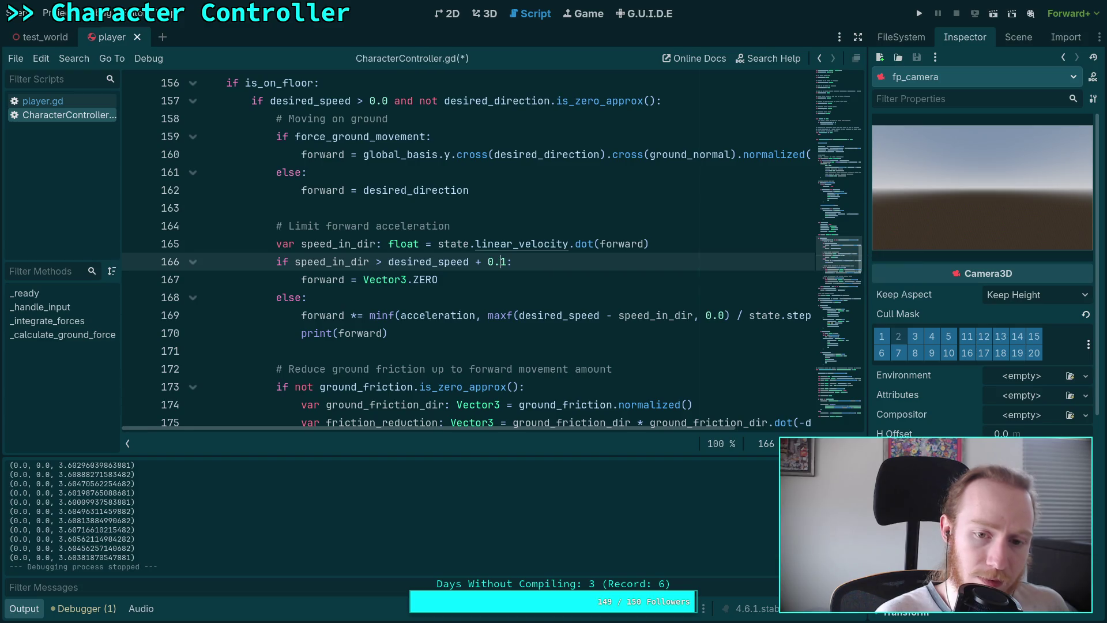
key("BackSpace")
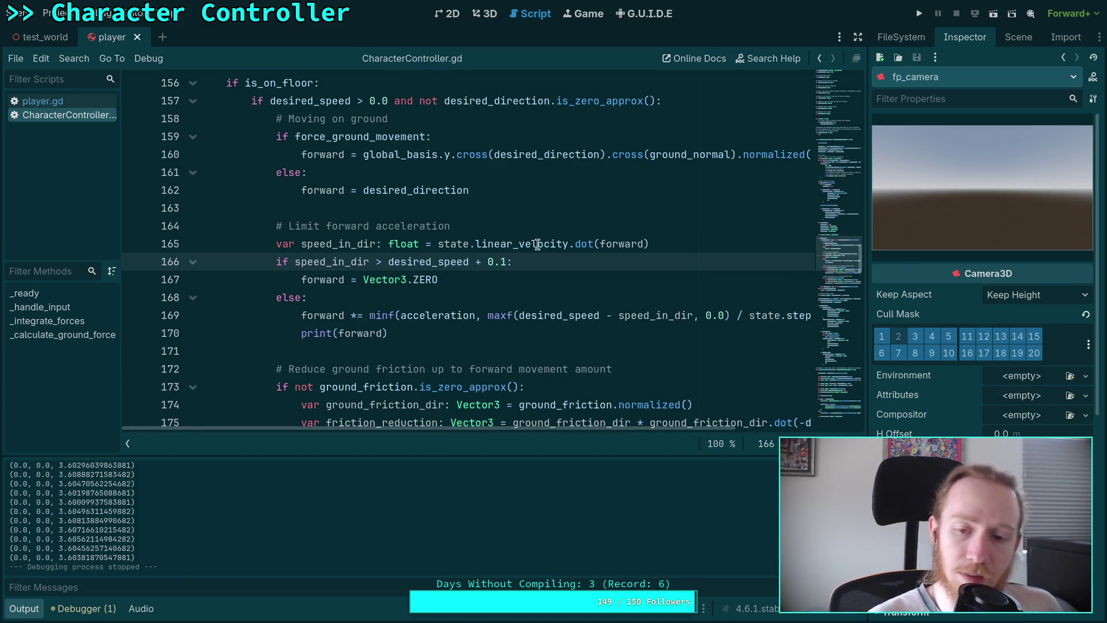
key("F5")
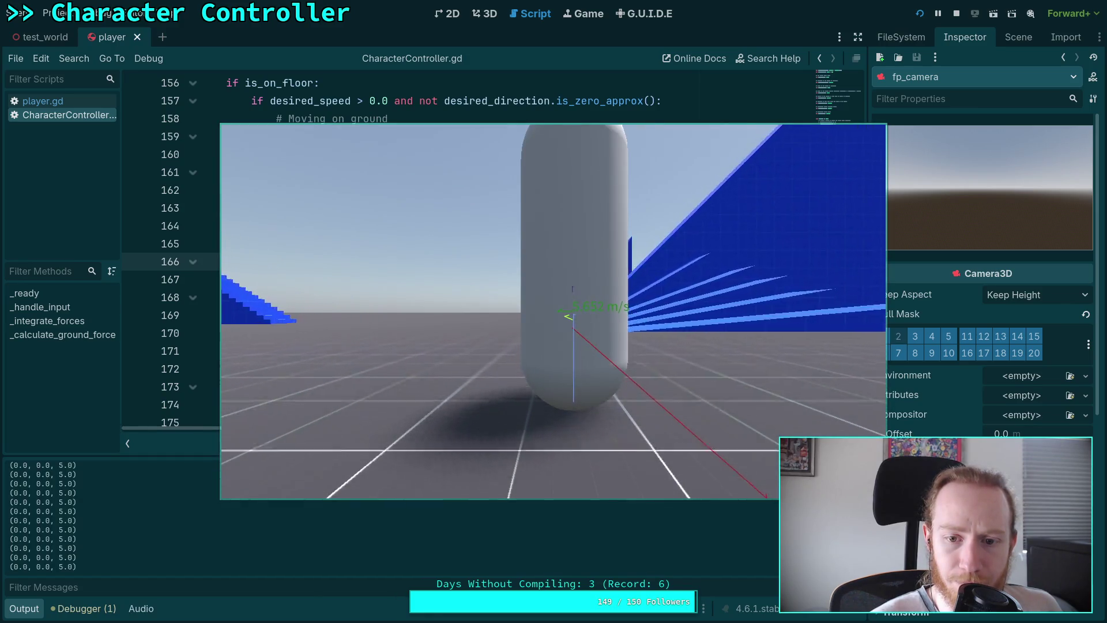
left_click(957, 13)
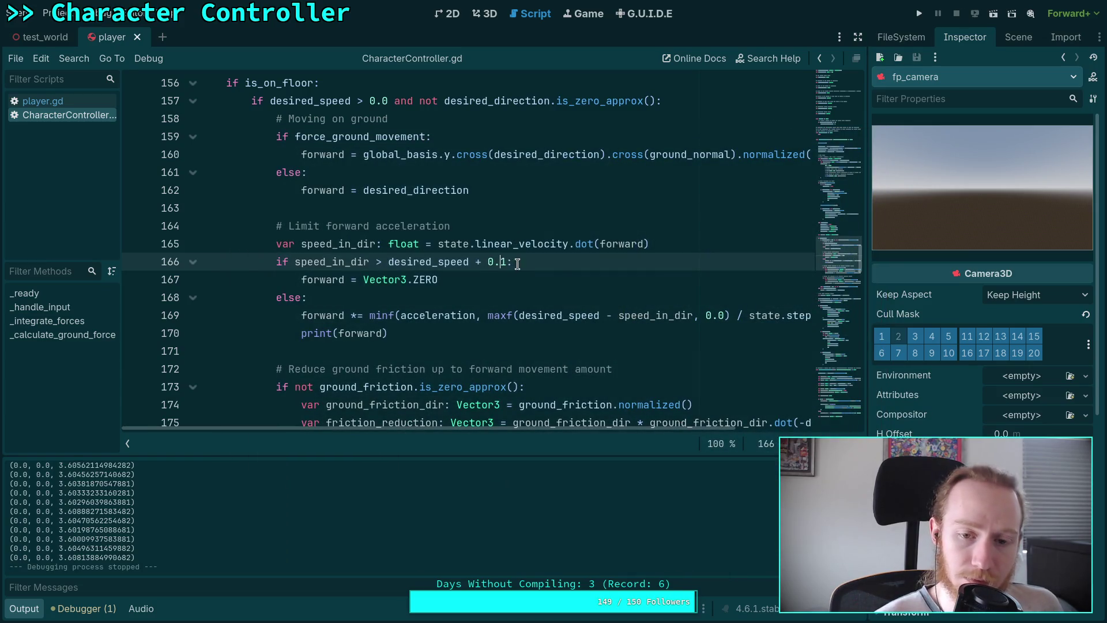
Set the line 166 margin to 1 and test-run the game walking forward
key("BackSpace")
key("BackSpace")
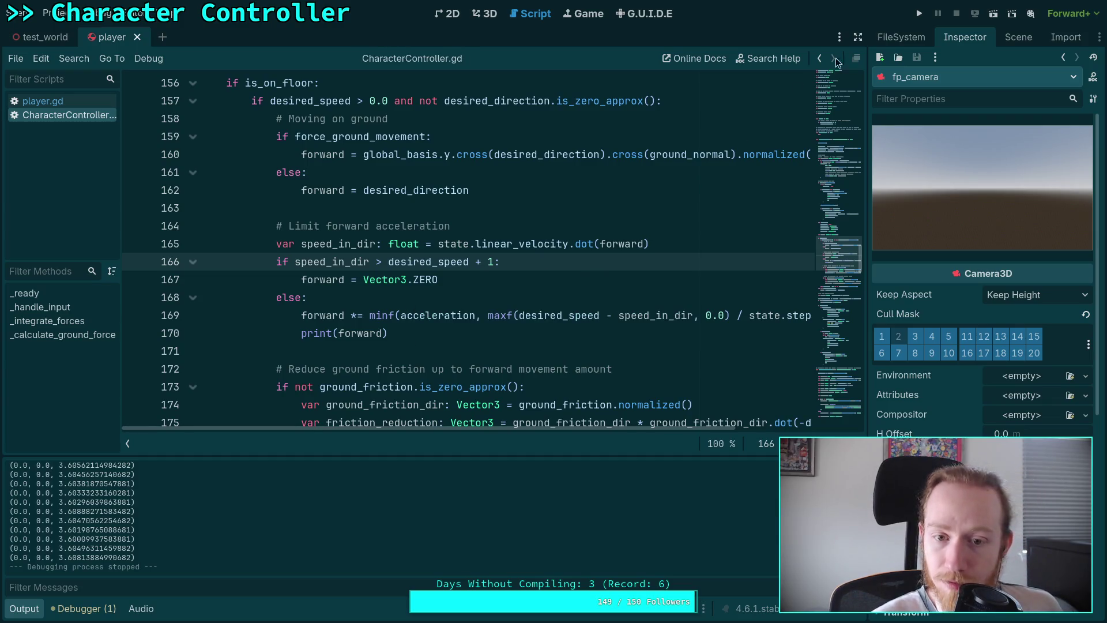
key("F5")
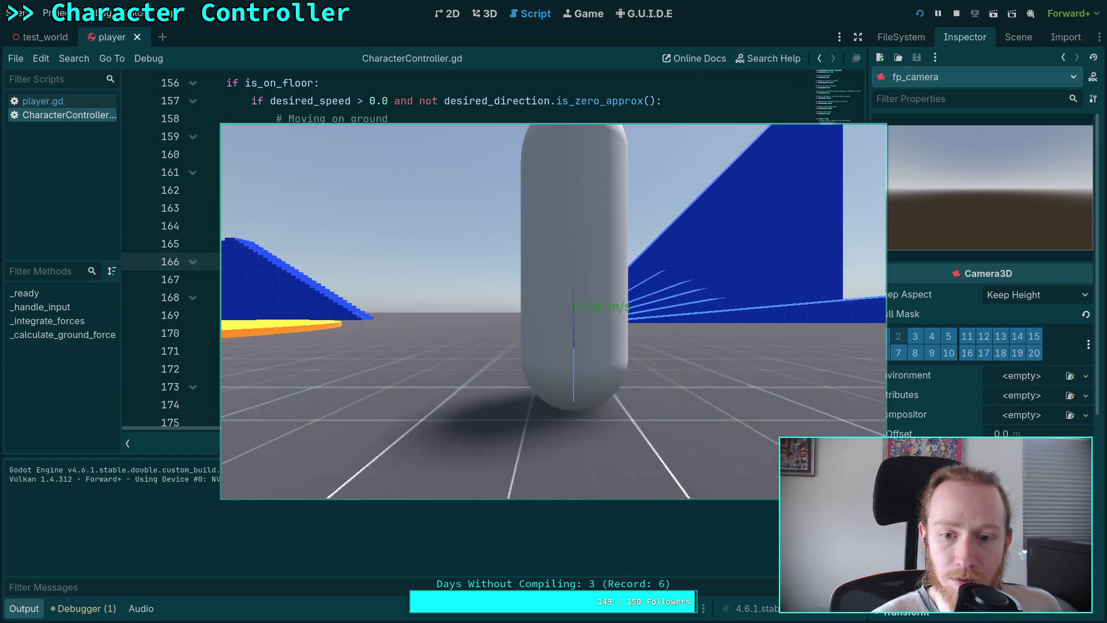
key("w")
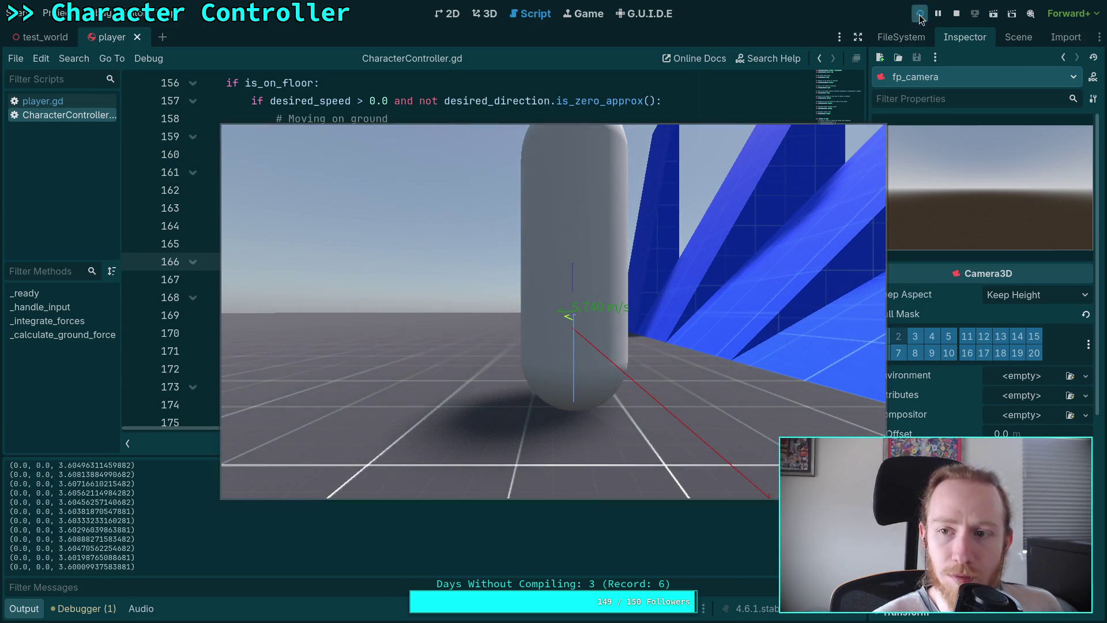
left_click(957, 13)
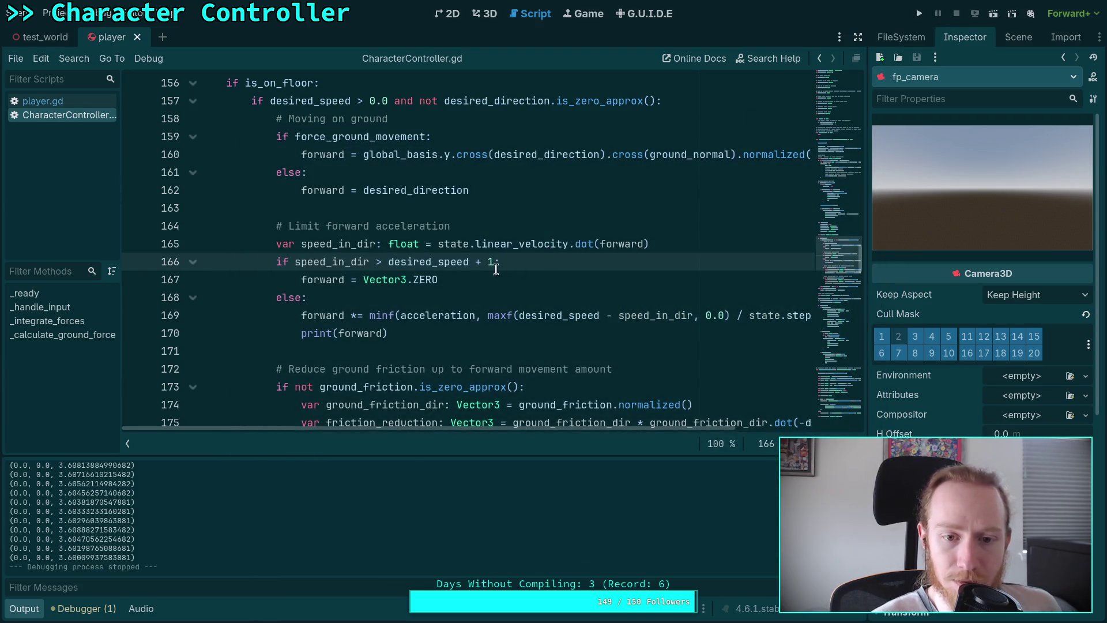
mouse_move(434, 266)
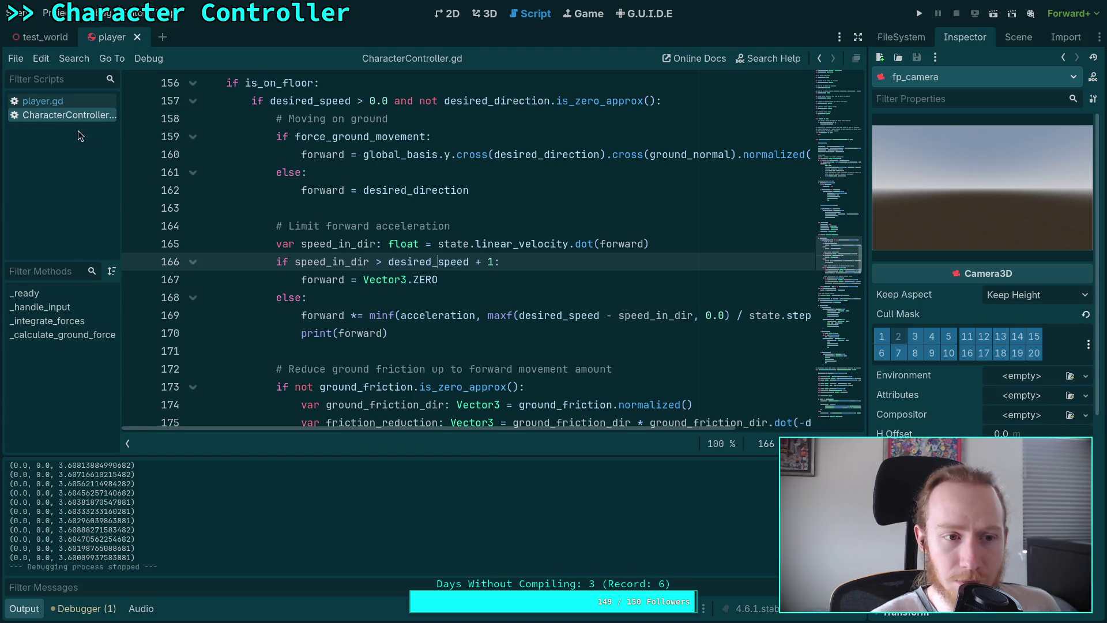
In player.gd, change the desired_speed value on line 69 from 5.8 to 6.3
left_click(69, 102)
scroll(625, 321, "down", 10)
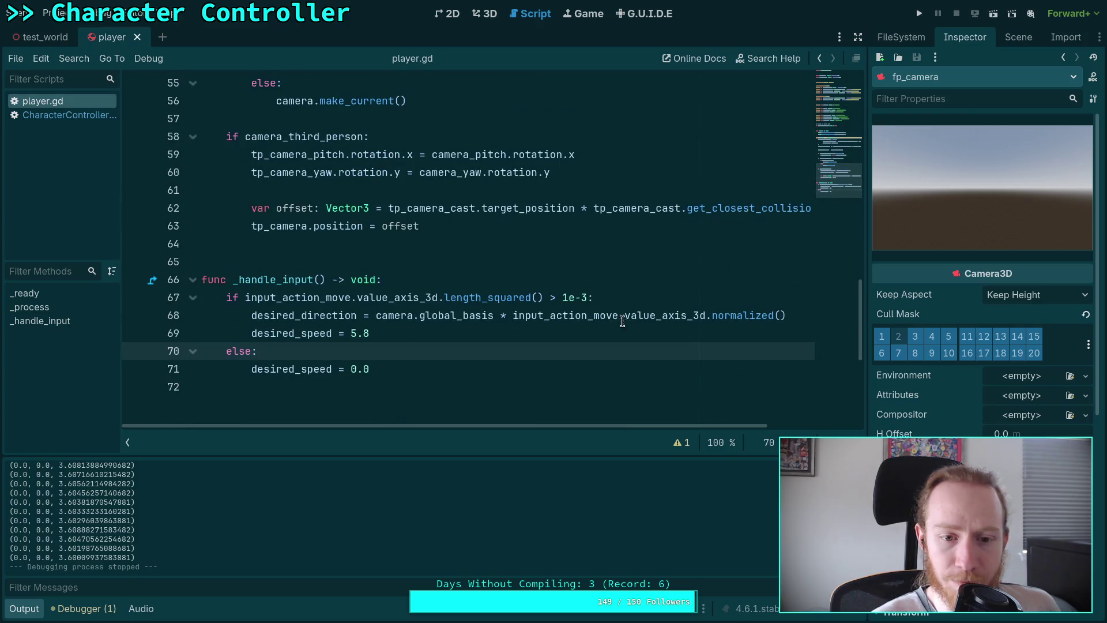
left_click_drag(380, 333, 352, 336)
type("6p.")
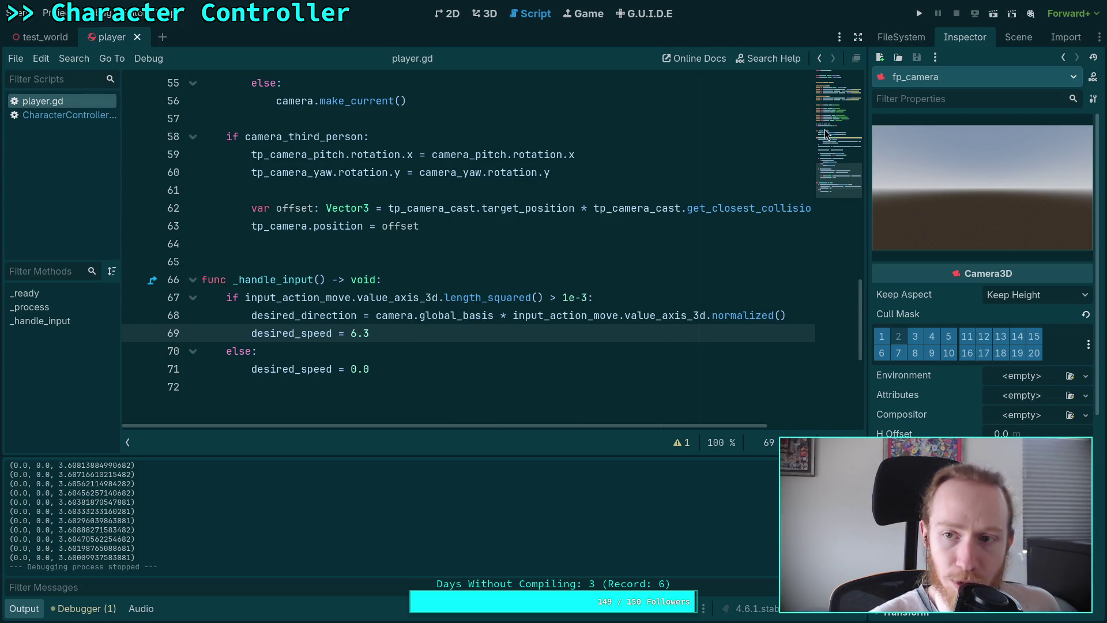
Run the game with the new speed, move toward the blue ramps, then stop it
left_click(919, 13)
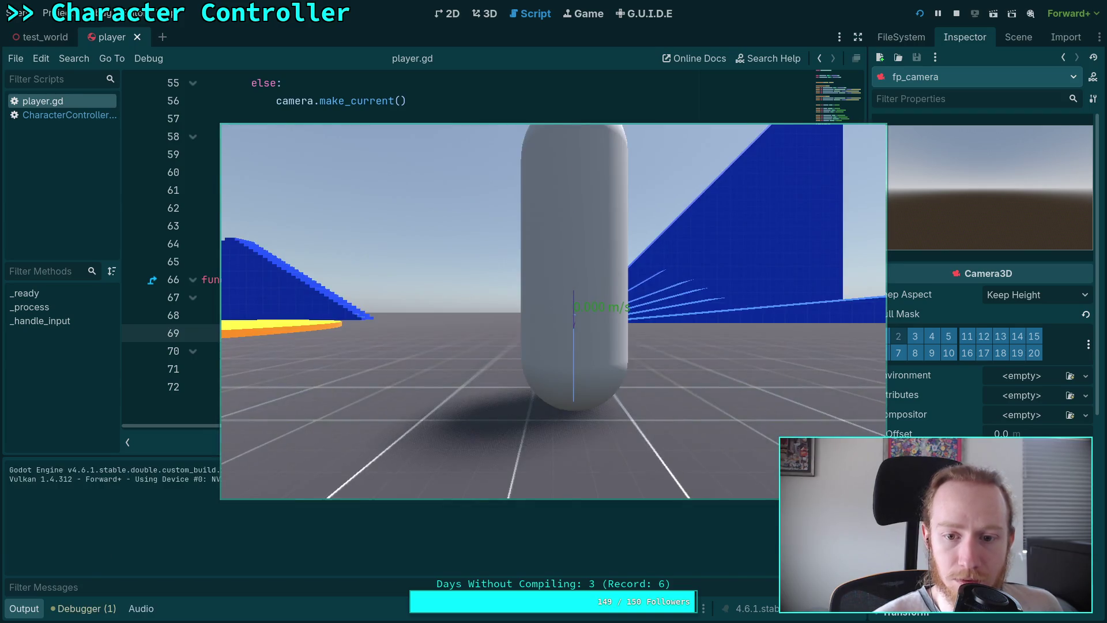
key("w")
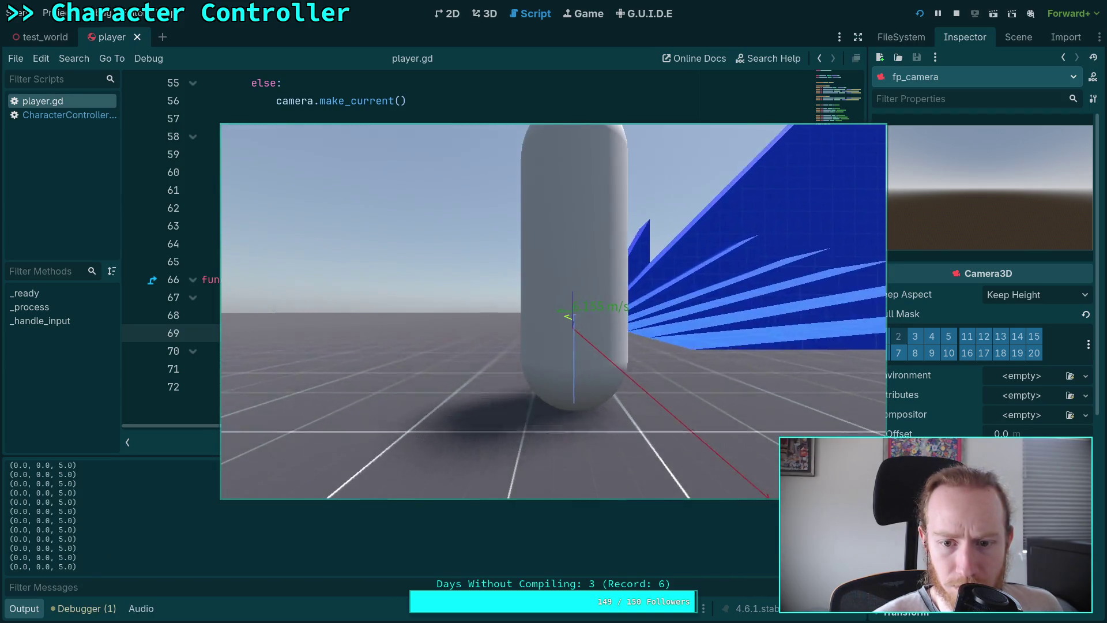
key("Escape")
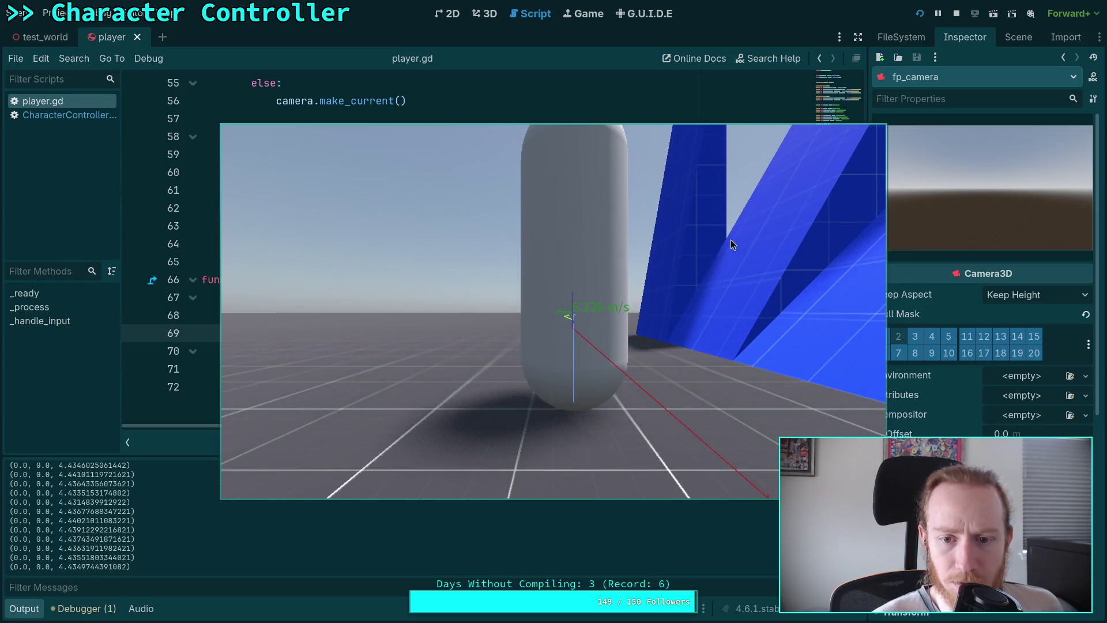
mouse_move(504, 201)
left_mouse_down()
mouse_move(545, 250)
mouse_move(786, 258)
mouse_move(401, 214)
left_mouse_up()
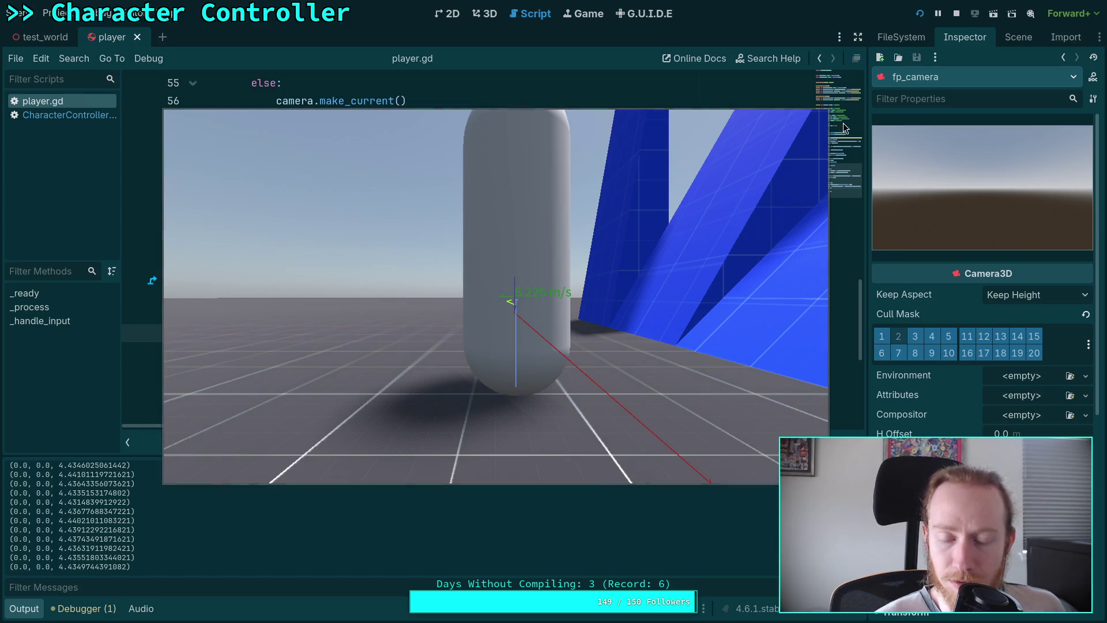
left_click(957, 14)
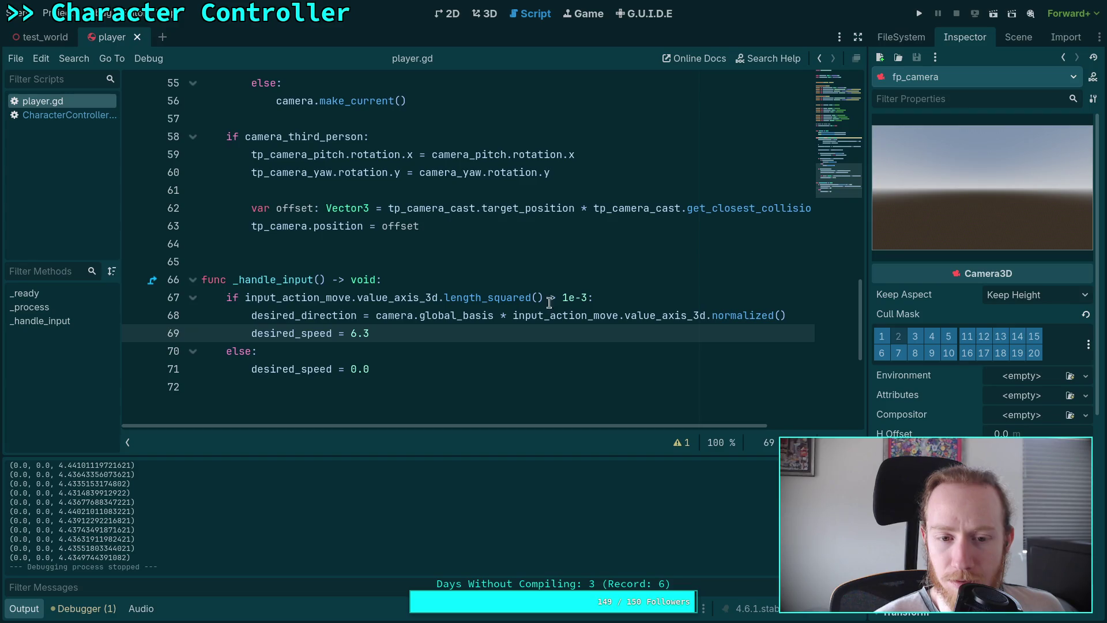
left_click(85, 113)
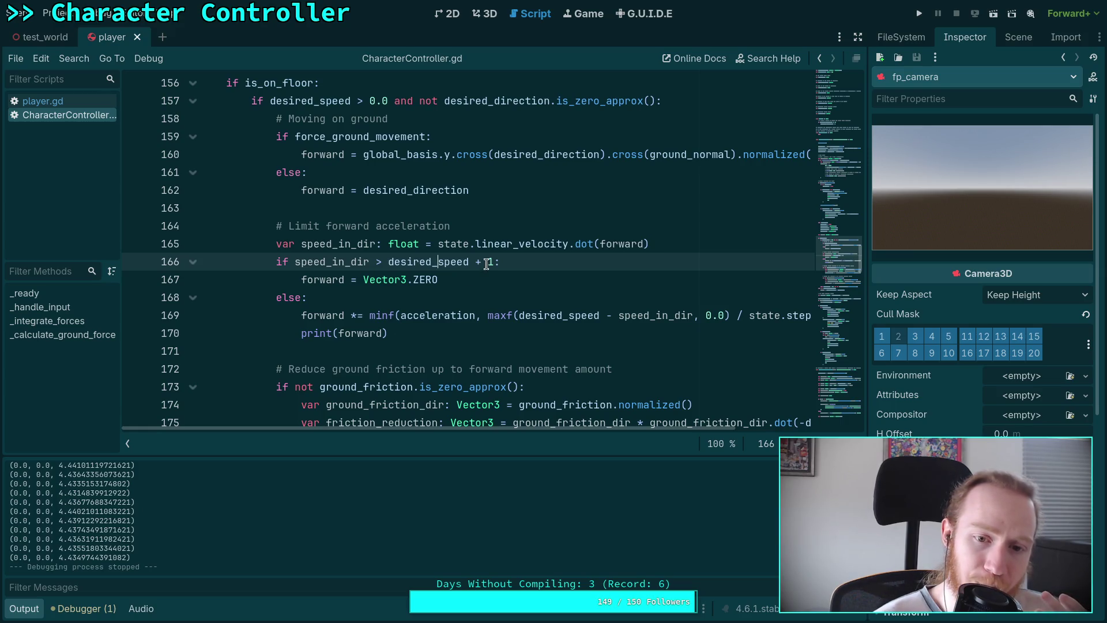
Inspect speed_in_dir occurrences and the maxf(desired_speed - speed_in_dir, 0.0) expression on line 169
double_click(329, 262)
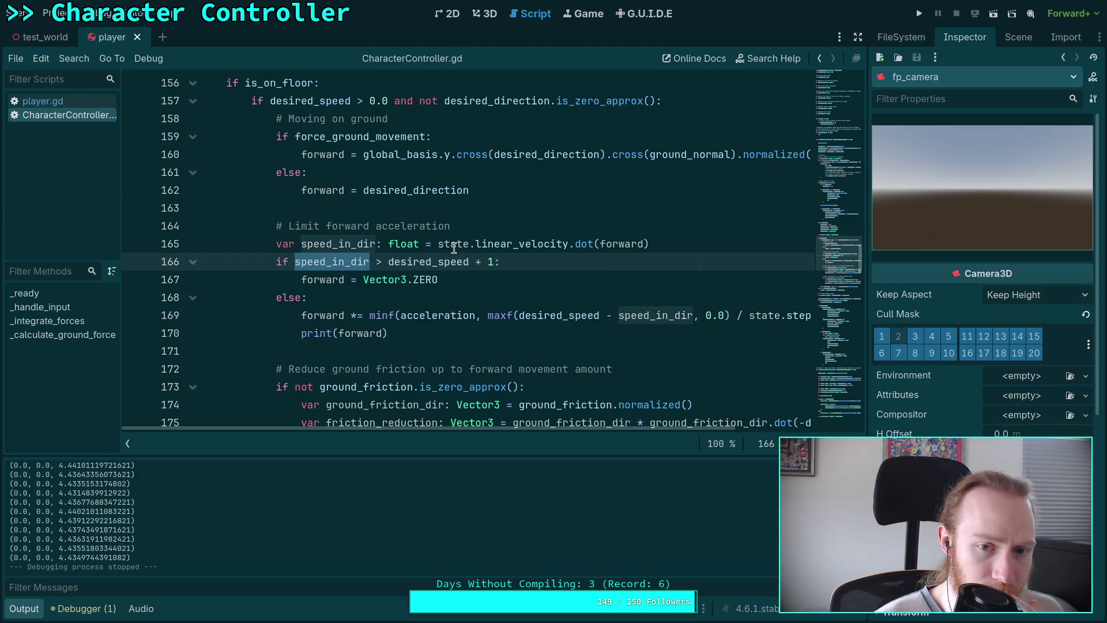
left_click(489, 261)
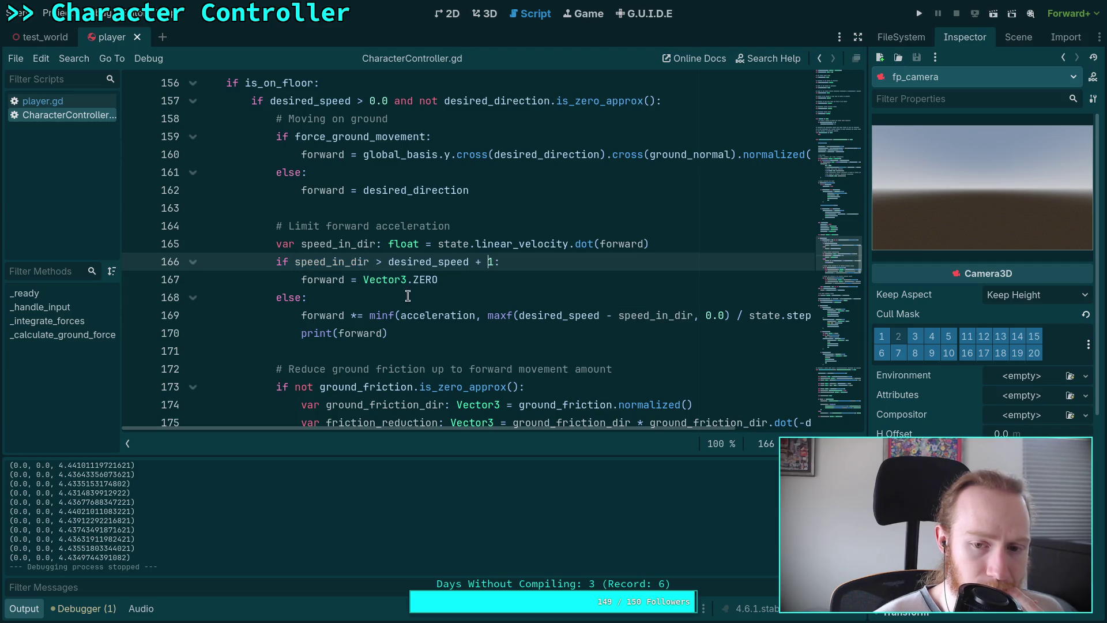
left_click_drag(564, 431, 611, 430)
left_click_drag(464, 315, 632, 315)
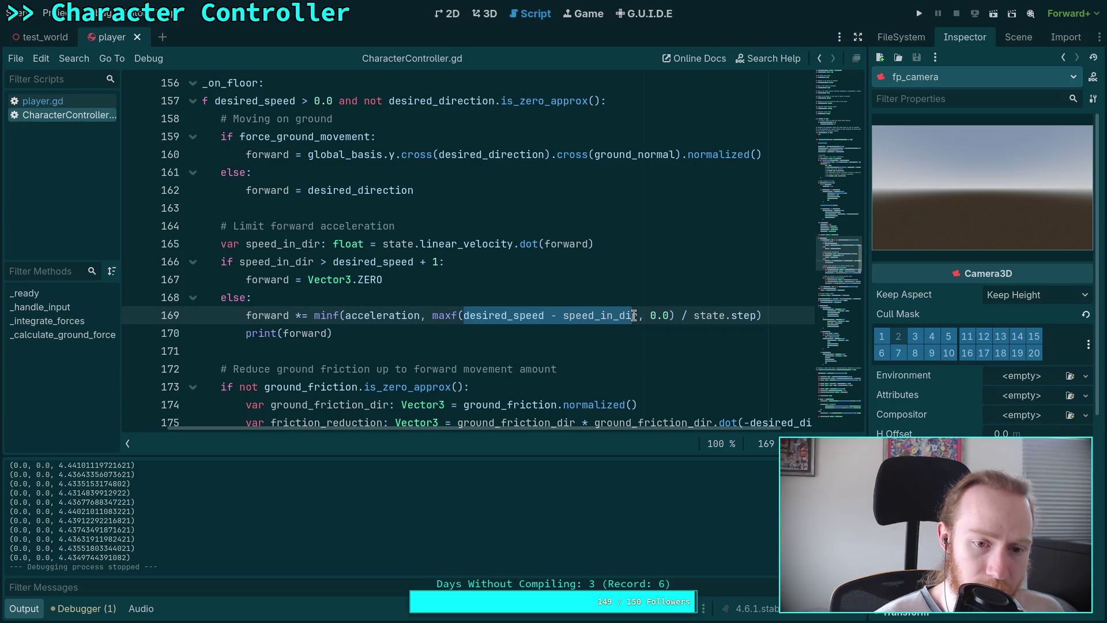
left_click_drag(633, 315, 637, 316)
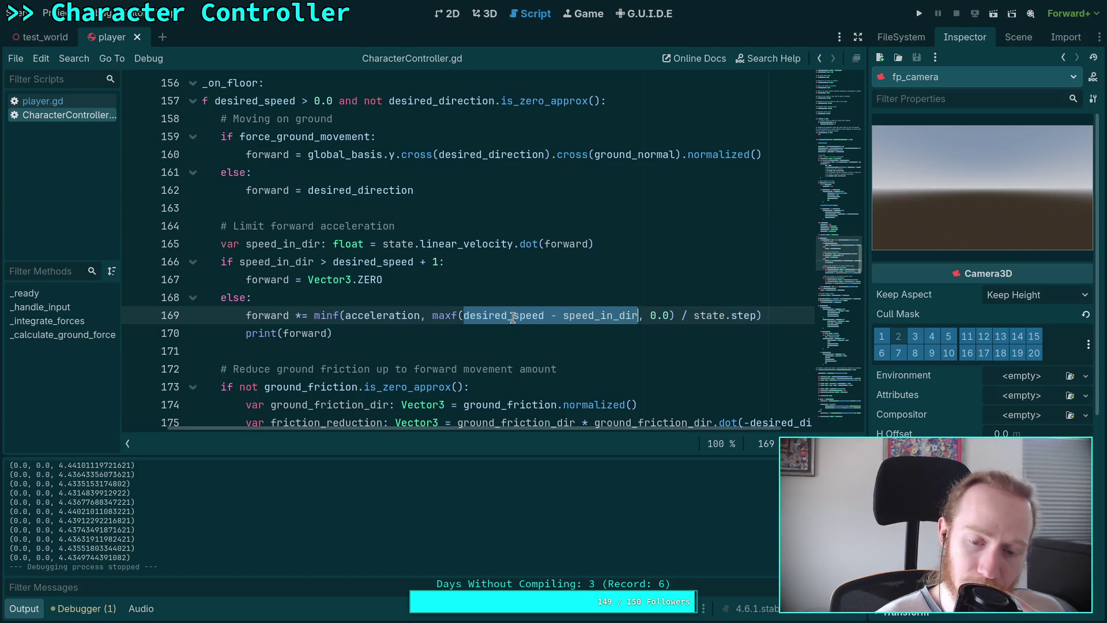
left_click(476, 316)
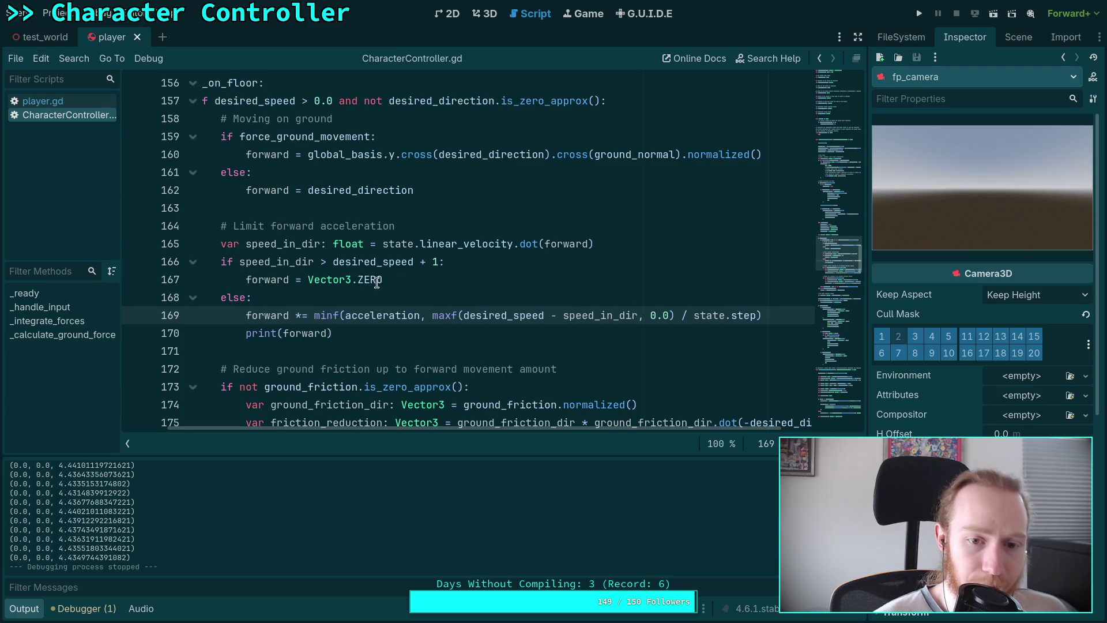
Edit line 166's speed margin, add + 0.001 to line 169's speed gap, and save
left_click(437, 262)
type("0.0")
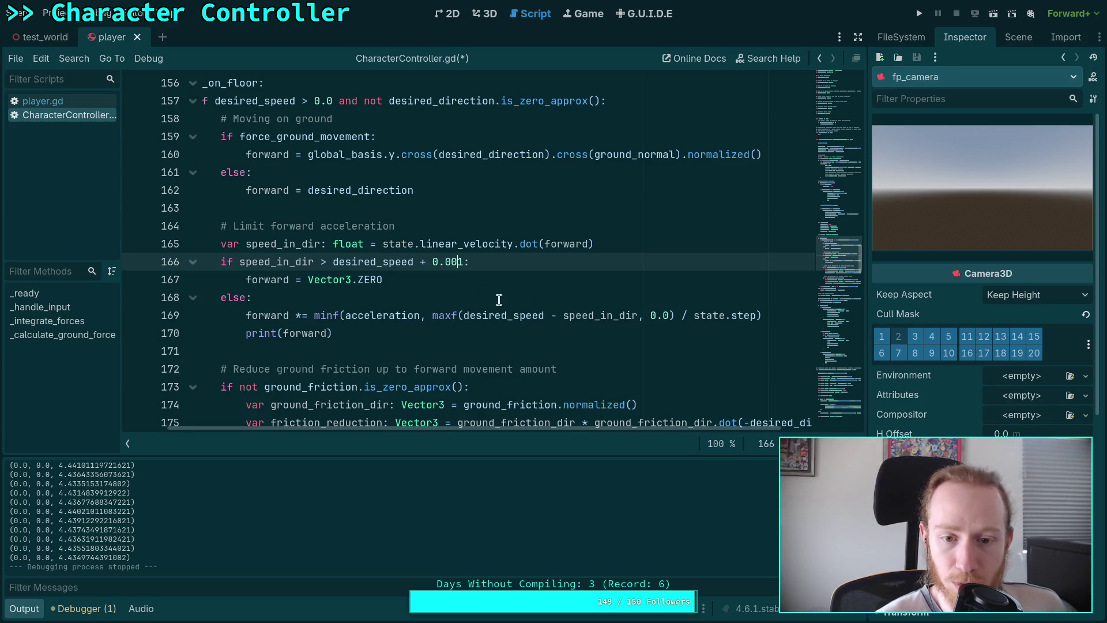
left_click(462, 315)
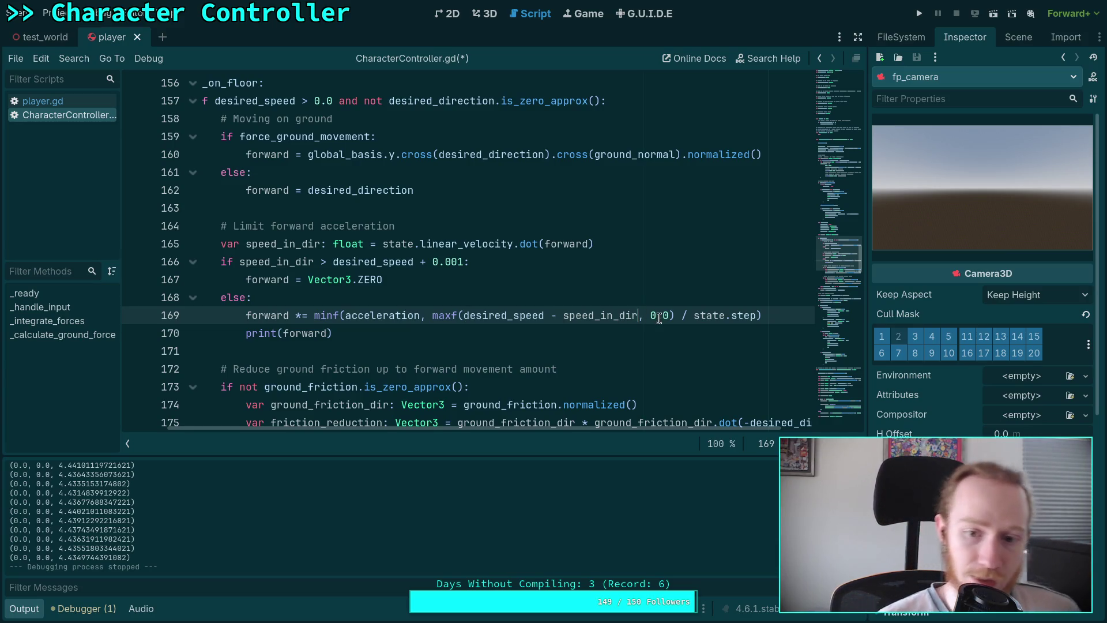
type("+ 0.0")
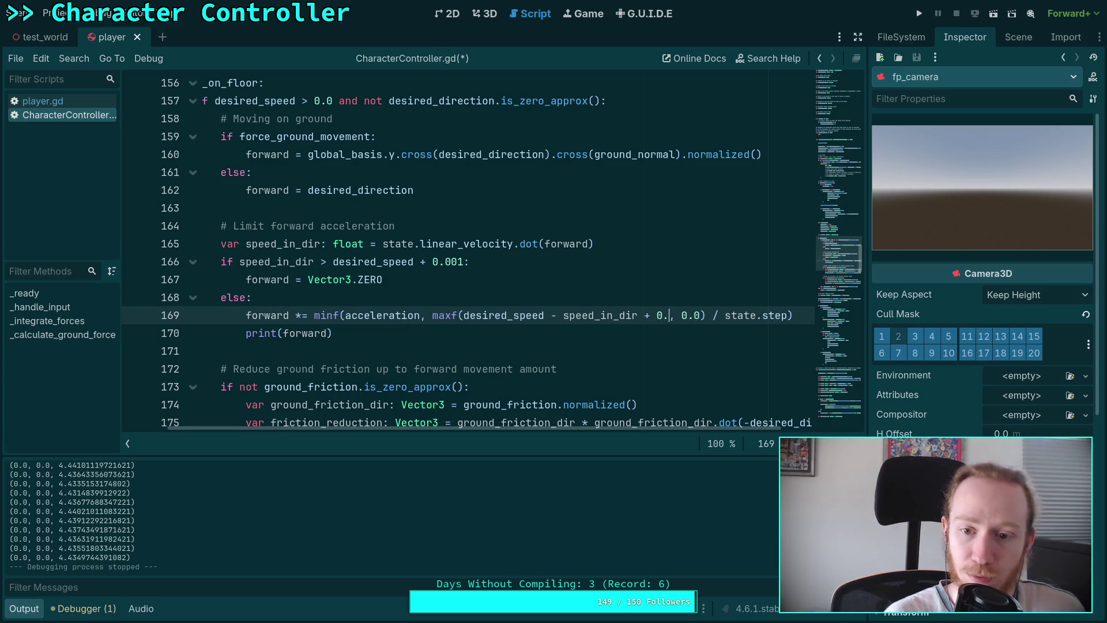
type("01")
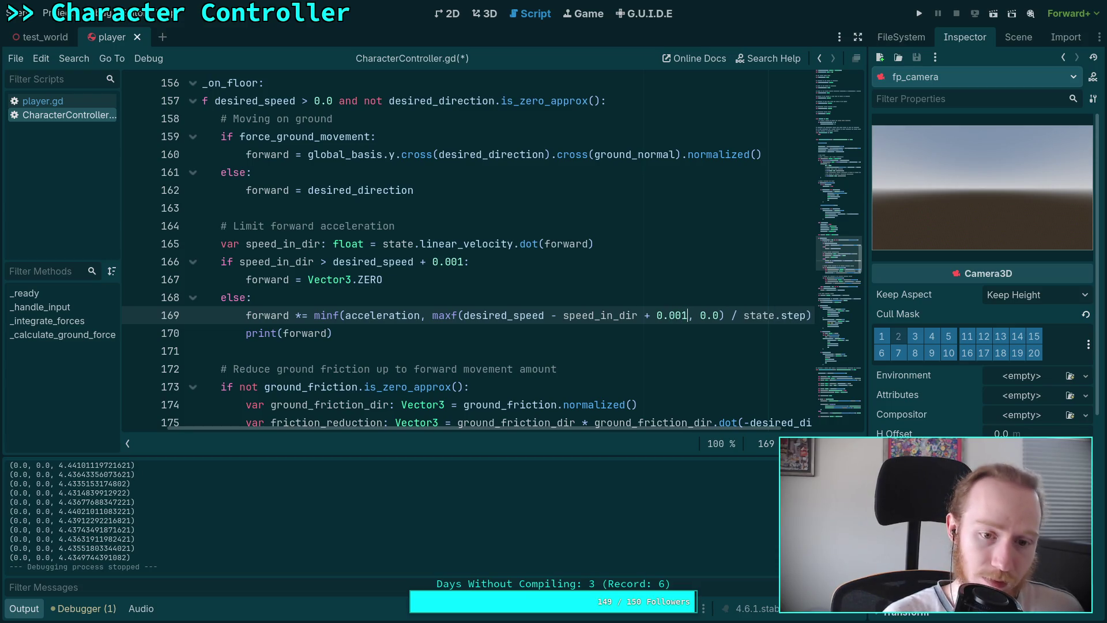
key("ctrl+s")
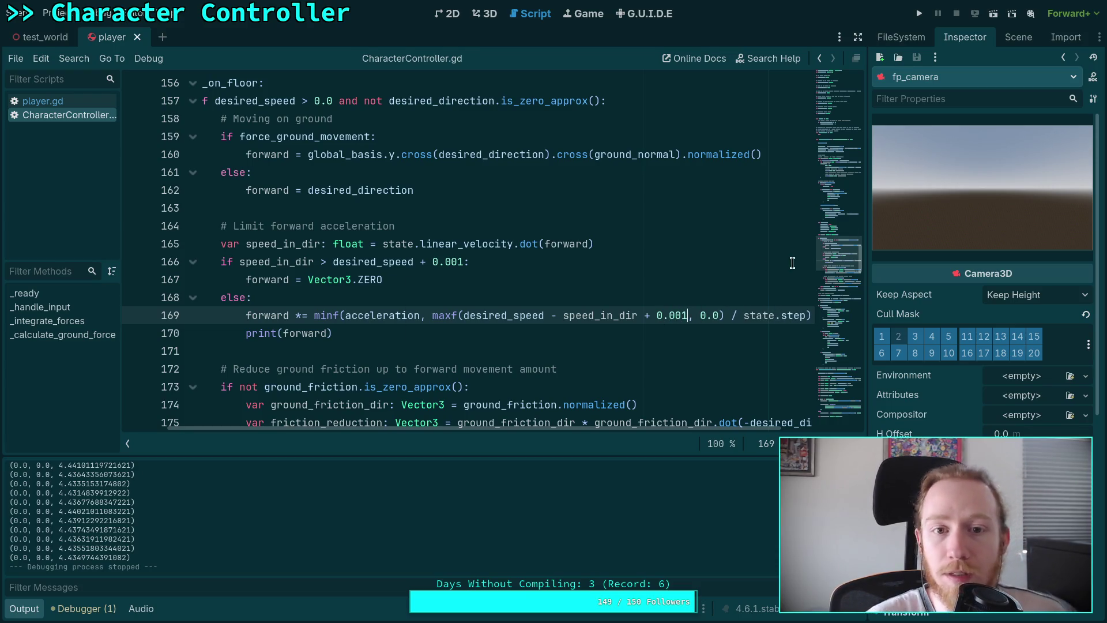
Test-play with the 0.001 offset by walking forward, then stop the game
left_click(921, 13)
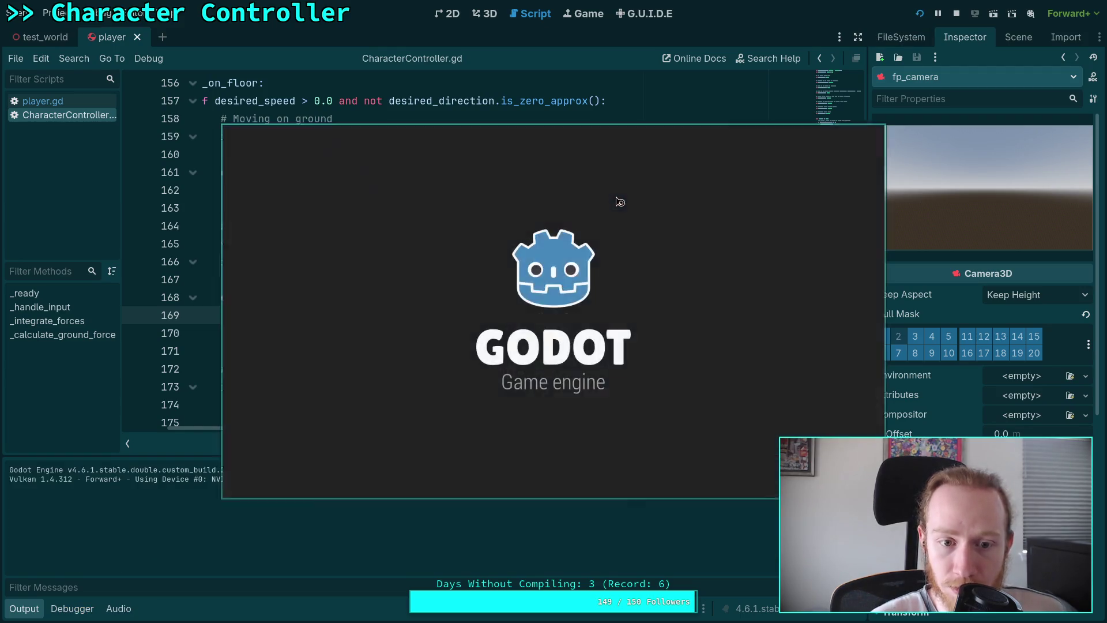
key("w")
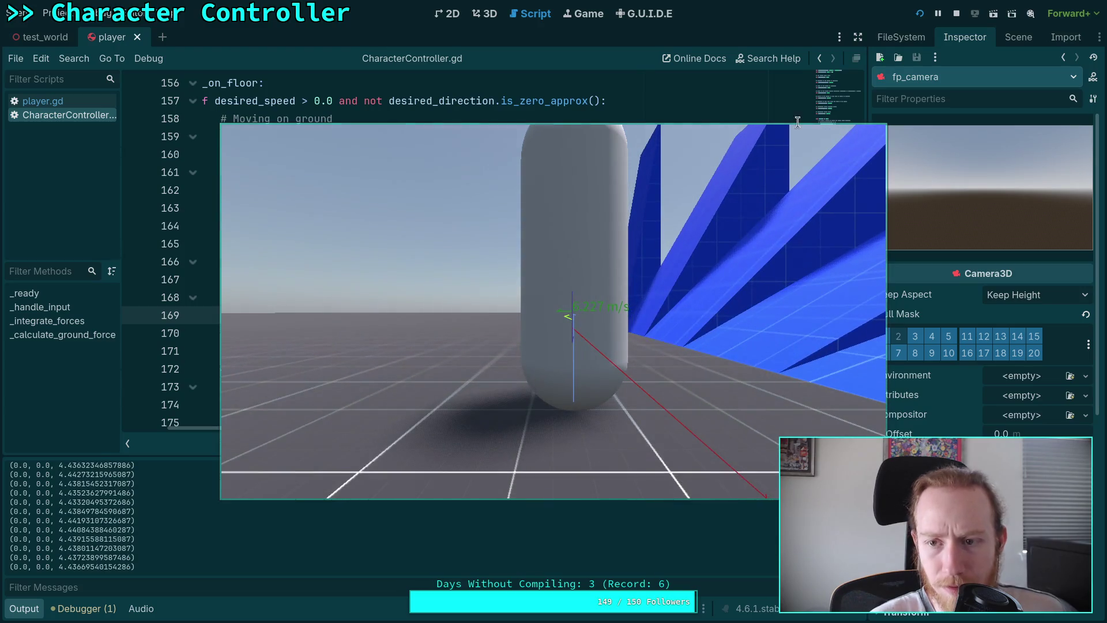
key("Escape")
Shorten the offset to 0.01, save, and test-run the game
key("Left")
key("BackSpace")
key("ctrl+s")
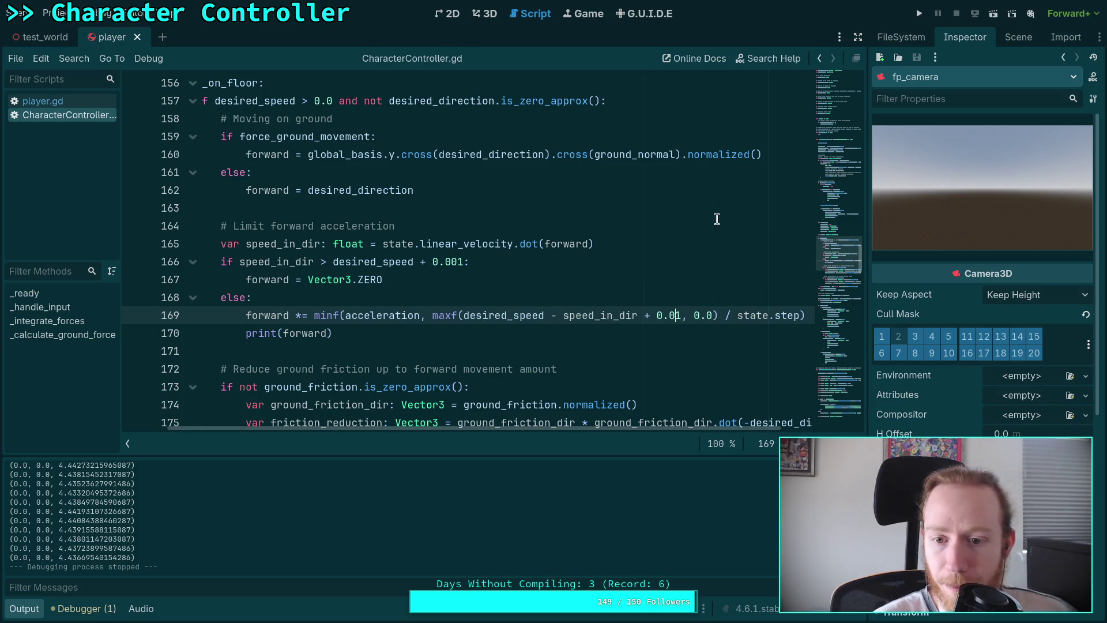
left_click(912, 16)
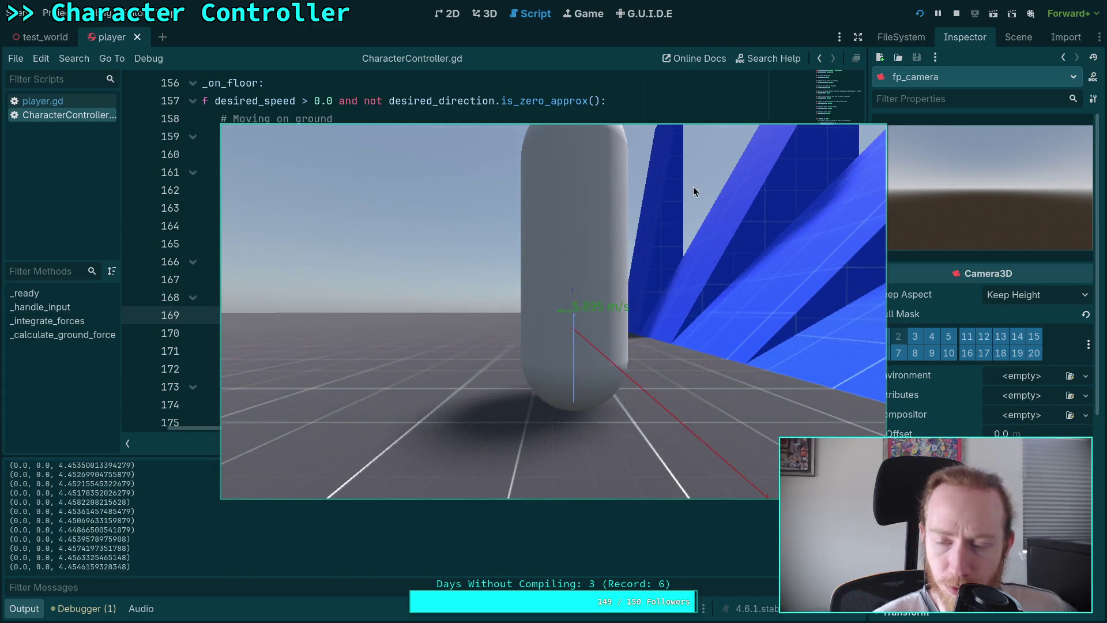
left_click(957, 13)
Change the offset to 0.1 and test-play by walking forward with W, then stop
key("BackSpace")
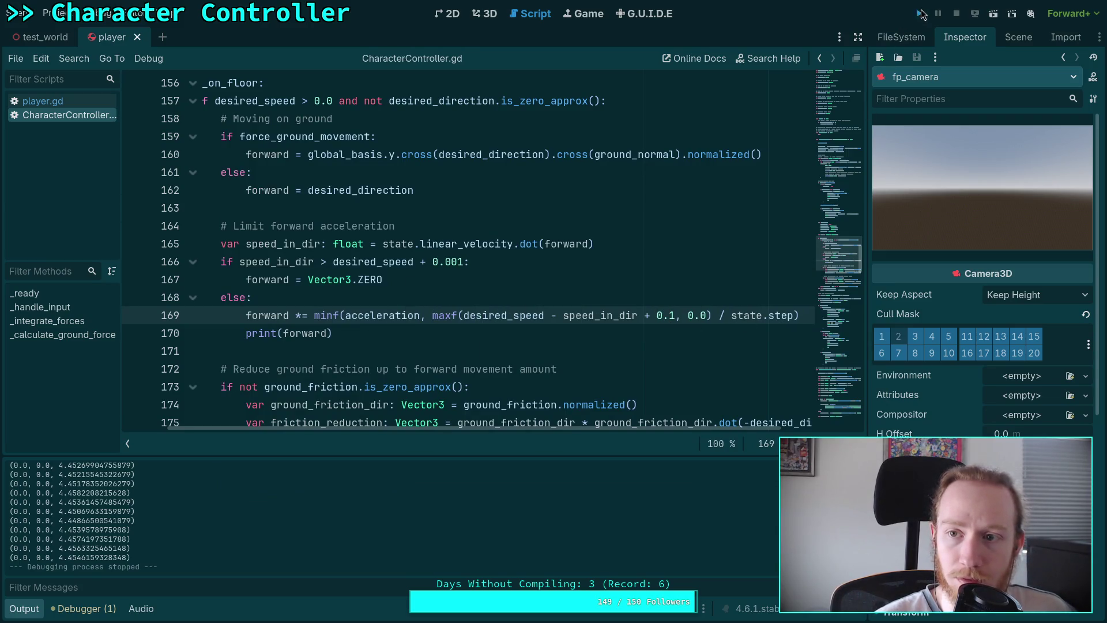
left_click(920, 13)
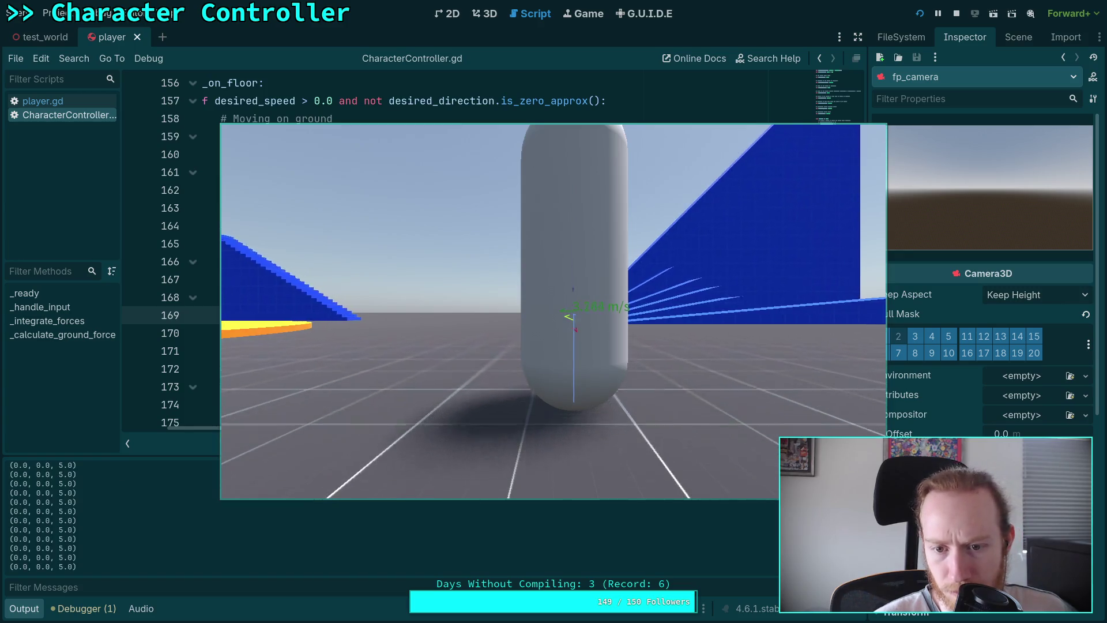
key("w")
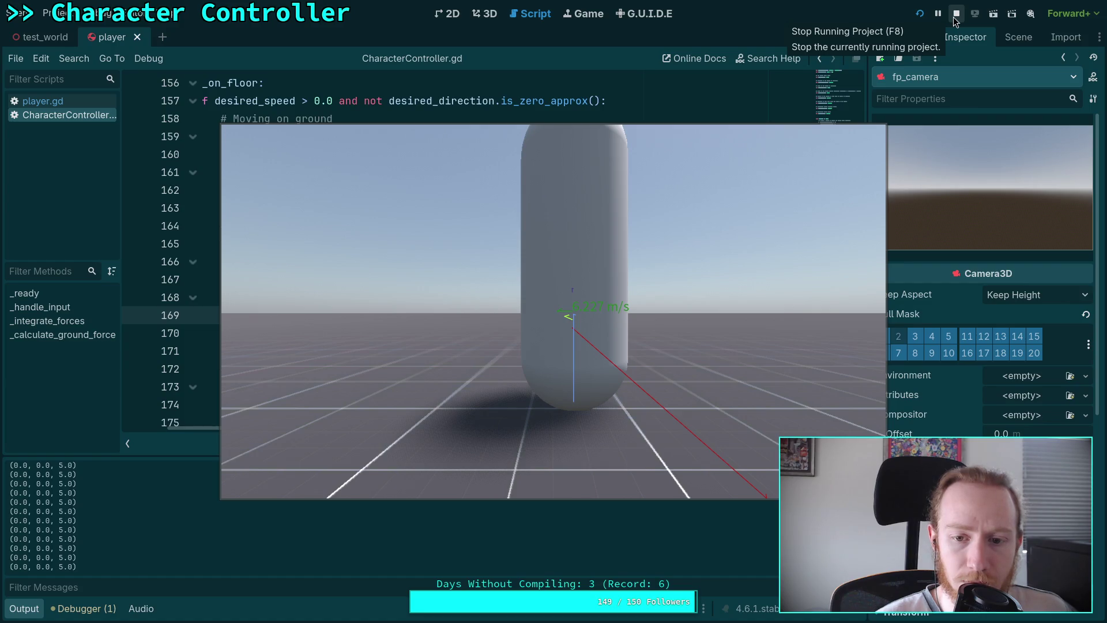
left_click(778, 230)
key("w")
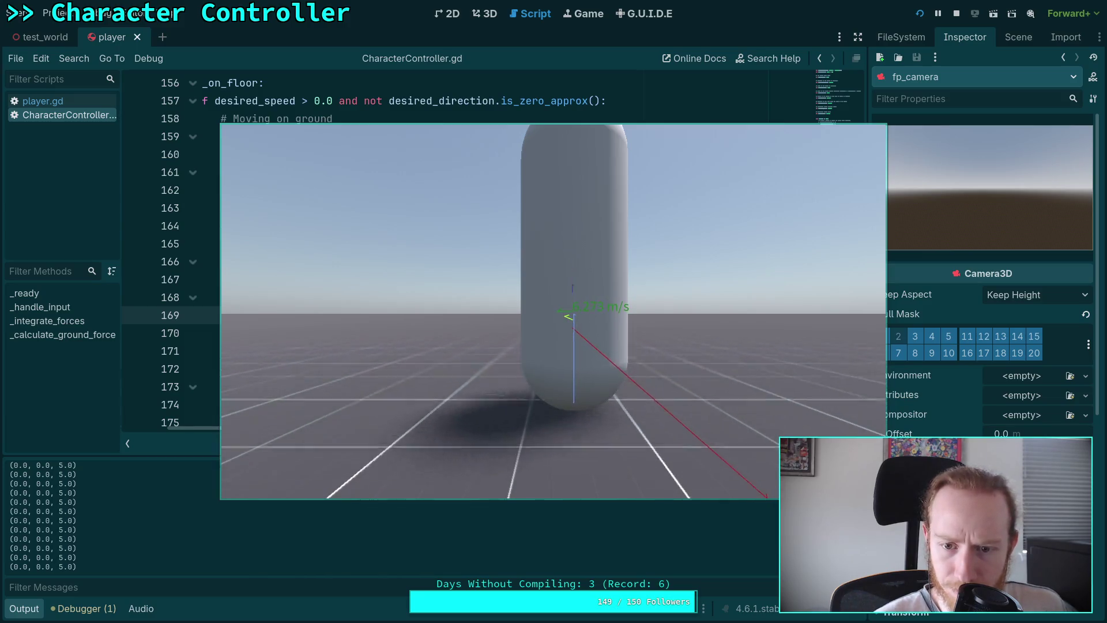
left_click(956, 13)
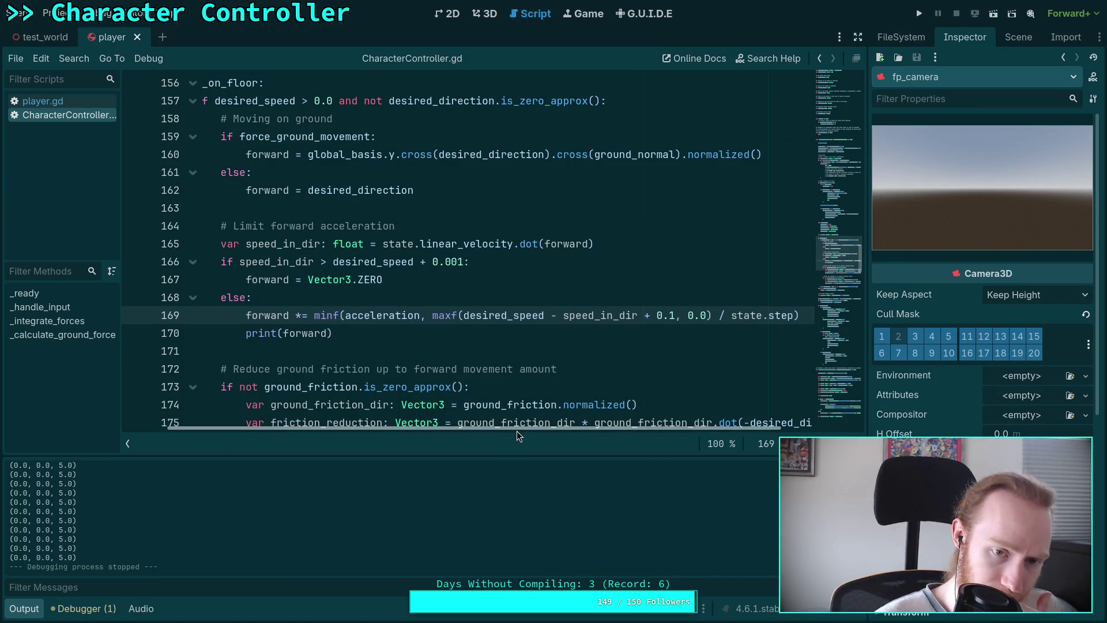
Inspect the ground friction code around line 176 by selecting parts of it
mouse_move(517, 431)
left_mouse_down()
mouse_move(473, 433)
mouse_move(603, 431)
left_mouse_up()
scroll(542, 412, "down", 1)
mouse_move(531, 433)
left_mouse_down()
mouse_move(460, 431)
mouse_move(473, 427)
left_mouse_up()
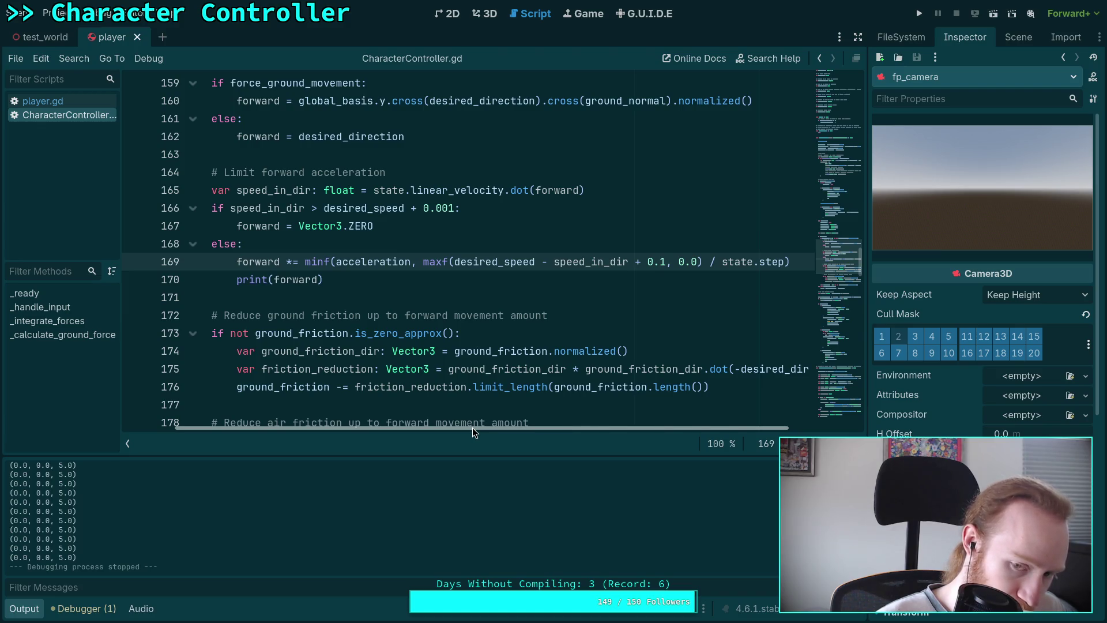
left_click_drag(472, 427, 543, 430)
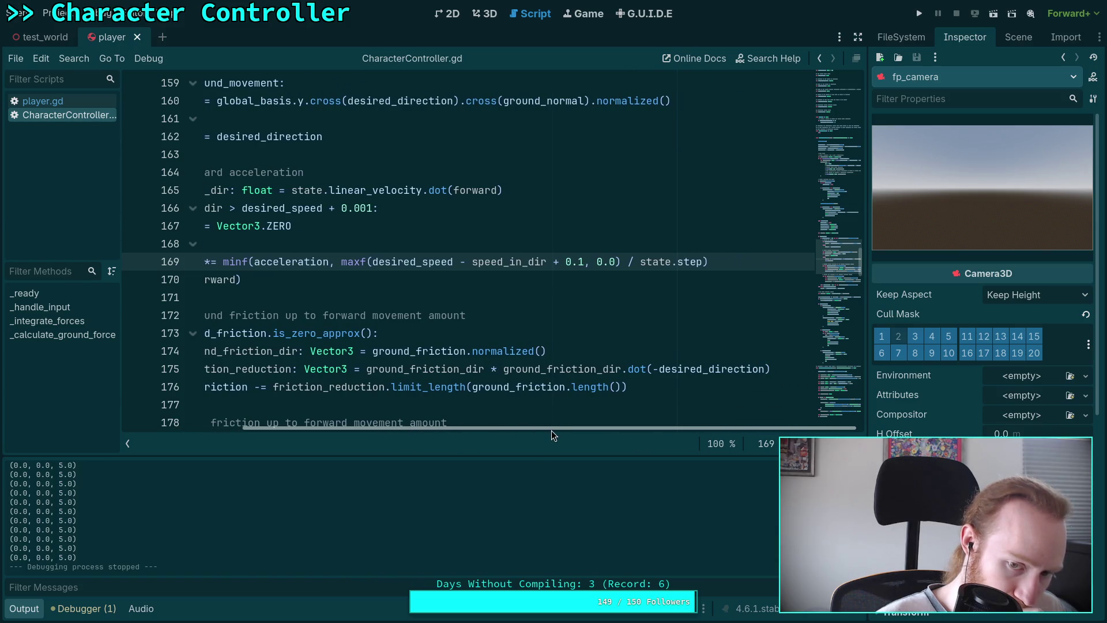
left_click_drag(549, 431, 497, 428)
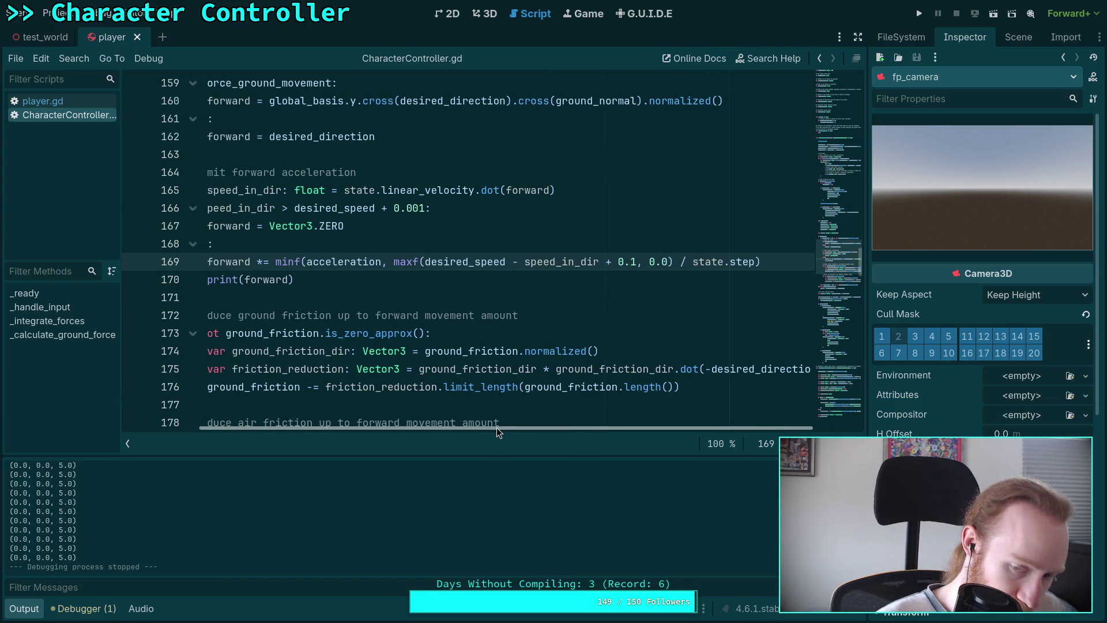
left_click(524, 392)
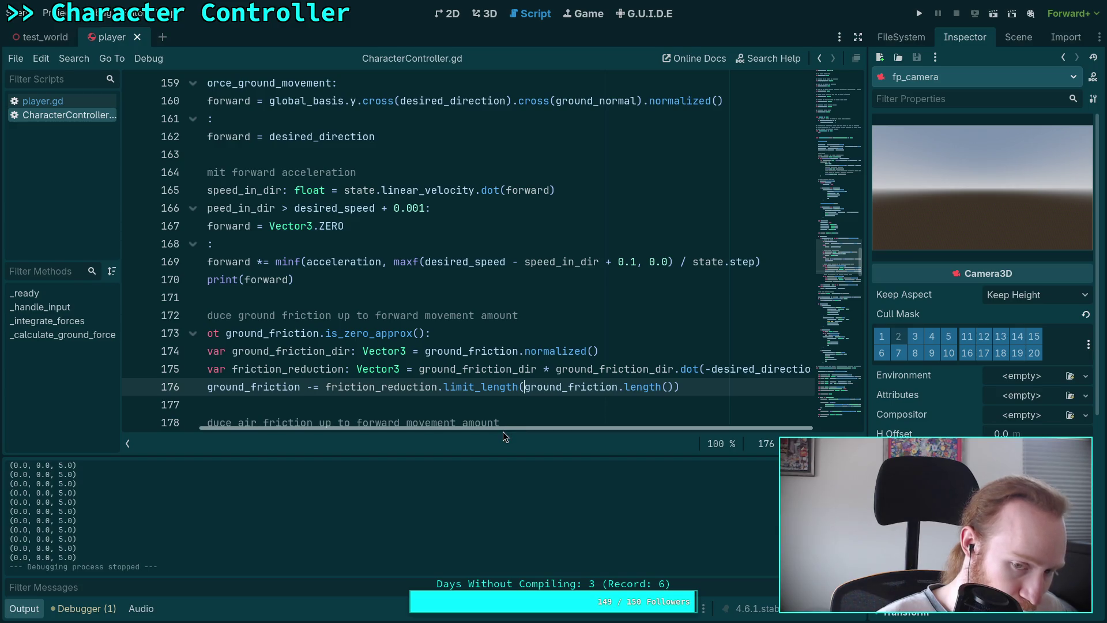
left_click_drag(503, 431, 425, 401)
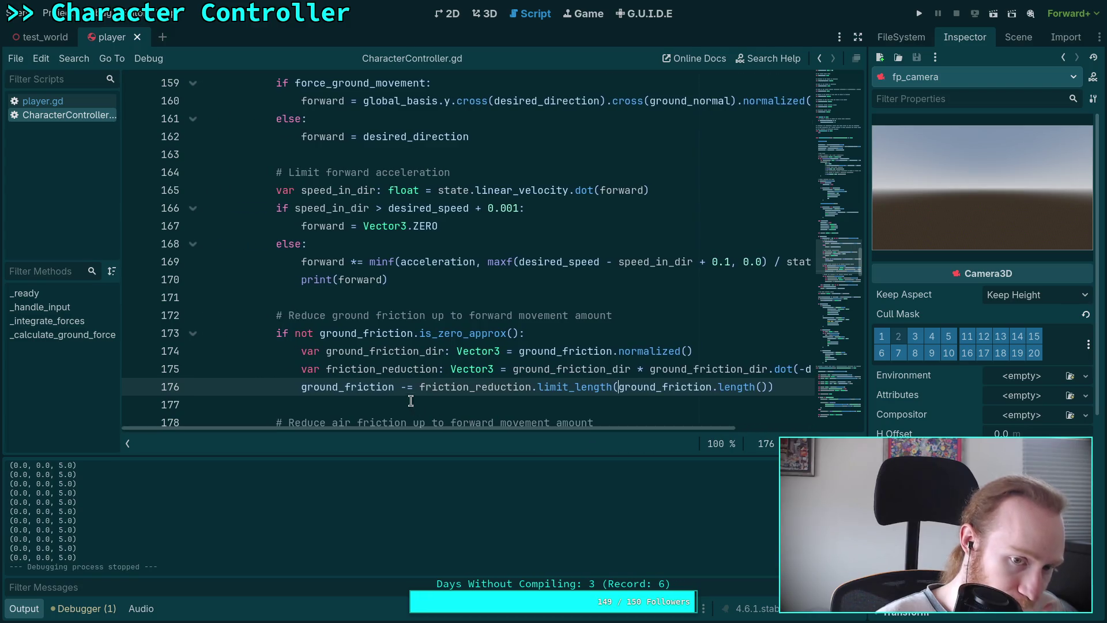
scroll(540, 367, "up", 1)
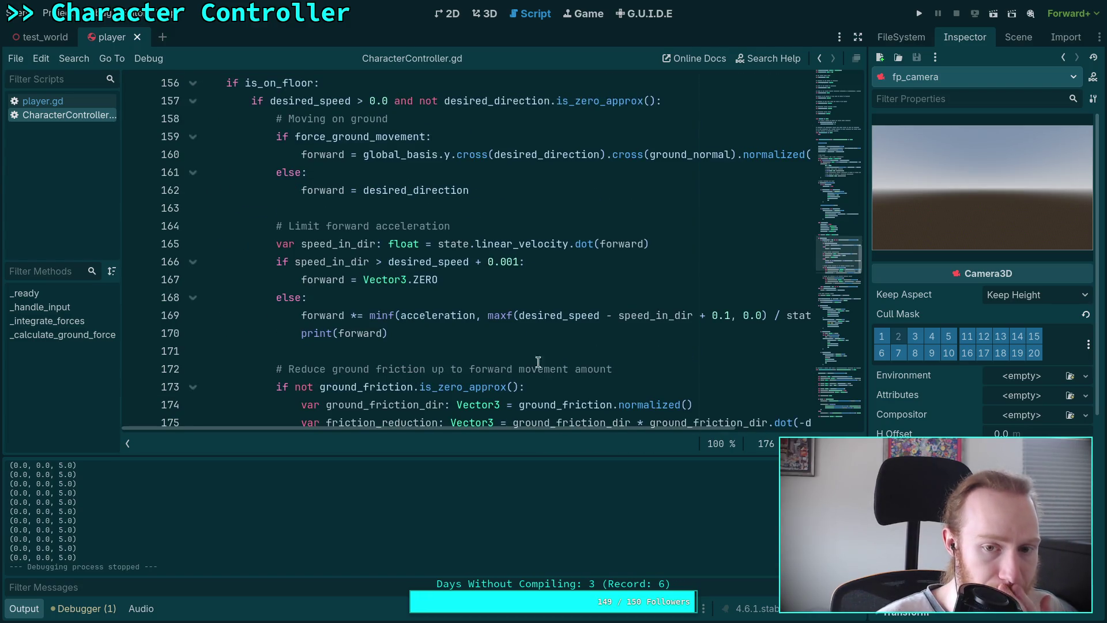
Change line 166's speed threshold from 0.001 to 0.1 and test-run the game
left_click(511, 264)
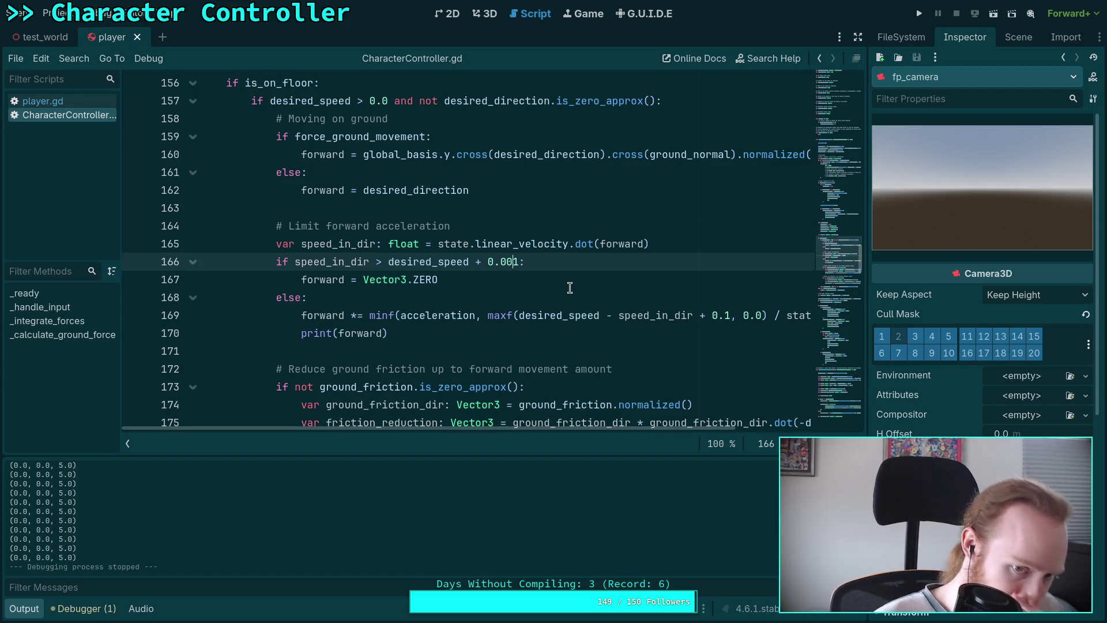
key("BackSpace")
key("BackSpace")
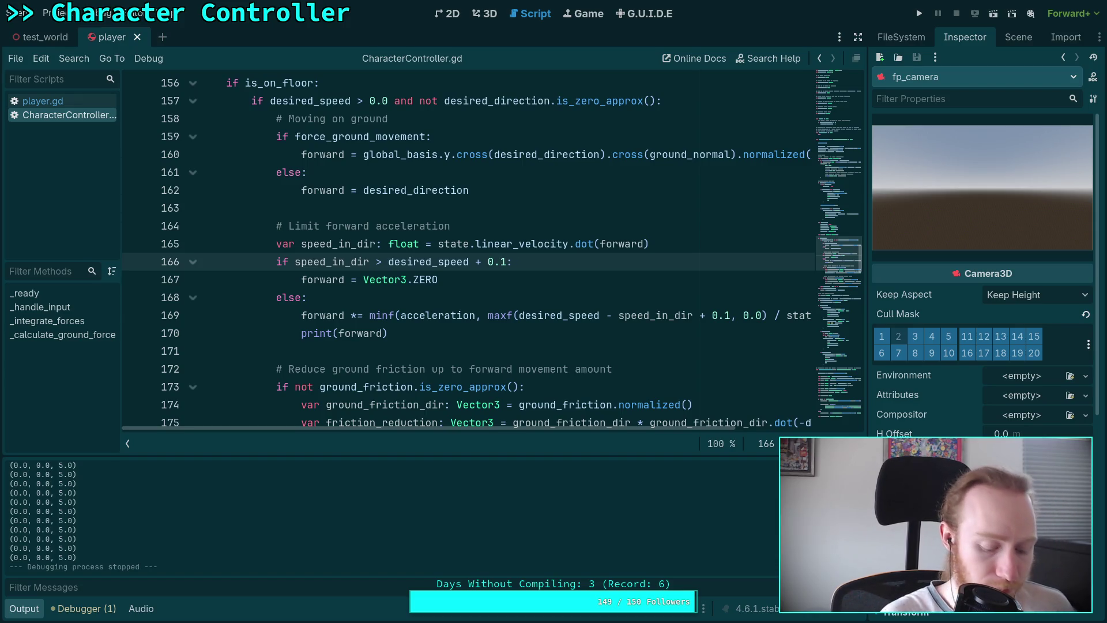
left_click(925, 16)
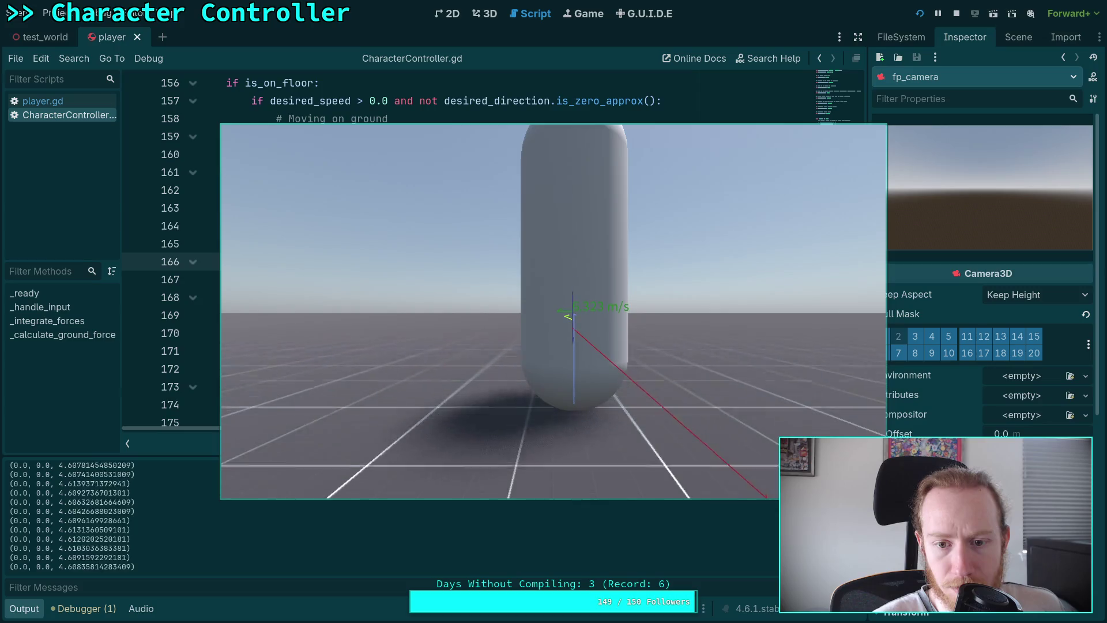
left_click(958, 14)
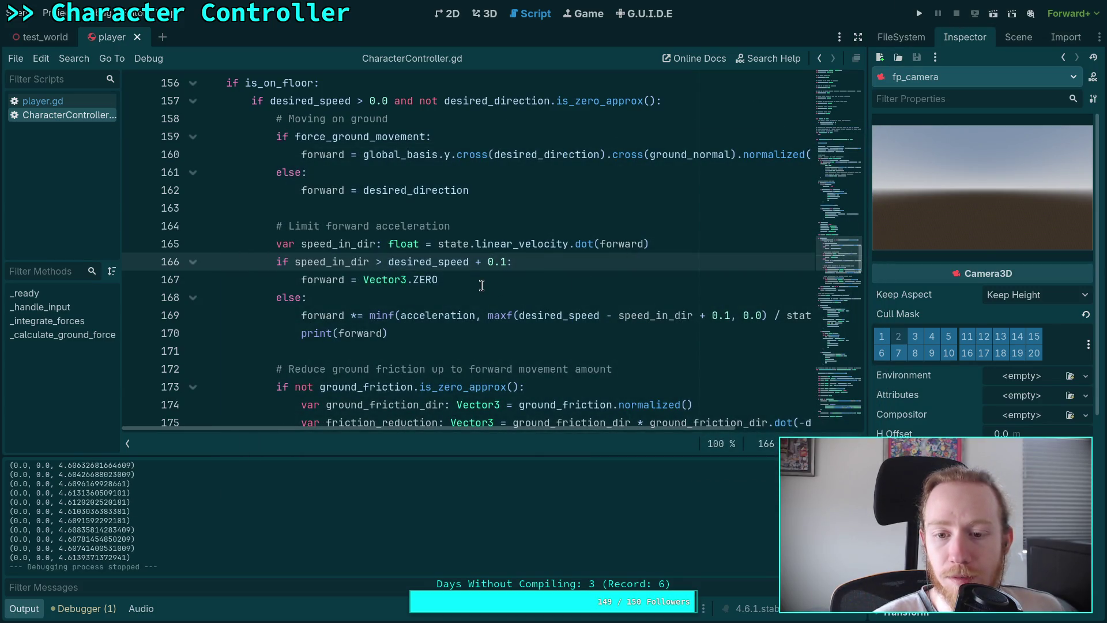
Delete the if/else wrapper on lines 166–169, keeping the forward *= minf line
mouse_move(583, 432)
left_mouse_down()
mouse_move(681, 436)
mouse_move(574, 427)
left_mouse_up()
left_click_drag(405, 333, 188, 334)
mouse_move(303, 315)
left_mouse_down()
mouse_move(301, 334)
mouse_move(270, 268)
mouse_move(298, 280)
mouse_move(447, 281)
left_mouse_up()
key("BackSpace")
left_click(304, 280)
Outdent print(forward) to fix the indent error and test-run unconditional acceleration
key("BackSpace")
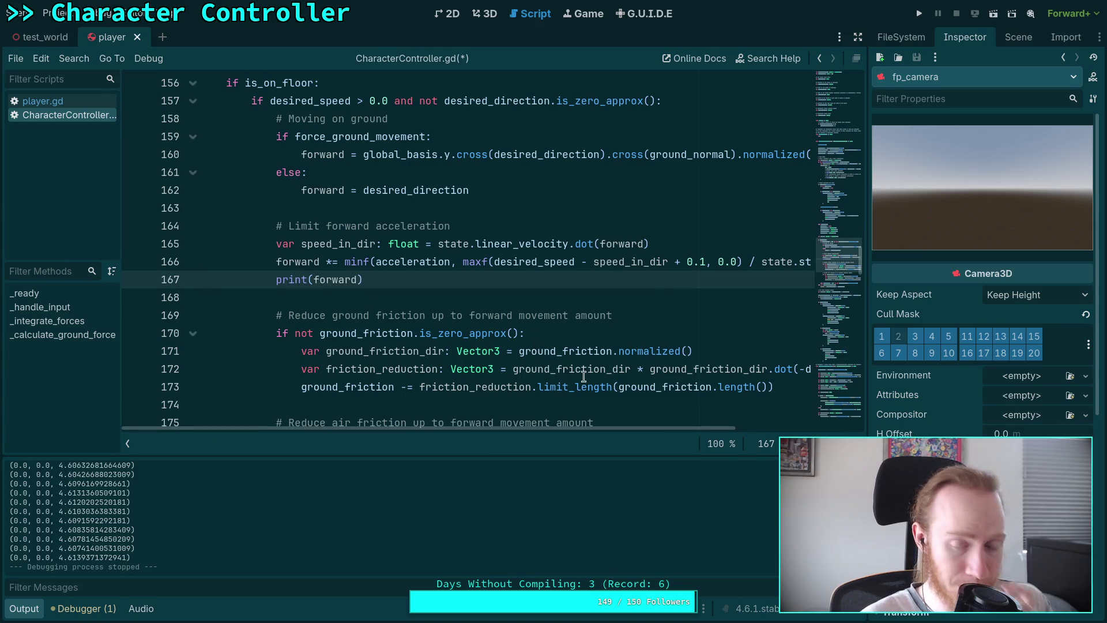
left_click(920, 14)
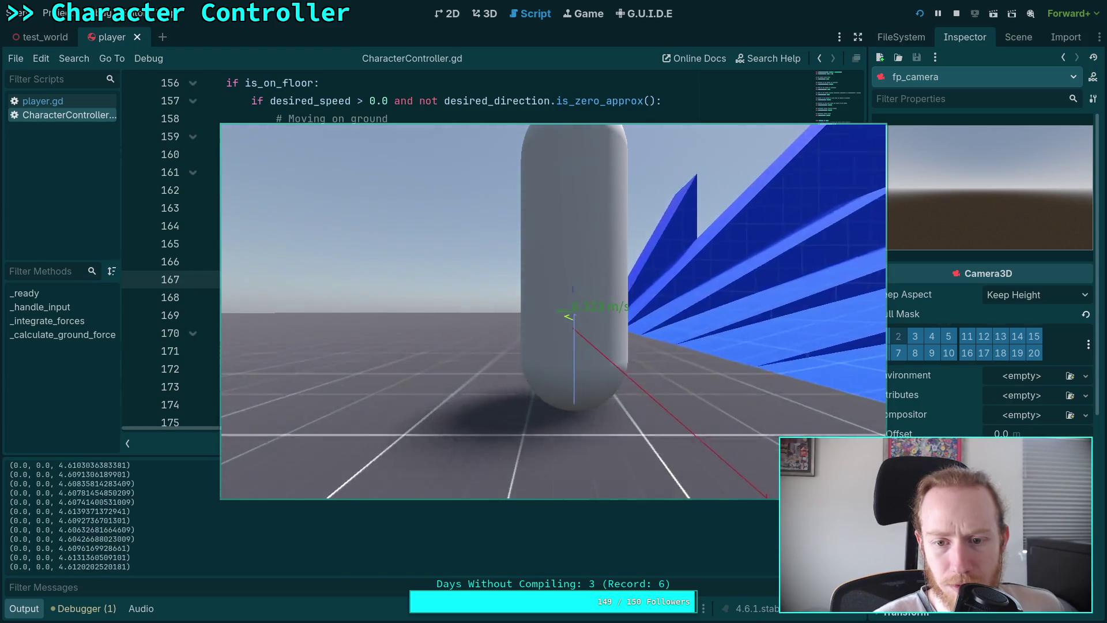
key("F8")
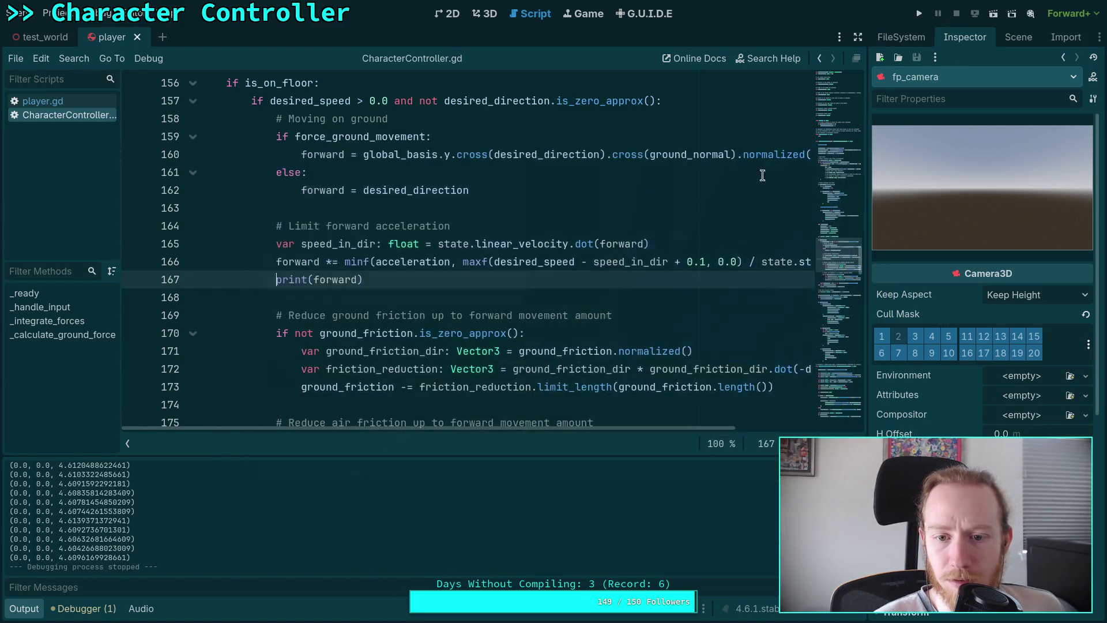
Change line 166's offset constant to 0.098 and test-run the game
left_click(709, 263)
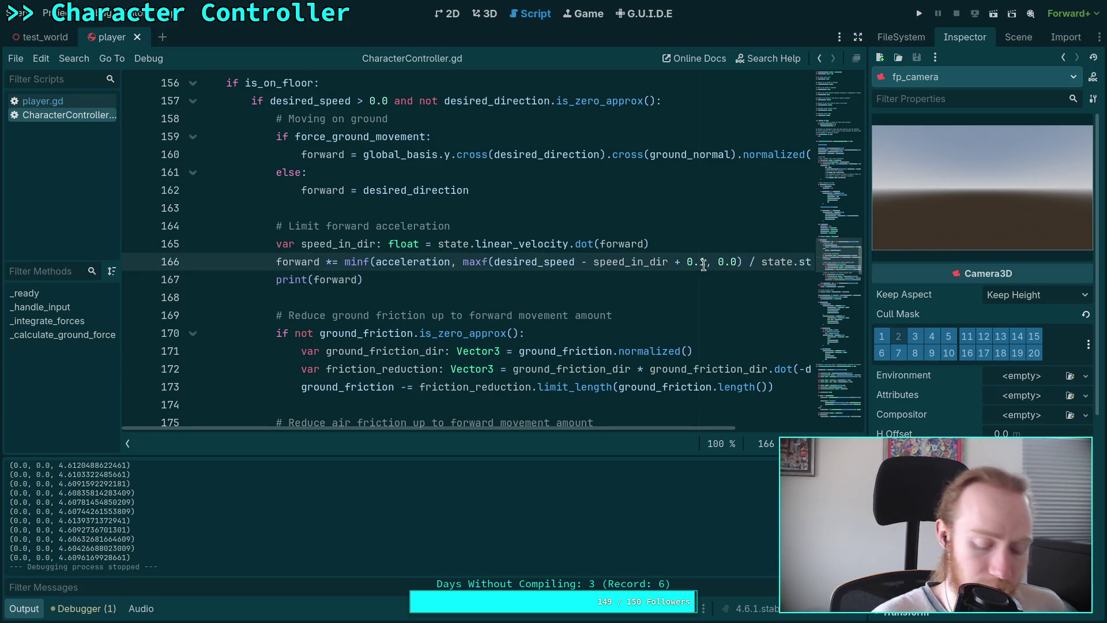
key("BackSpace")
type("95")
key("BackSpace")
key("BackSpace")
type("098")
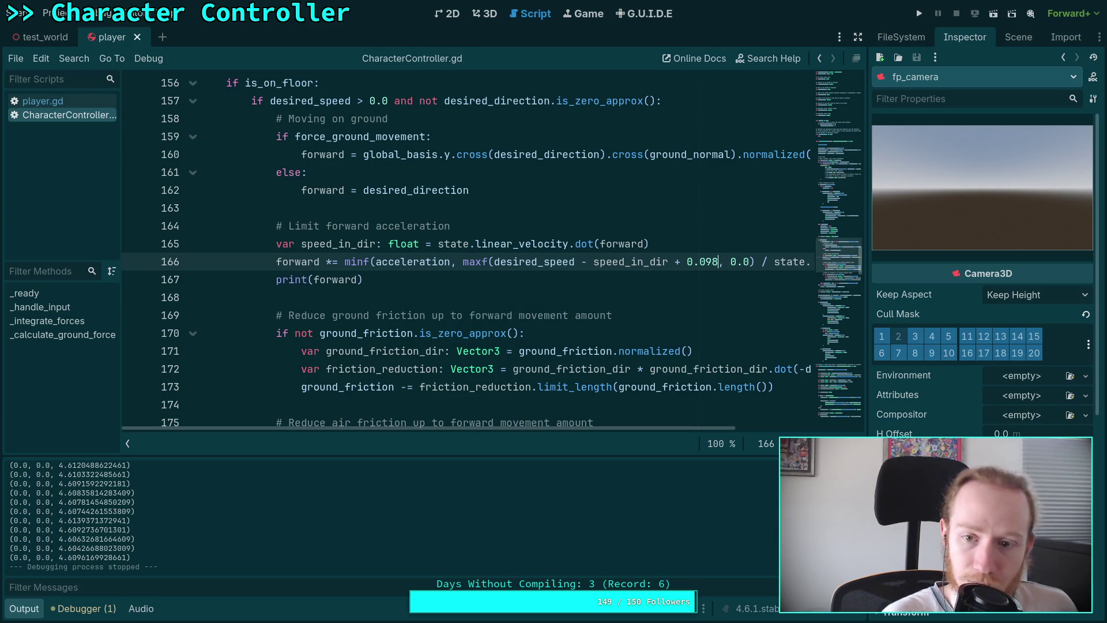
left_click(920, 13)
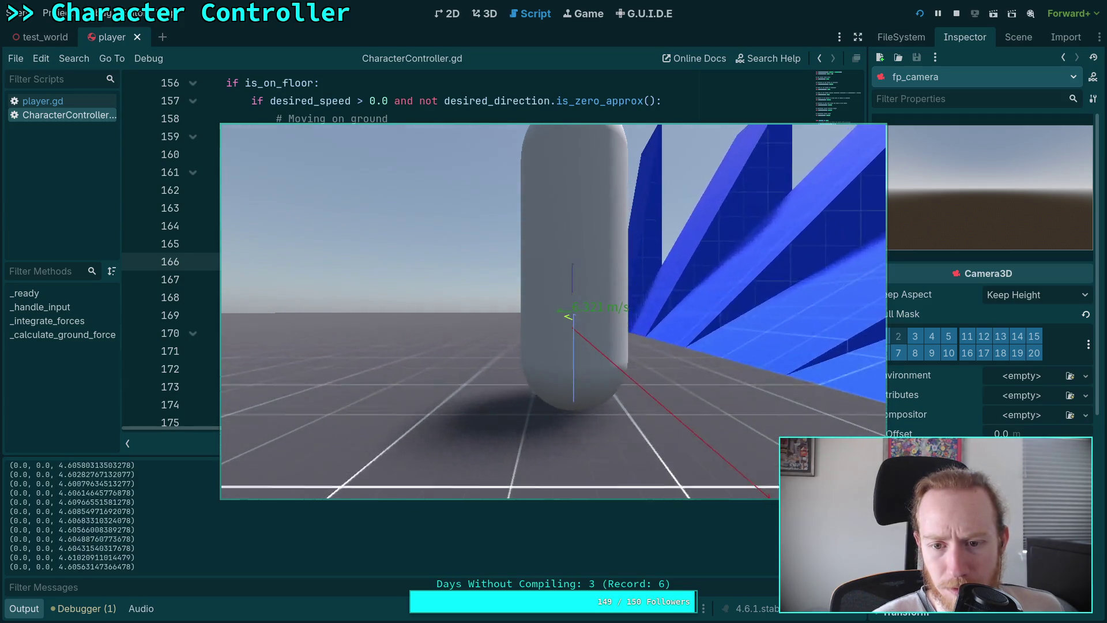
left_click(957, 14)
Check player.gd, then trim the offset to 0.09 in CharacterController.gd and test-run
left_click(42, 101)
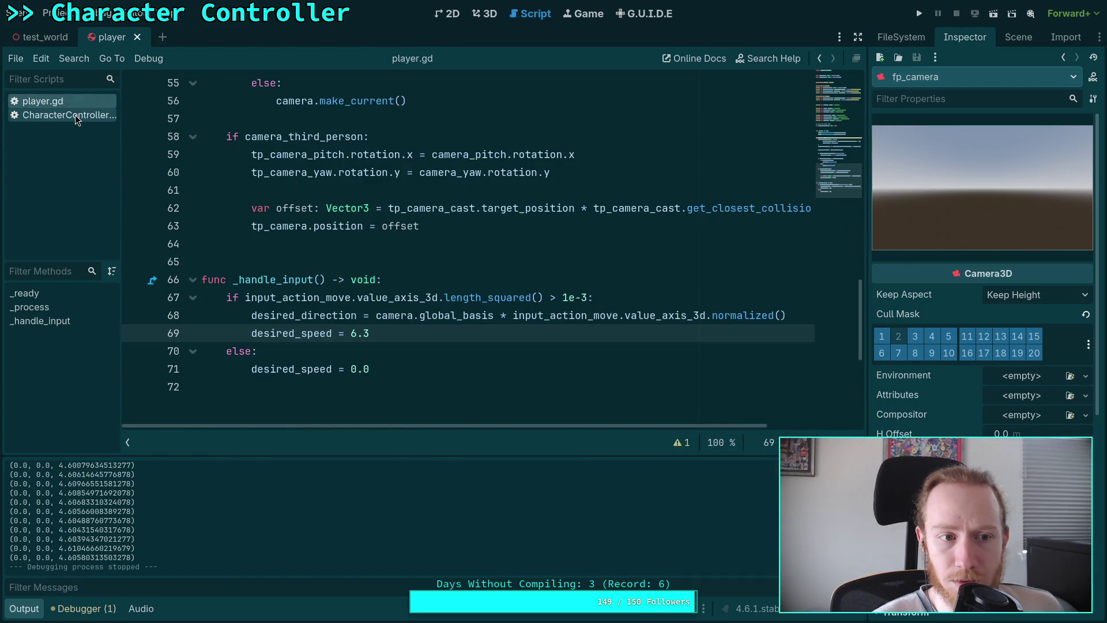
left_click(75, 115)
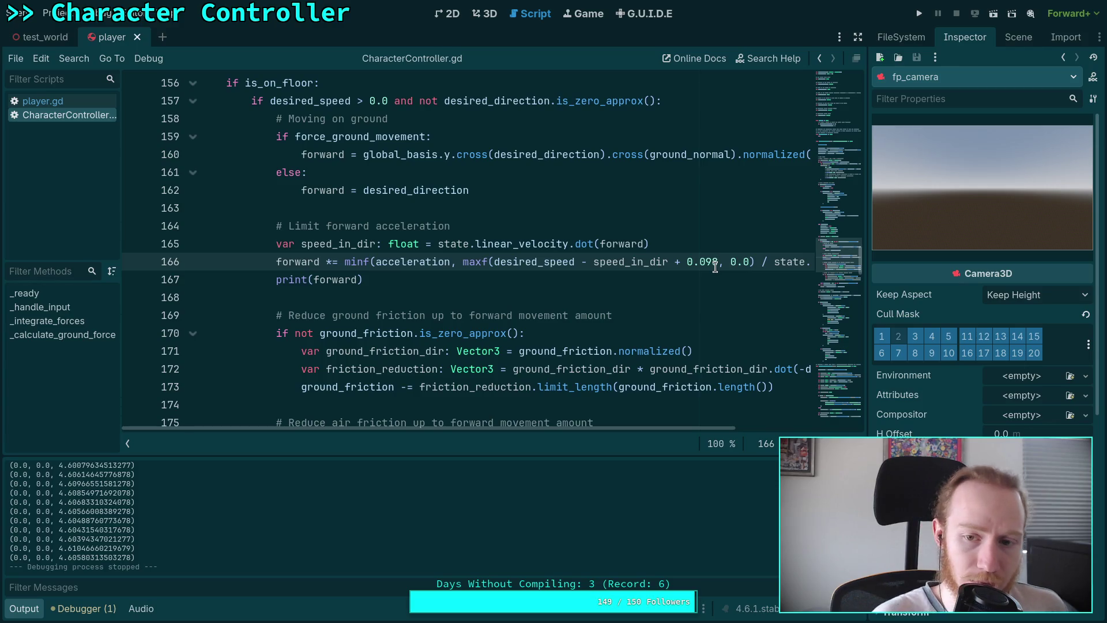
key("BackSpace")
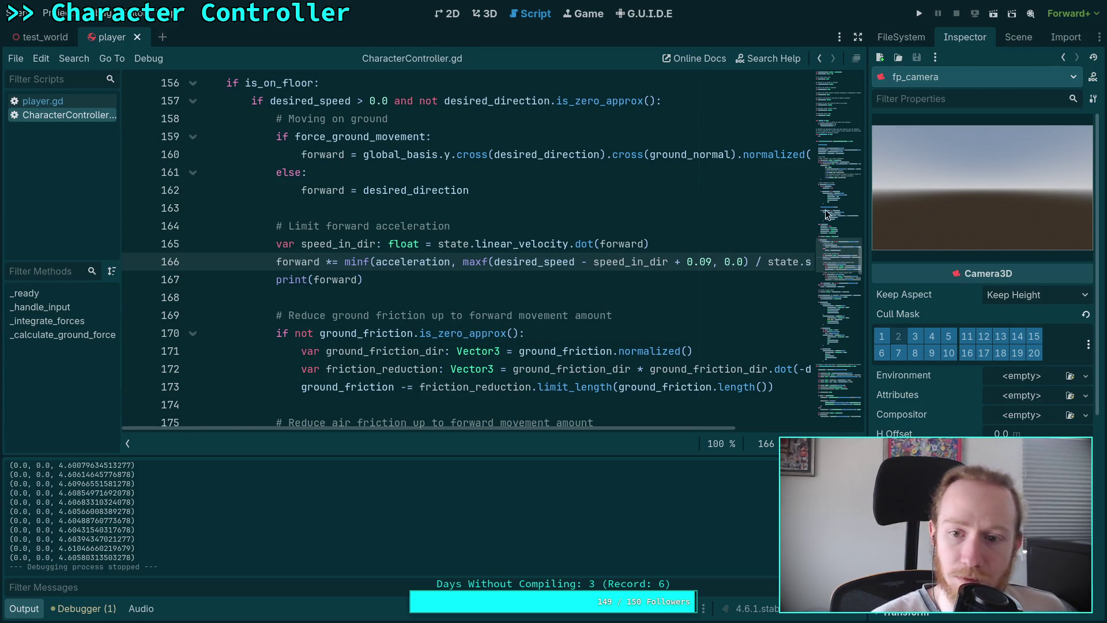
left_click(920, 13)
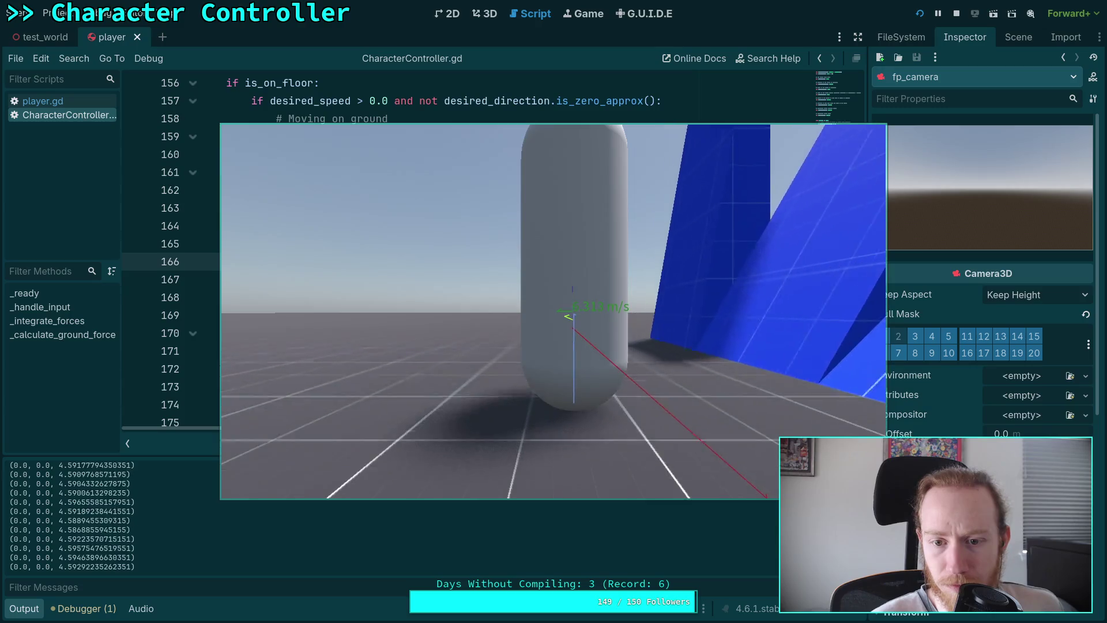
left_click(957, 14)
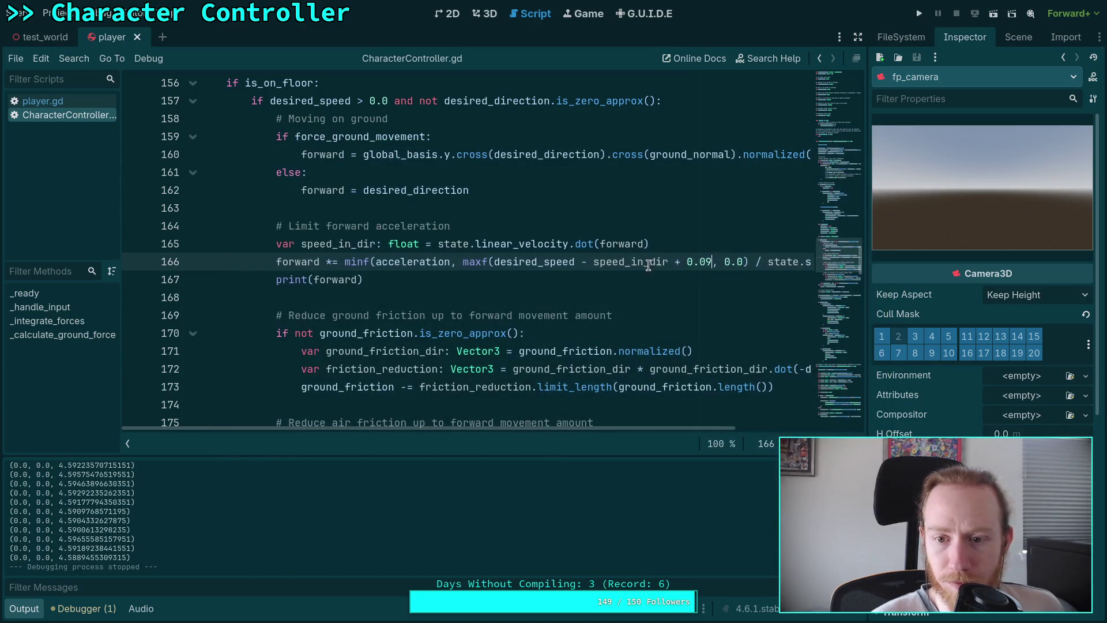
Set the offset to 0.05, save, and test by walking forward in the game
key("BackSpace")
type("5")
key("ctrl+s")
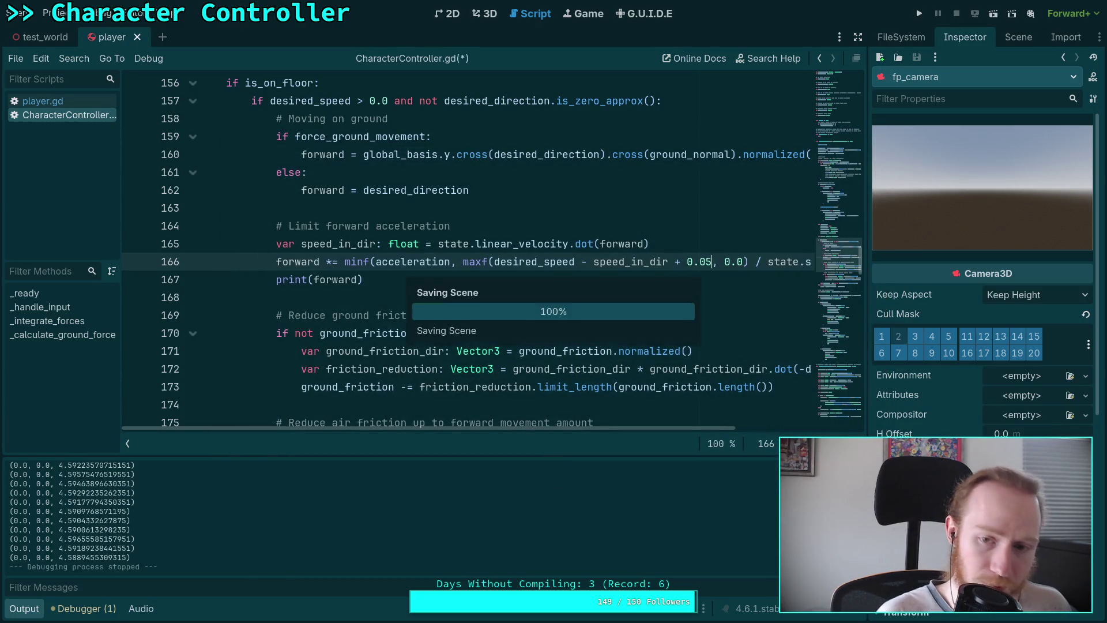
key("F5")
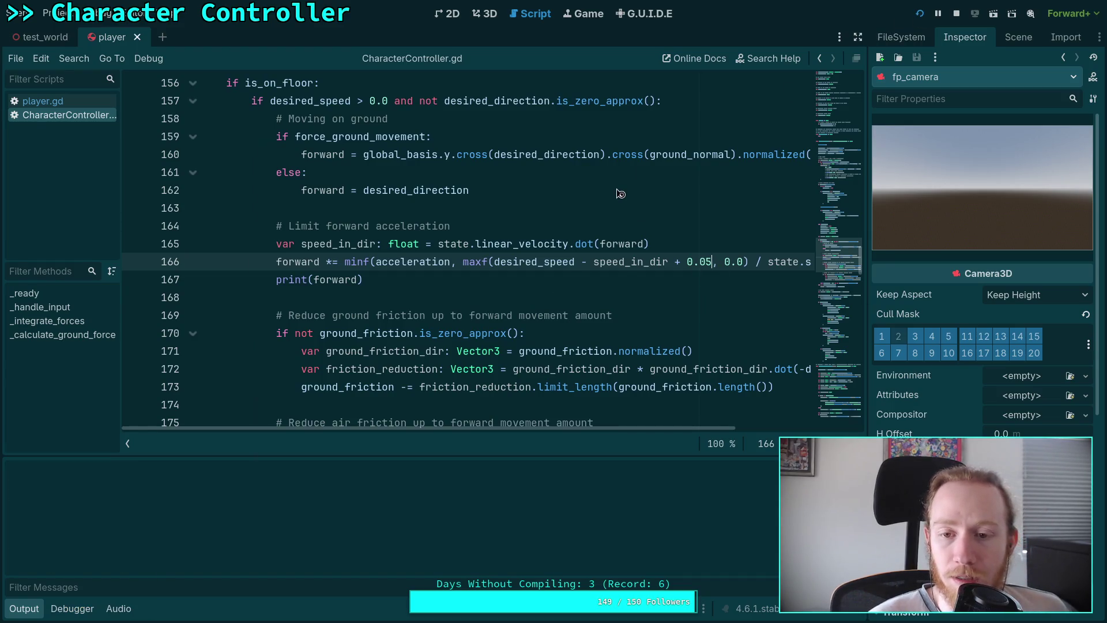
key("w")
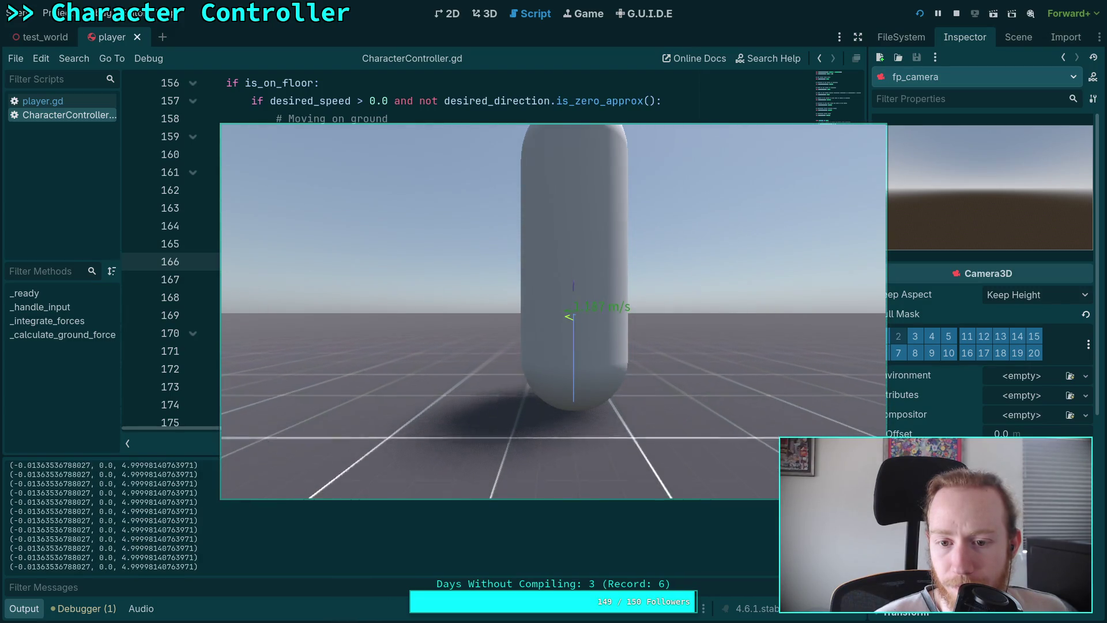
key("w")
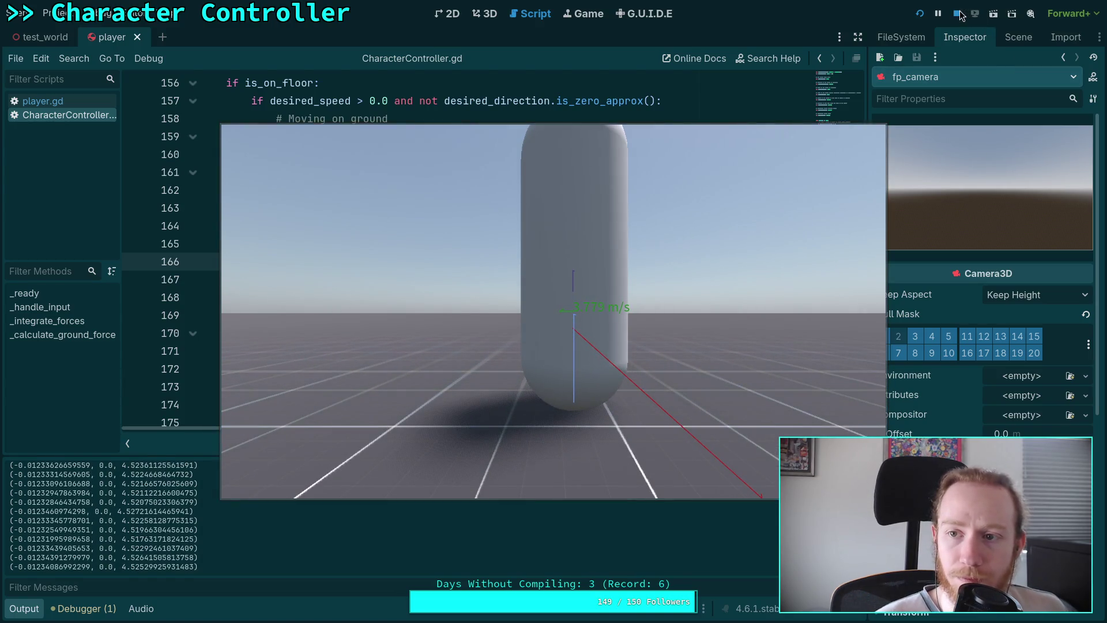
key("F8")
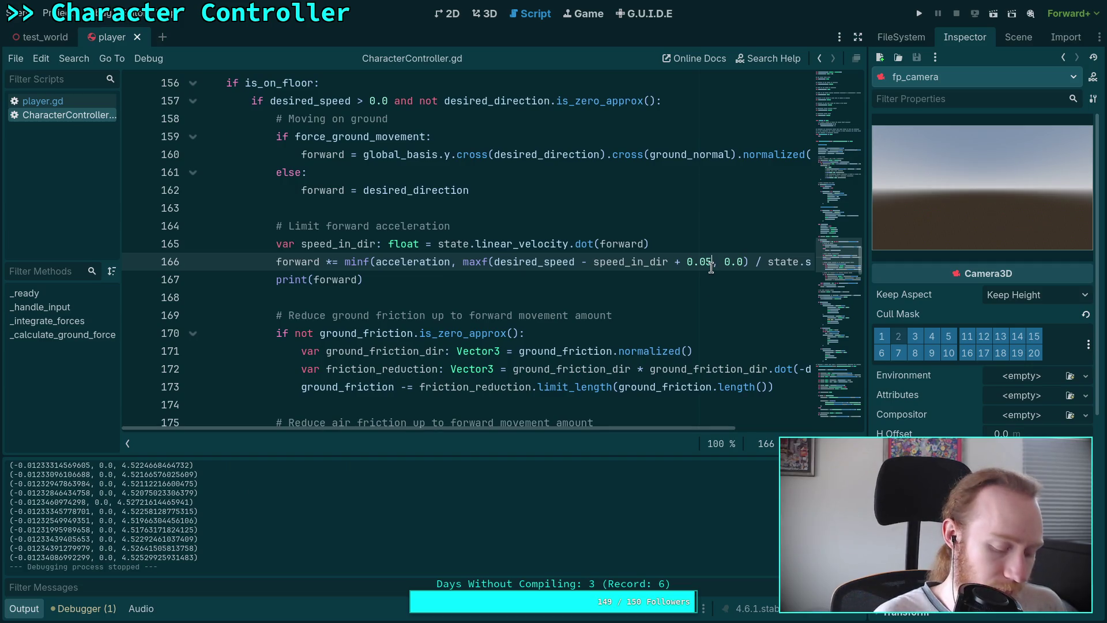
Set the offset to 0.06 and test-run the game twice
key("BackSpace")
type("6")
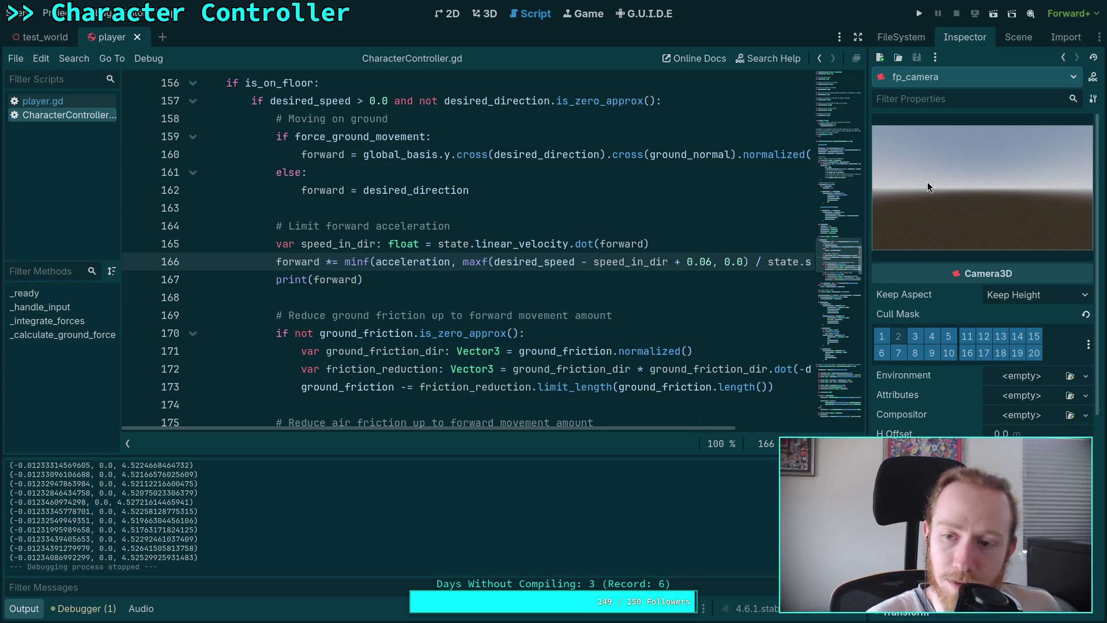
left_click(919, 14)
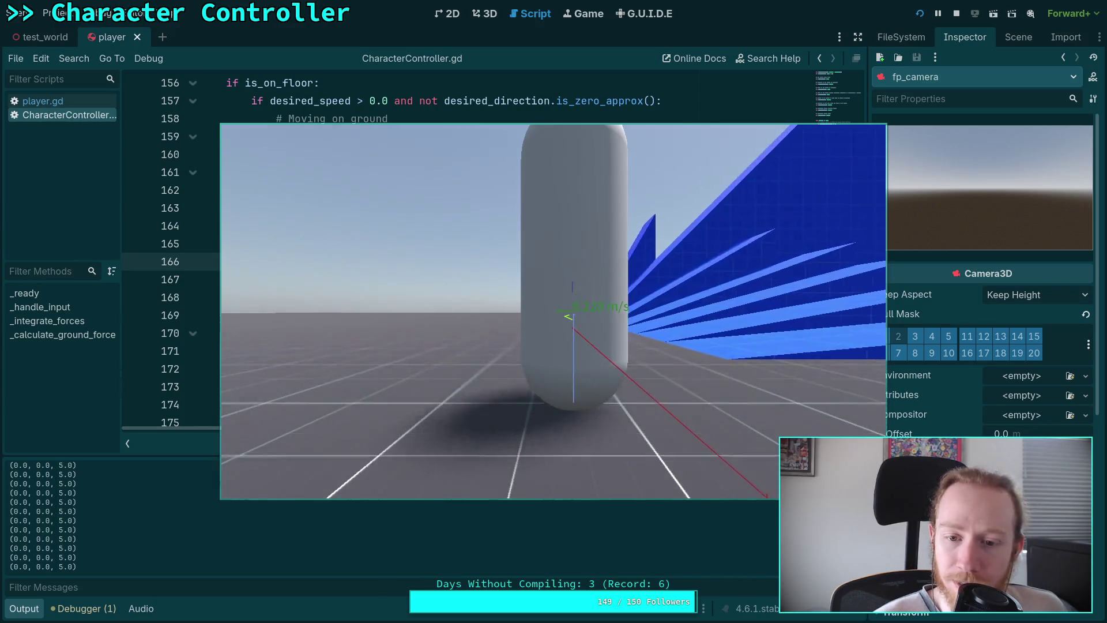
left_click(955, 16)
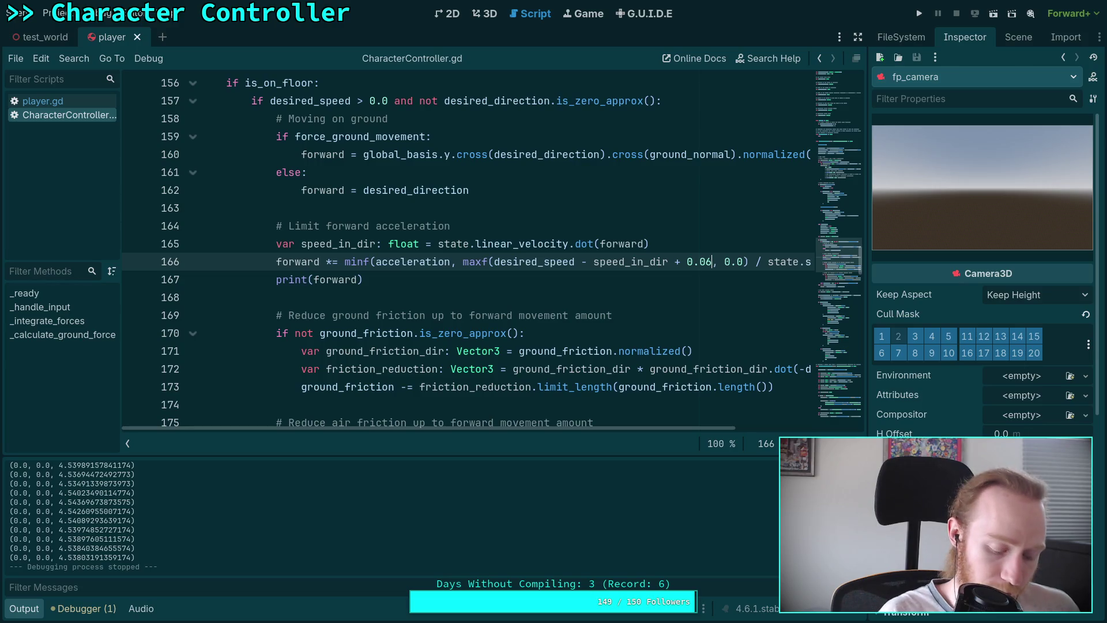
key("F5")
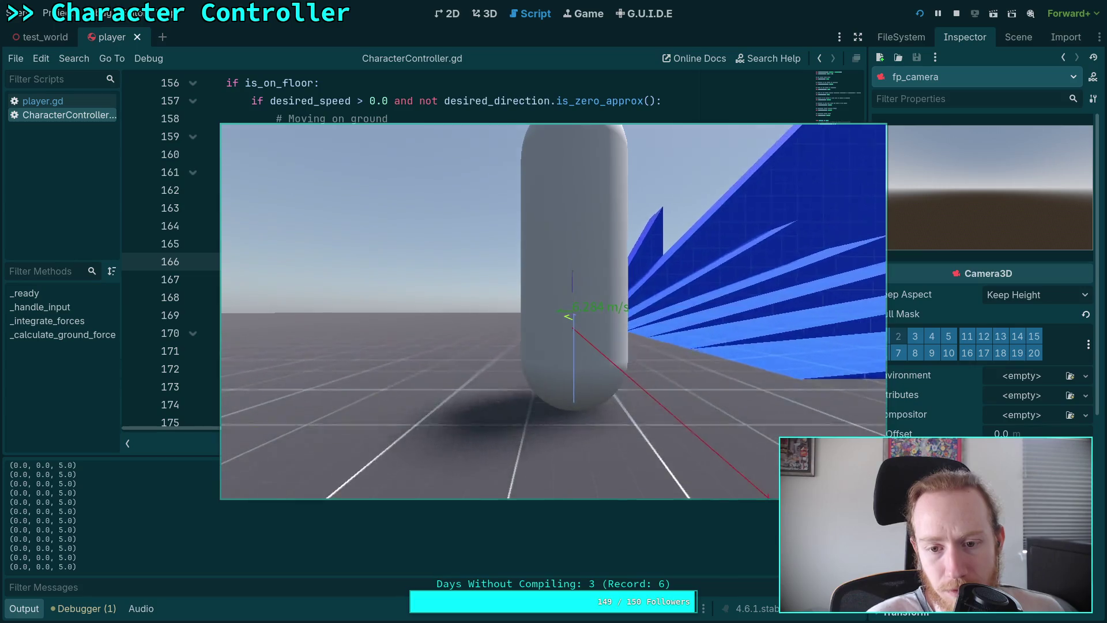
key("F8")
Add blank lines above the velocity threshold check
scroll(457, 336, "down", 7)
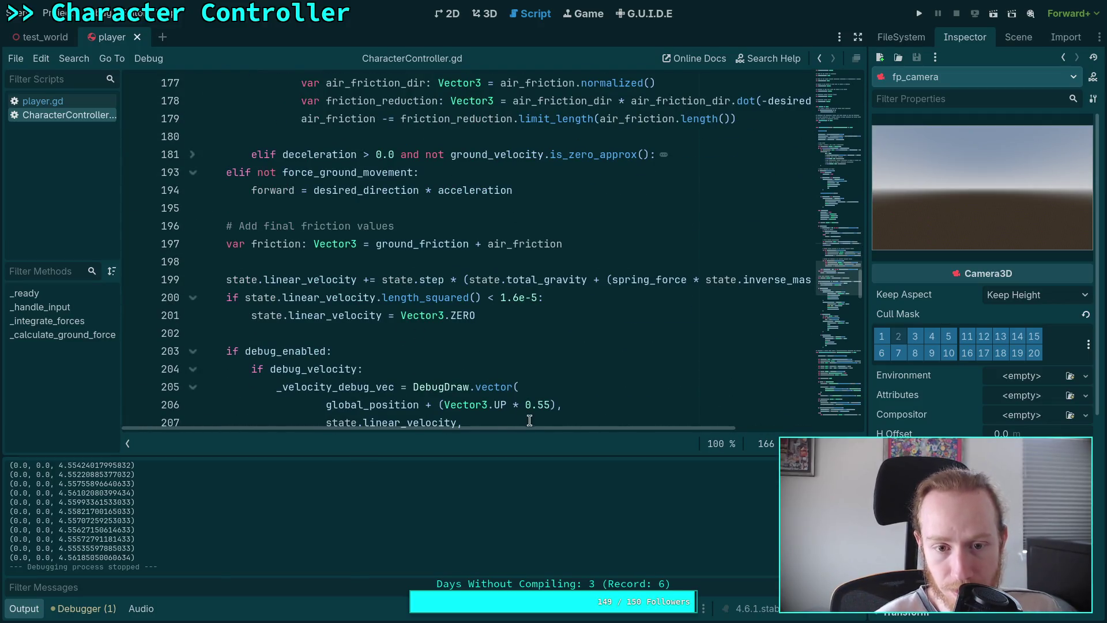
left_click(225, 299)
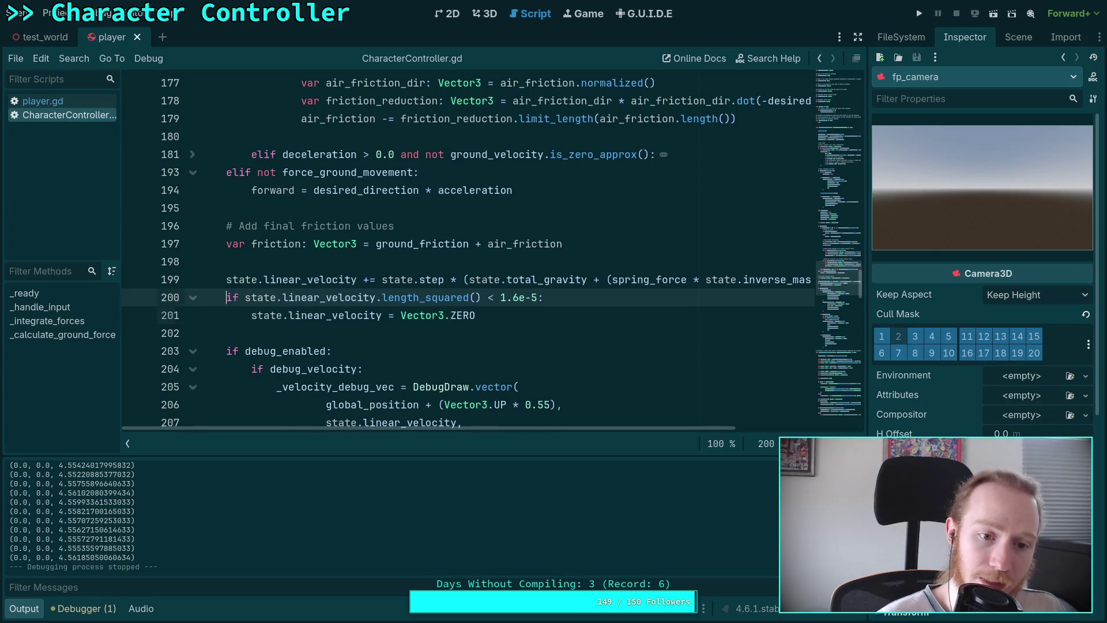
key("Return")
key("Return")
key("Up")
key("Up")
Review the script and highlight every use of forward
scroll(486, 391, "up", 3)
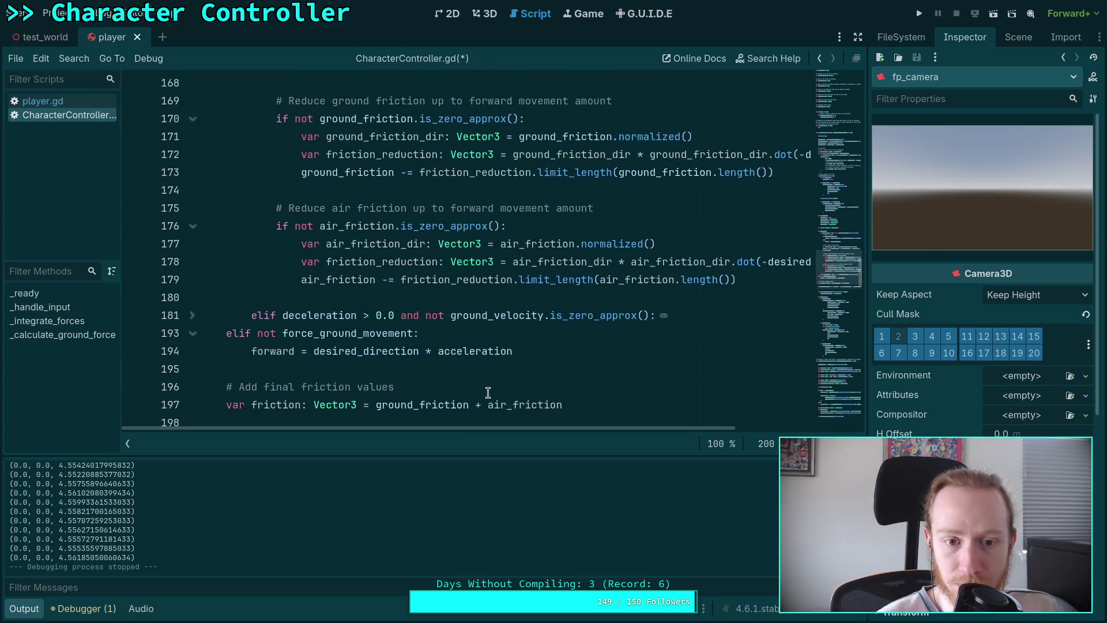
scroll(403, 323, "up", 3)
scroll(501, 333, "up", 1)
scroll(403, 308, "up", 1)
scroll(398, 311, "down", 1)
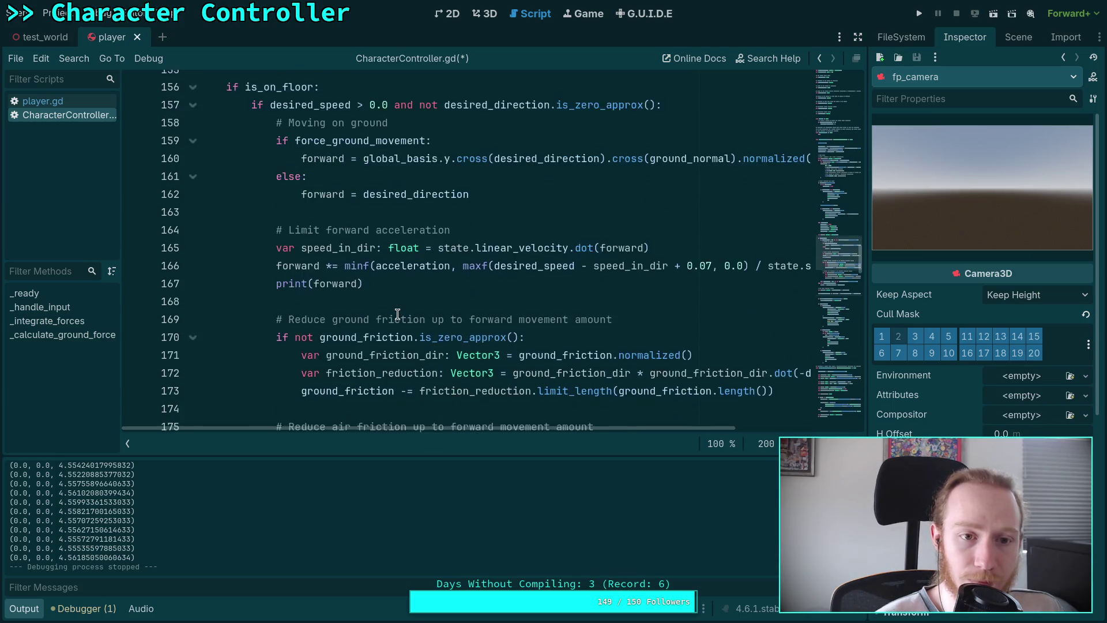
scroll(313, 273, "up", 1)
mouse_move(371, 341)
left_mouse_down()
mouse_move(282, 278)
mouse_move(285, 264)
left_mouse_up()
scroll(456, 291, "down", 3)
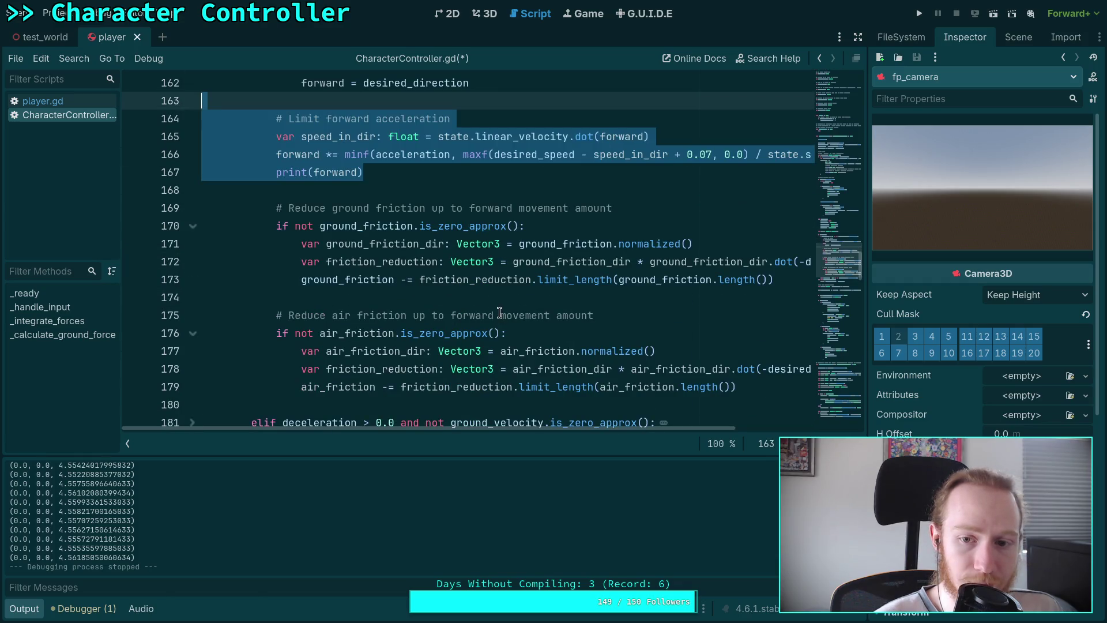
scroll(500, 312, "up", 3)
double_click(316, 239)
Delete ' * acceleration' from line 194 in the elif branch
scroll(480, 281, "down", 4)
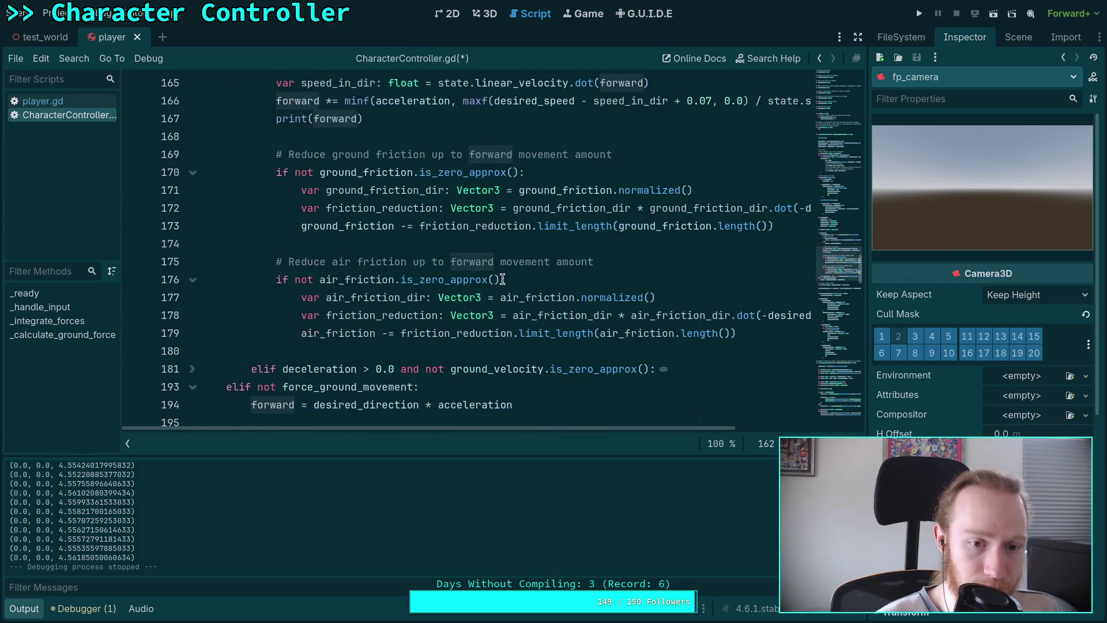
scroll(513, 286, "down", 1)
scroll(588, 347, "up", 3)
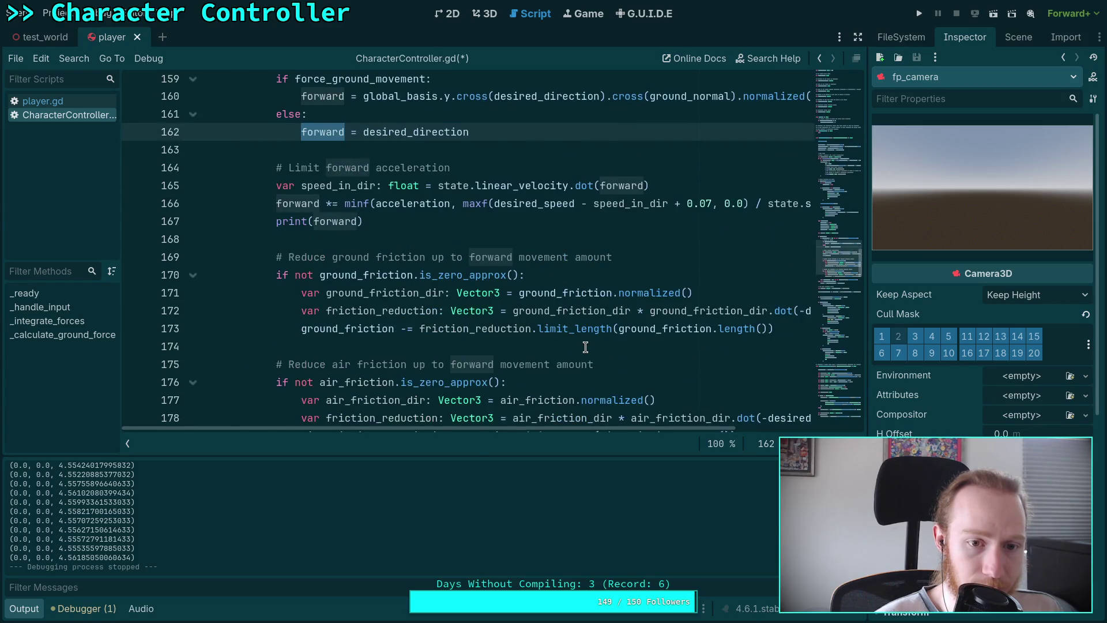
scroll(585, 346, "down", 4)
left_click_drag(520, 303, 420, 295)
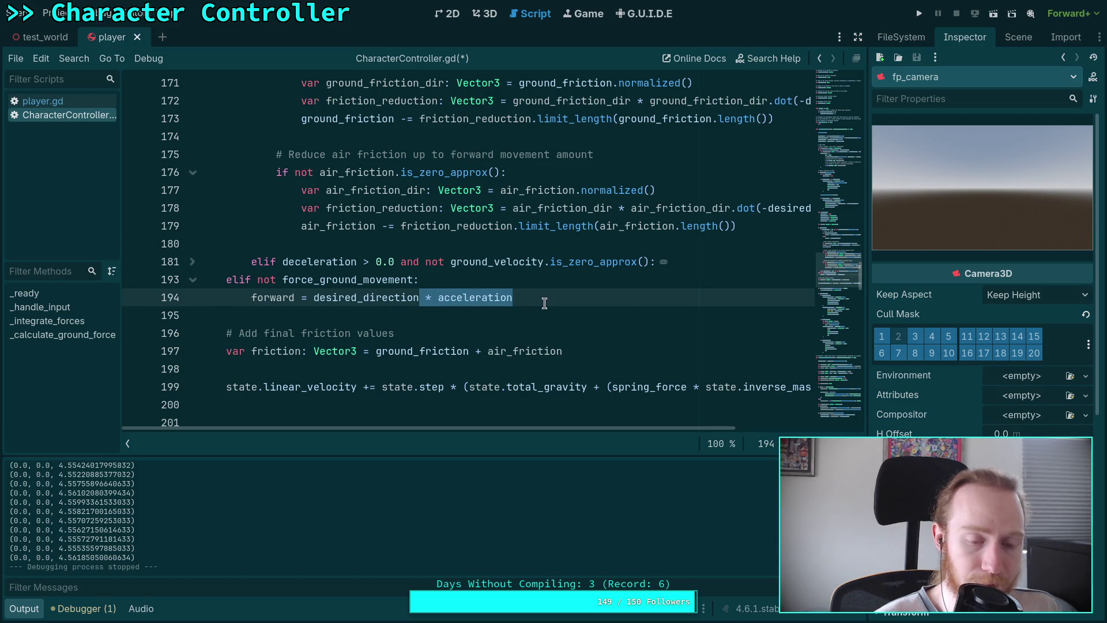
key("BackSpace")
Expand the deceleration block at line 181 and select the Limit forward acceleration lines 163–167
double_click(259, 298)
scroll(505, 305, "up", 2)
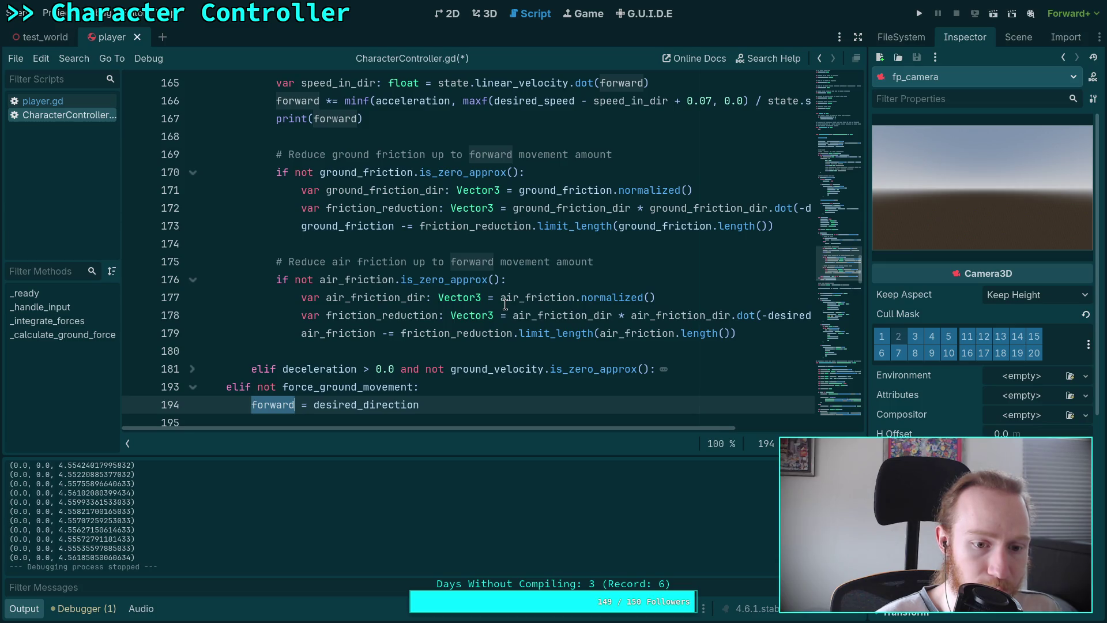
scroll(505, 305, "up", 3)
scroll(506, 304, "down", 3)
scroll(505, 305, "up", 4)
scroll(505, 304, "down", 5)
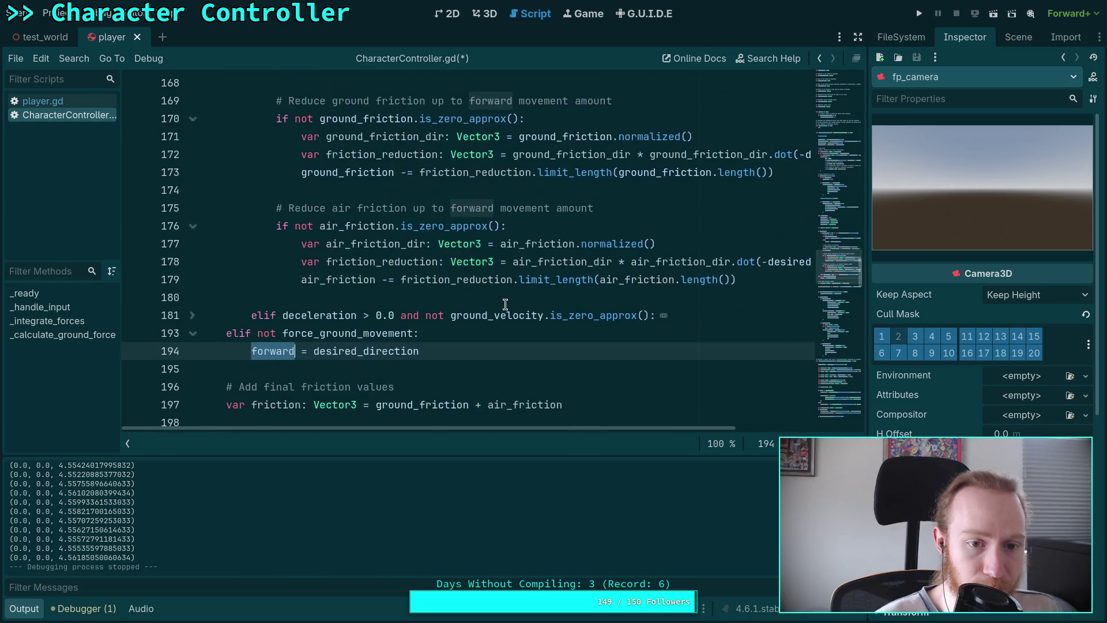
scroll(505, 304, "up", 1)
left_click(193, 369)
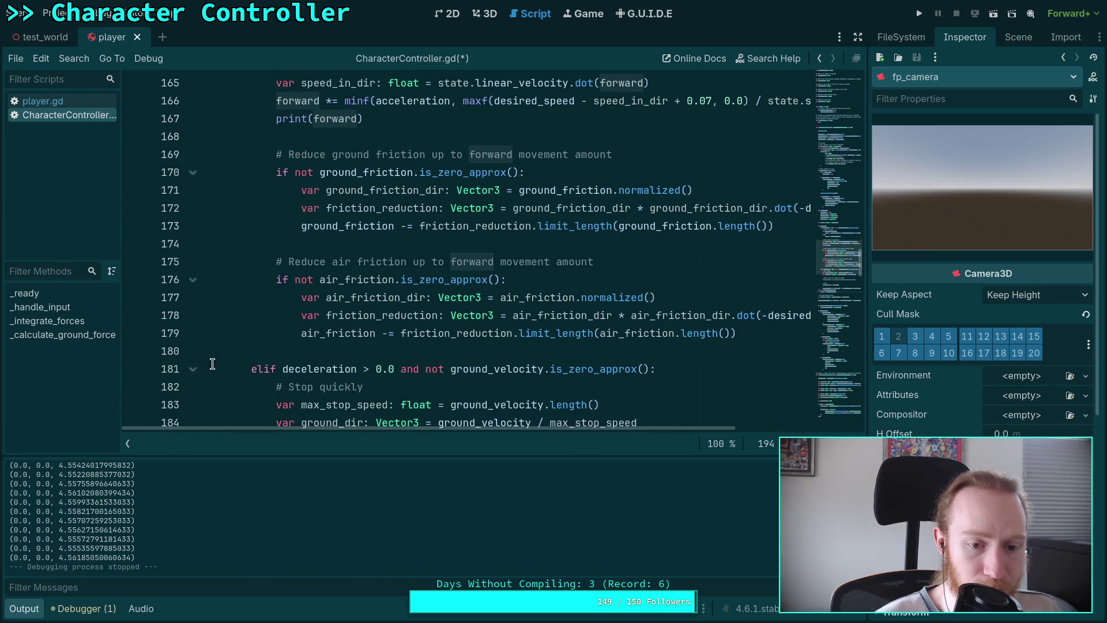
scroll(419, 323, "down", 4)
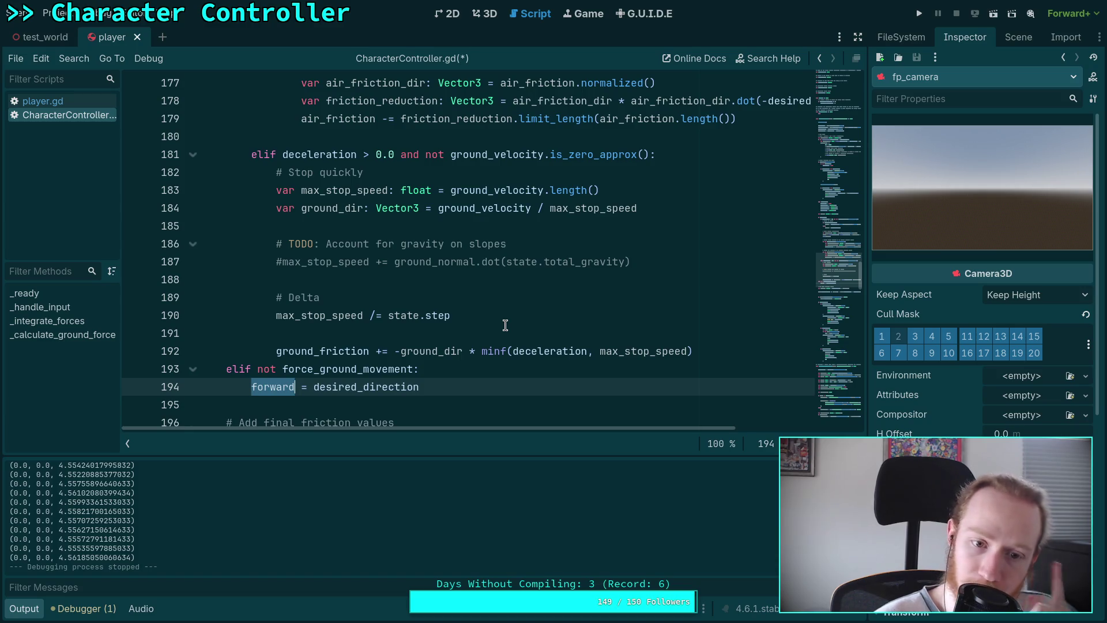
scroll(506, 325, "up", 4)
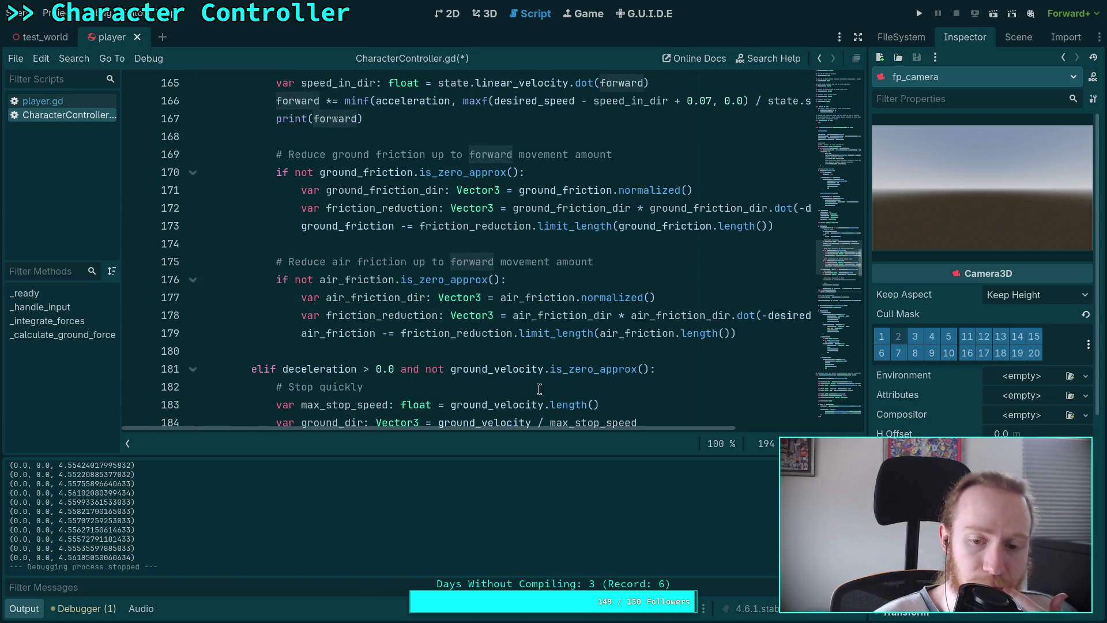
mouse_move(588, 429)
left_mouse_down()
mouse_move(731, 434)
mouse_move(473, 436)
left_mouse_up()
scroll(381, 307, "up", 2)
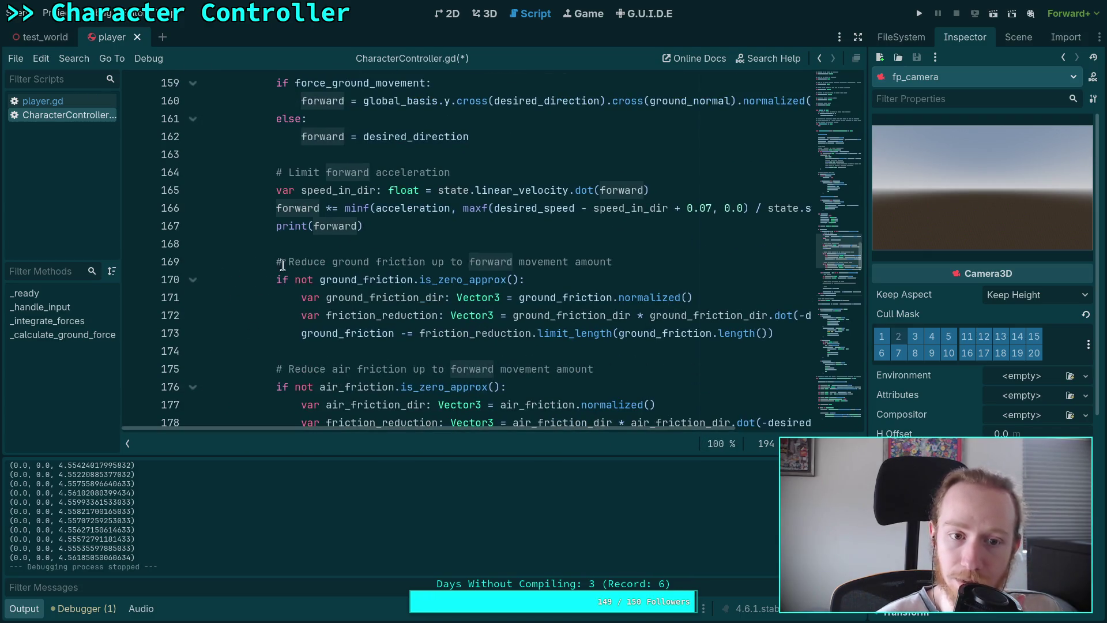
left_click_drag(388, 228, 371, 161)
key("ctrl+c")
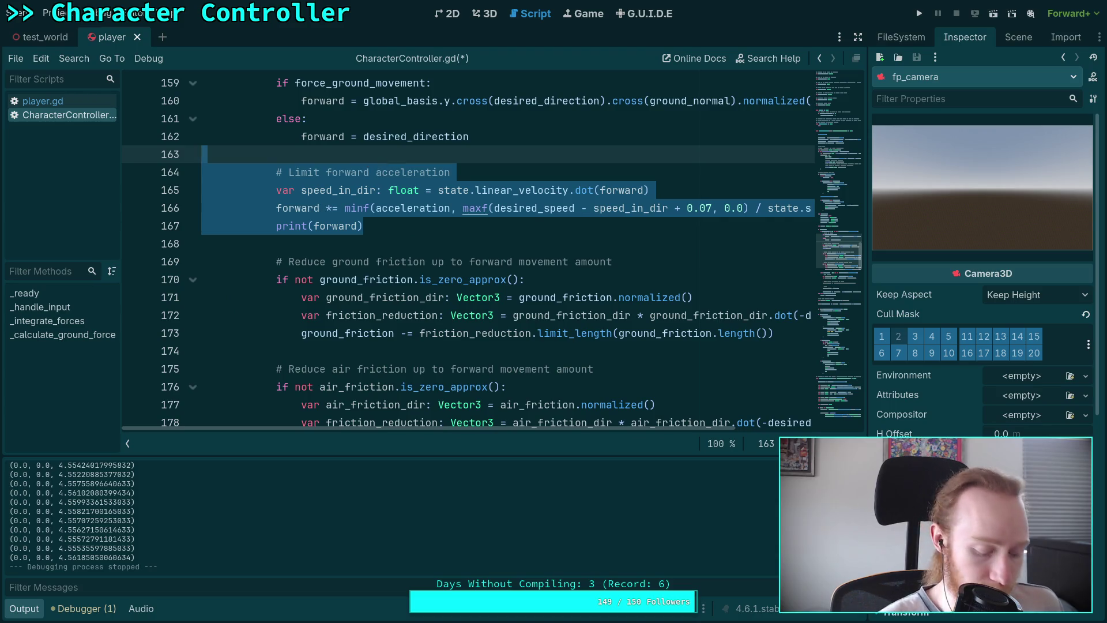
Cut the forward acceleration limit block, remove its blank line, and collapse the floor/elif blocks
key("BackSpace")
scroll(474, 276, "up", 2)
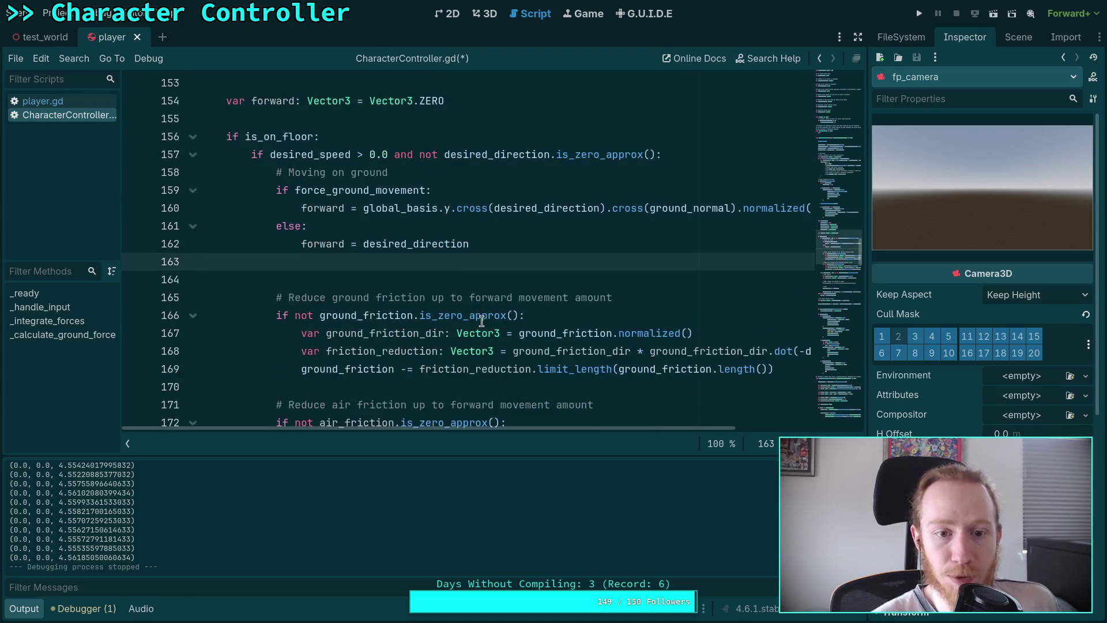
key("BackSpace")
left_click(192, 137)
left_click(193, 155)
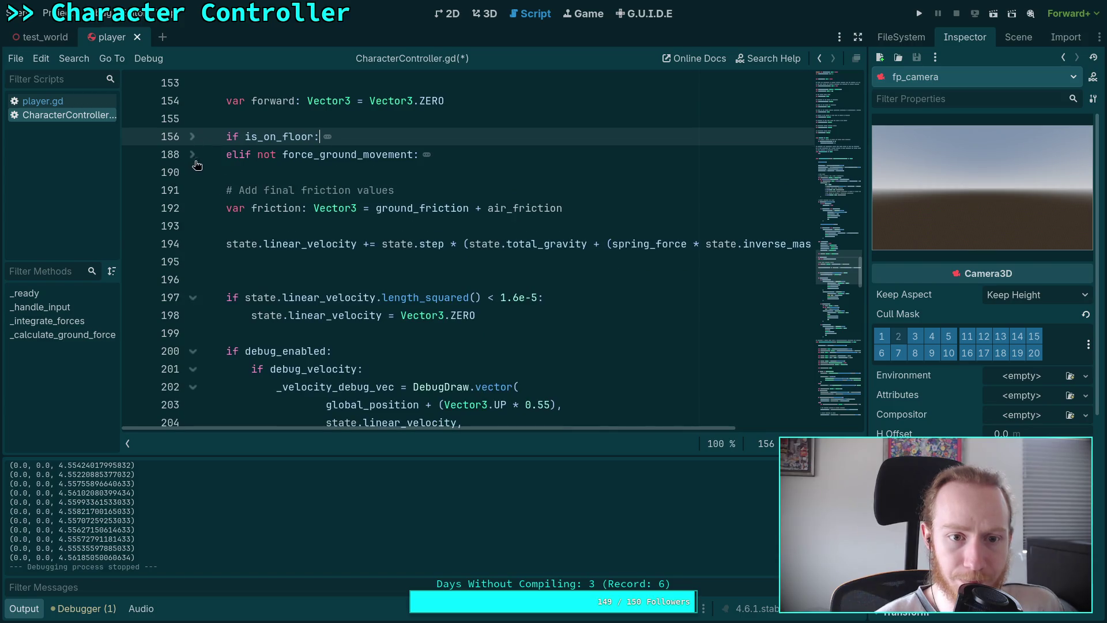
Remove the + forward term from the linear velocity update
left_click(378, 258)
left_click_drag(556, 428, 676, 428)
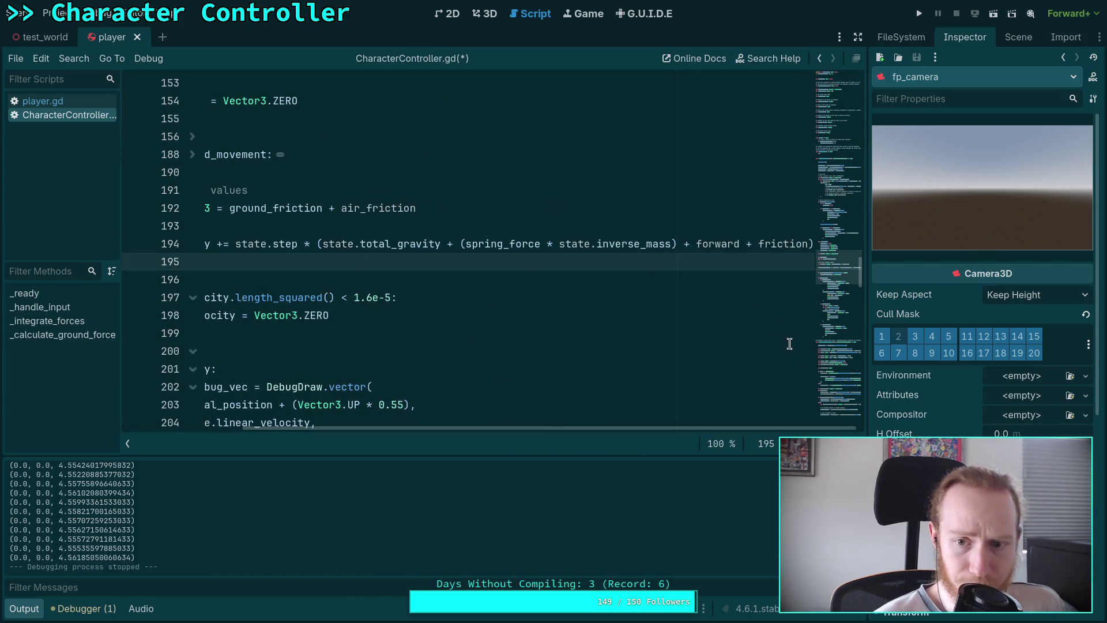
left_click_drag(669, 242, 745, 244)
key("BackSpace")
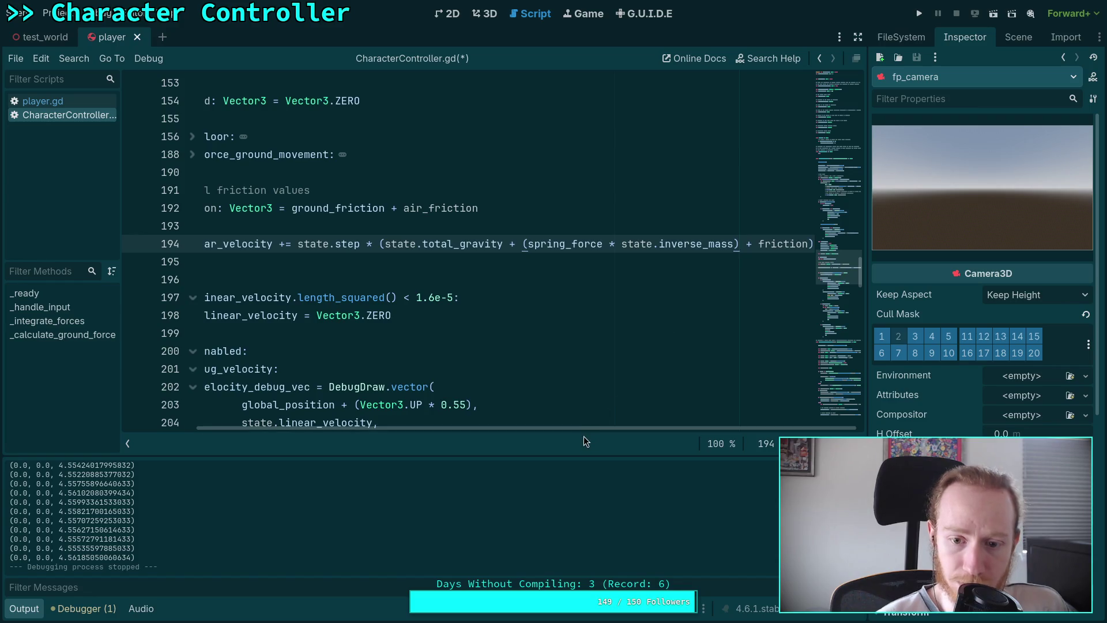
left_click_drag(583, 428, 509, 428)
Paste the limit block below the velocity update, de-indent it, and drop the extra blank line
left_click(357, 259)
key("Return")
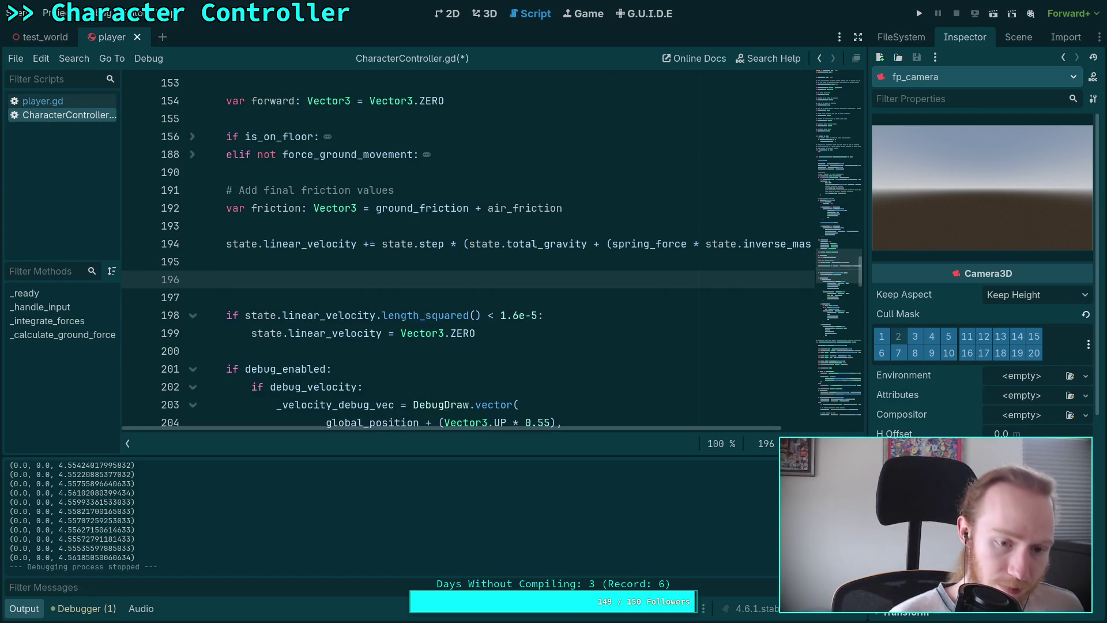
key("ctrl+v")
left_click(329, 297, "shift")
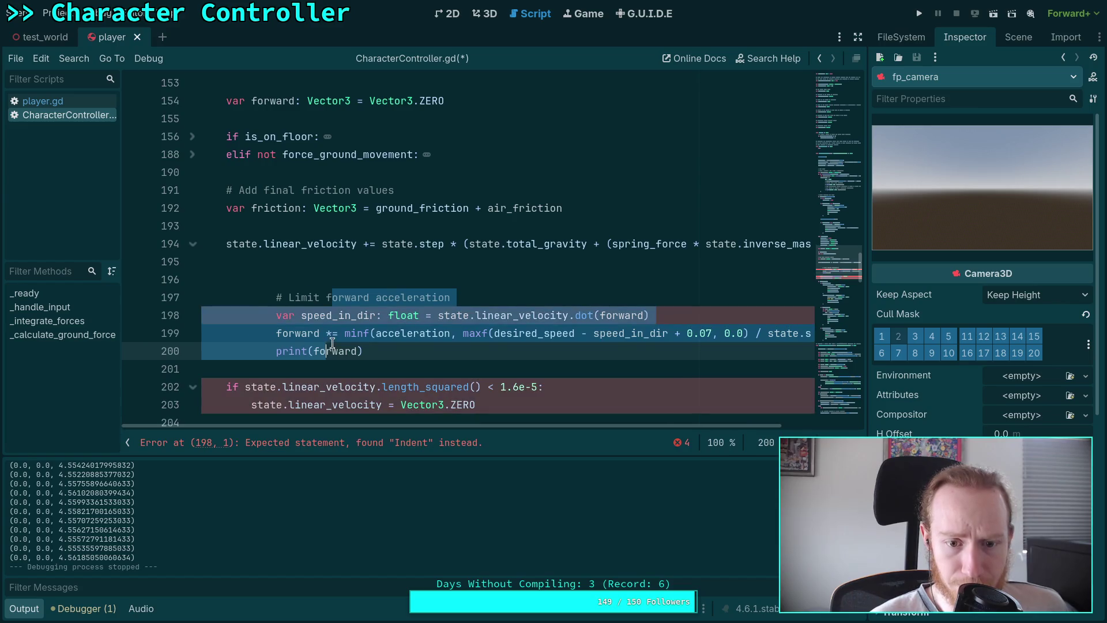
key("shift+Tab")
left_click(380, 284)
left_click(438, 305)
left_click(399, 275)
key("BackSpace")
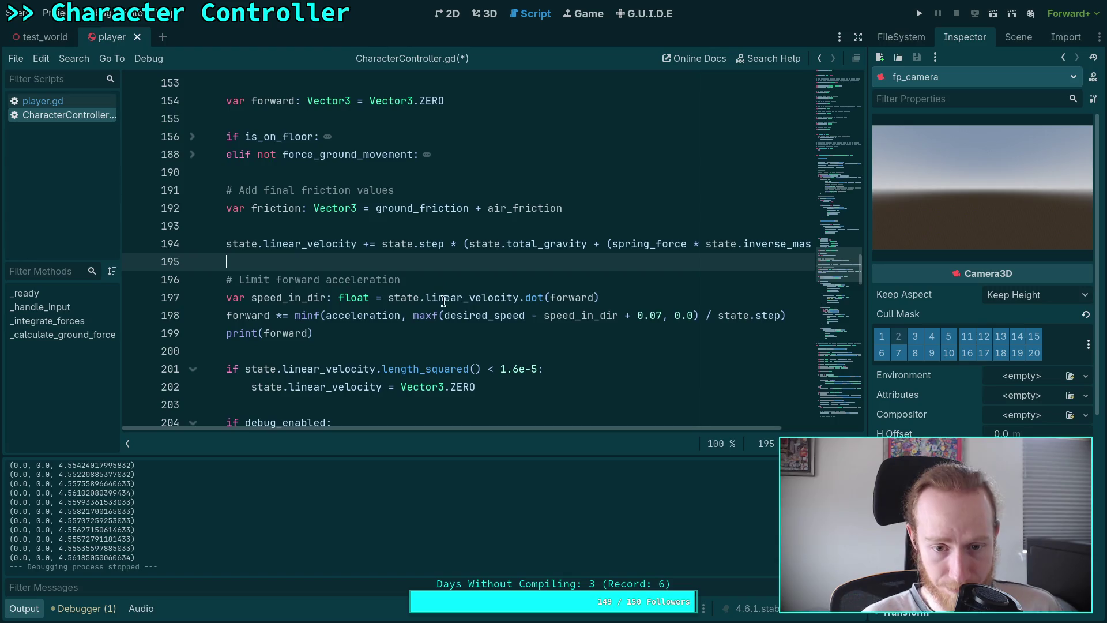
double_click(311, 297)
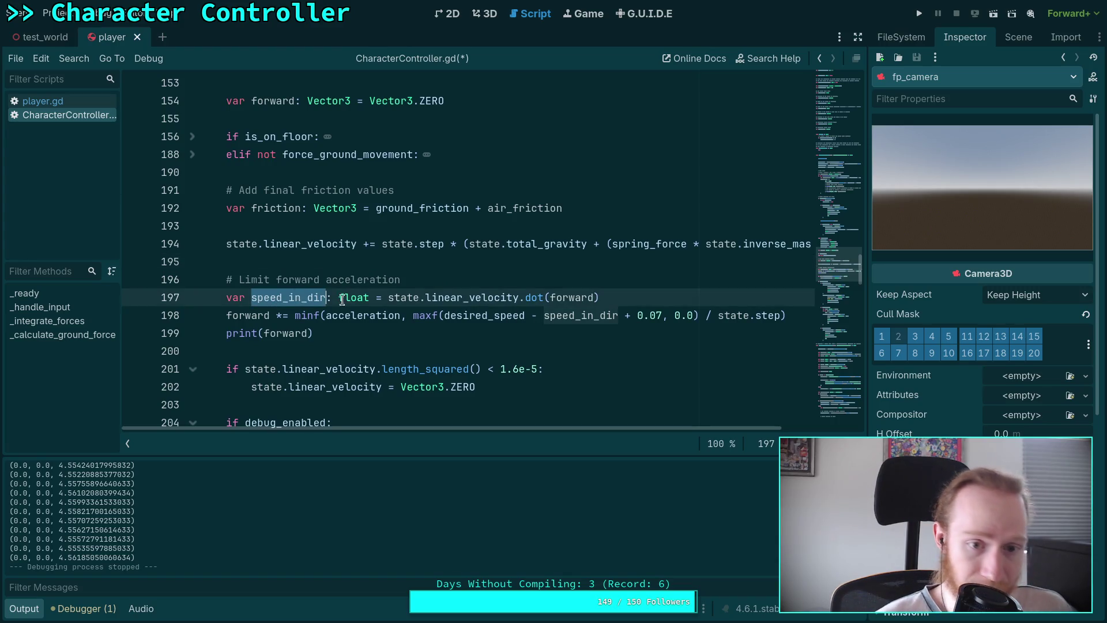
Change the speed offset from 0.07 to 0.001
double_click(463, 297)
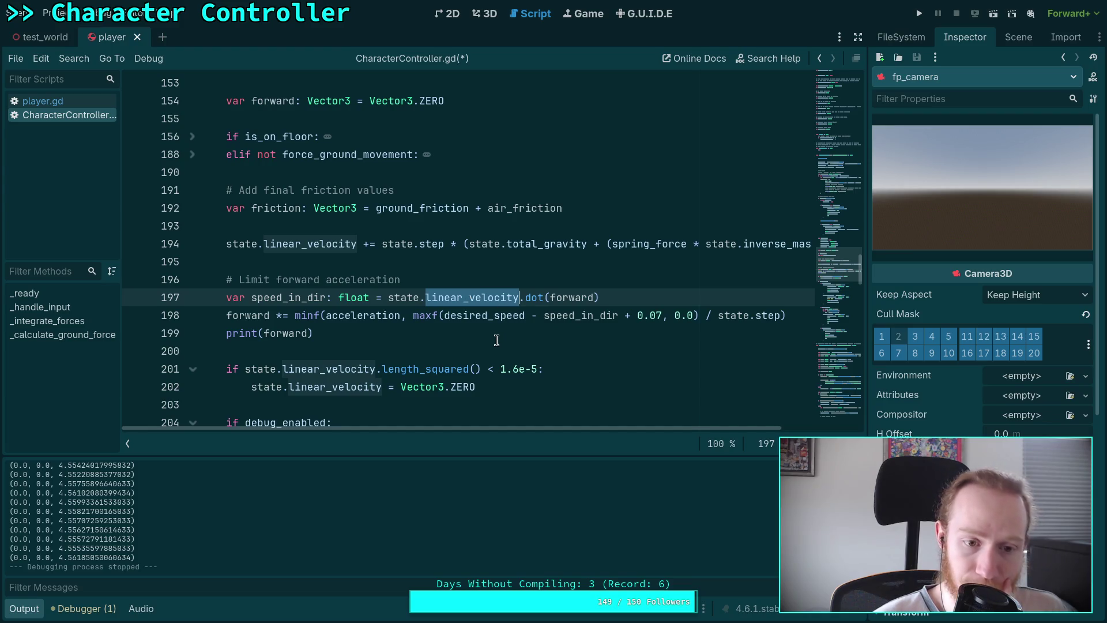
left_click_drag(314, 333, 228, 329)
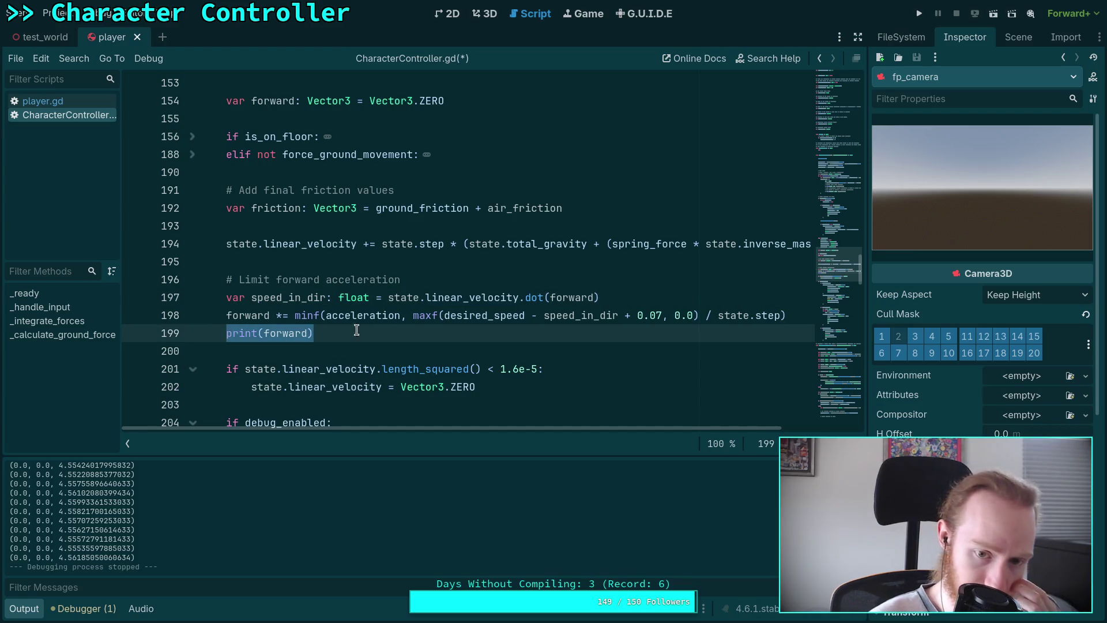
left_click(657, 314)
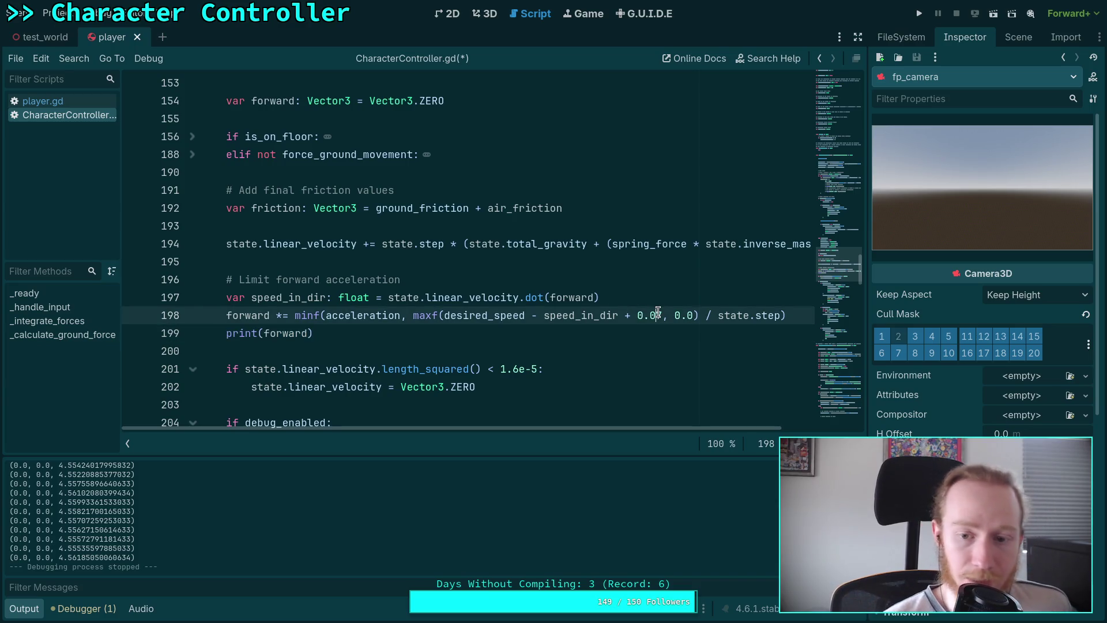
key("Delete")
type("01")
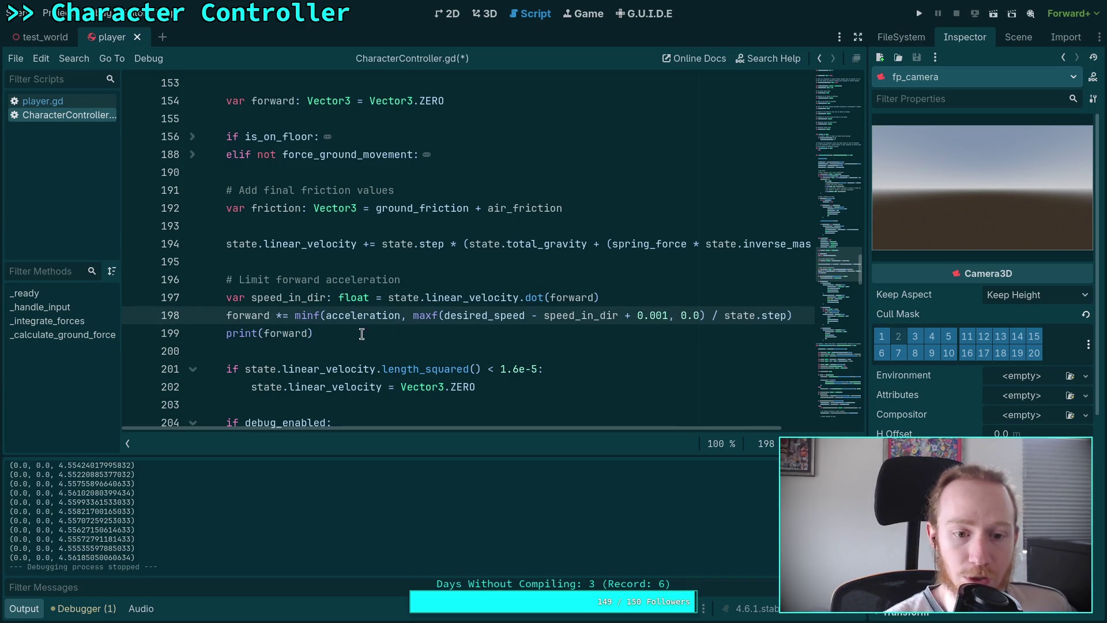
Replace print(forward) with state.linear_velocity += forward * state.step and save
triple_click(277, 333)
type("stat")
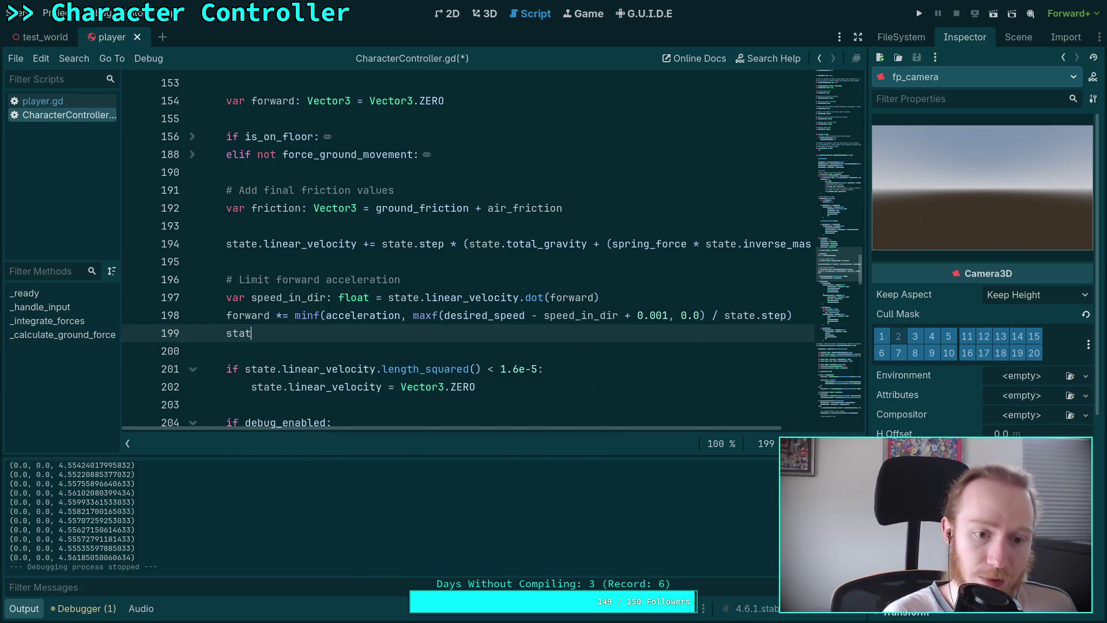
type("e.l")
key("Return")
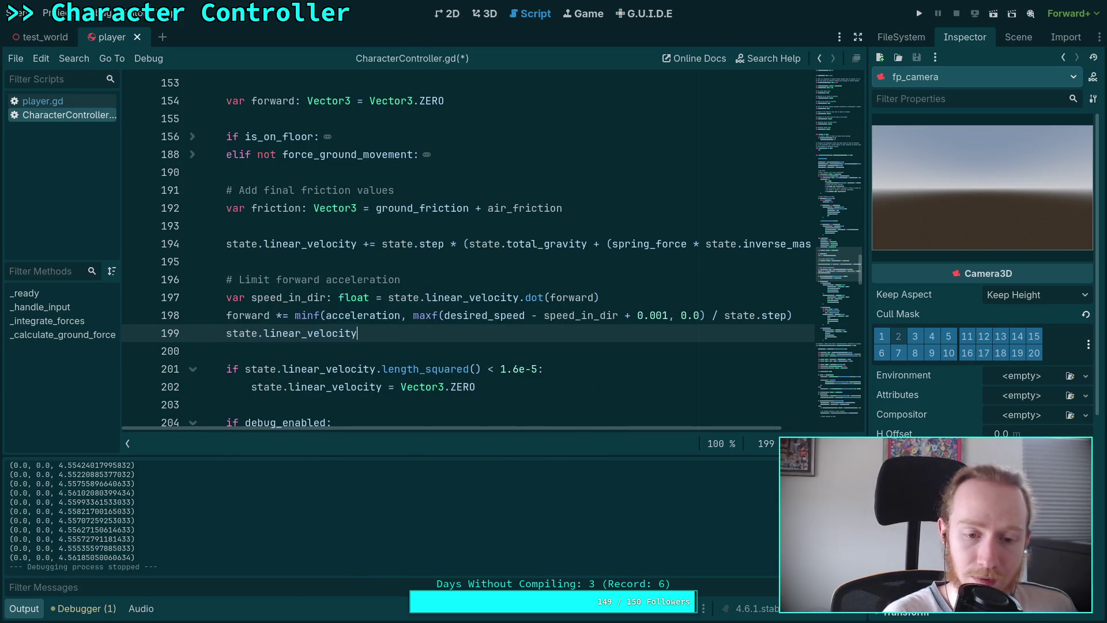
key("ctrl+space")
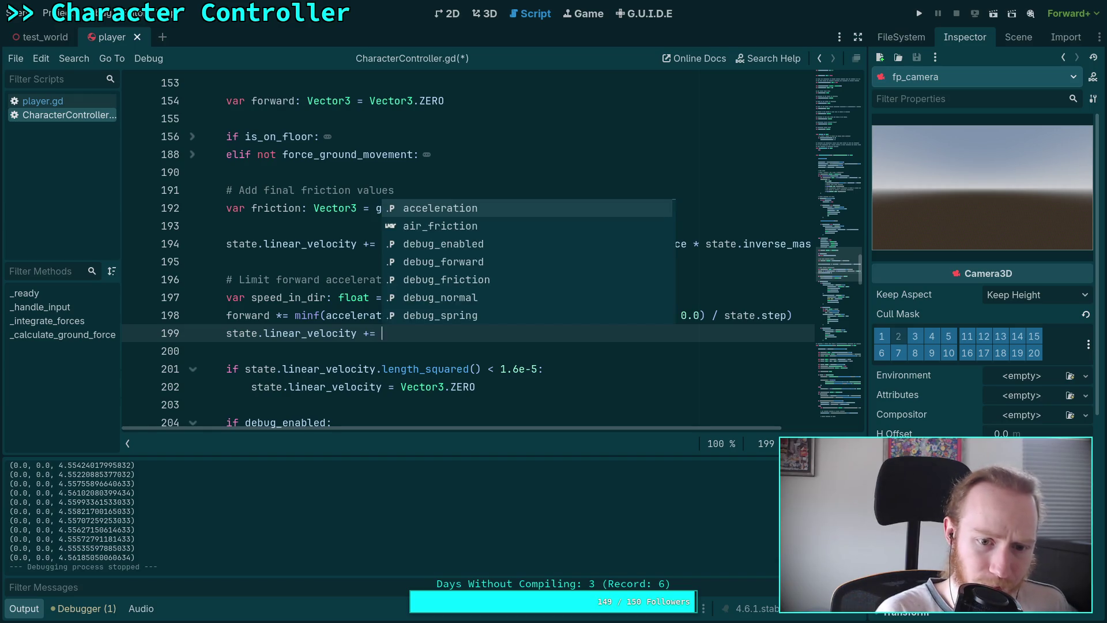
type("forward * statp")
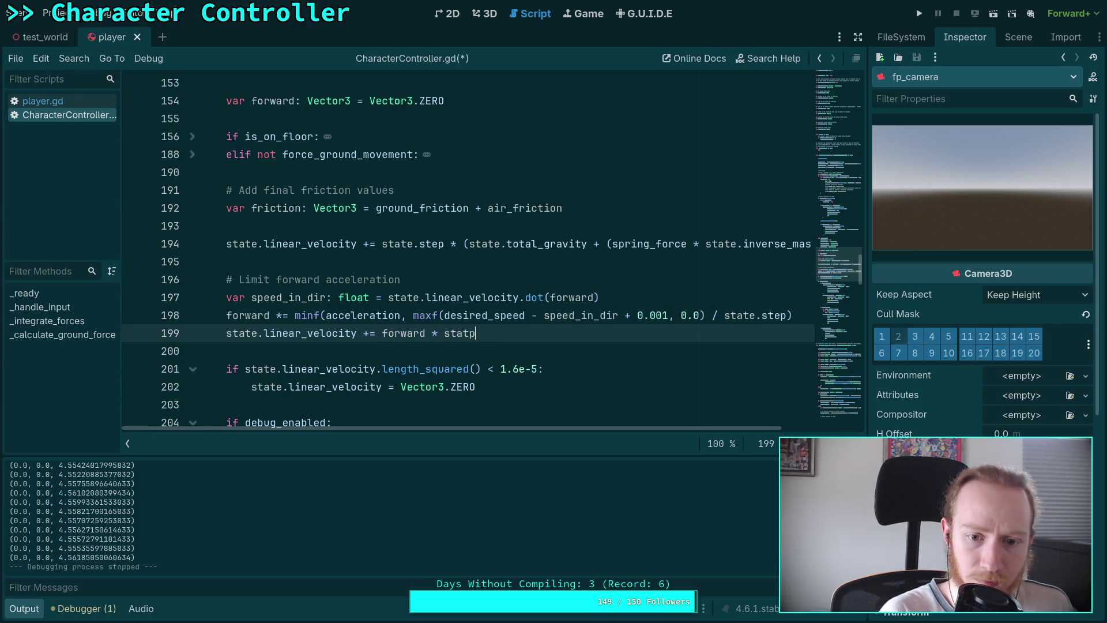
key("BackSpace")
type("e.step")
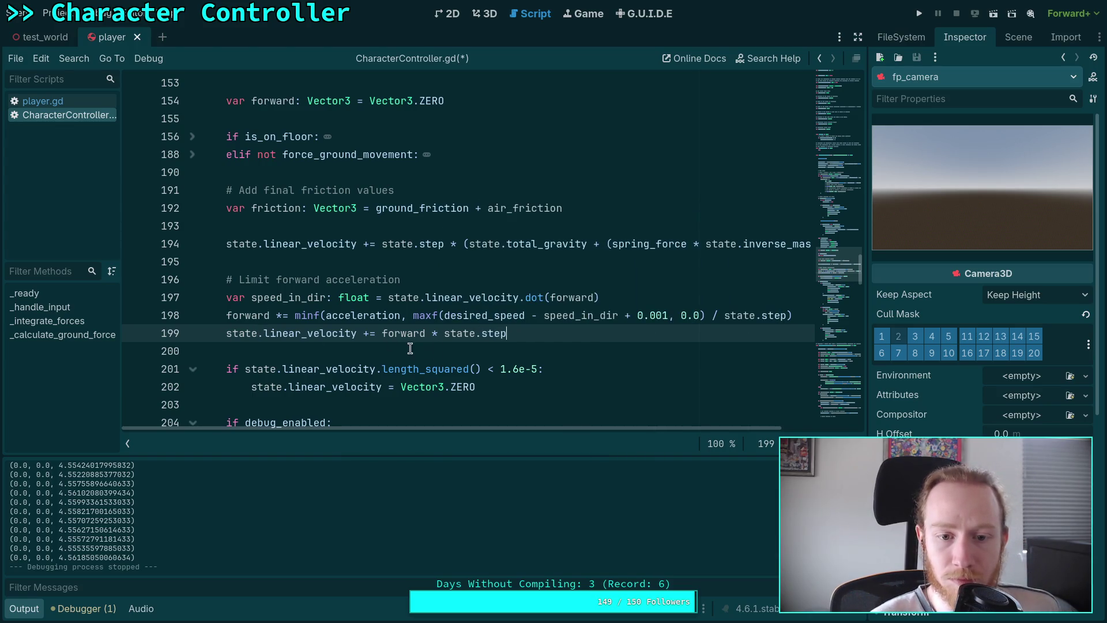
key("ctrl+s")
Run the game to test the movement
scroll(545, 304, "down", 1)
scroll(545, 304, "up", 1)
left_click(919, 13)
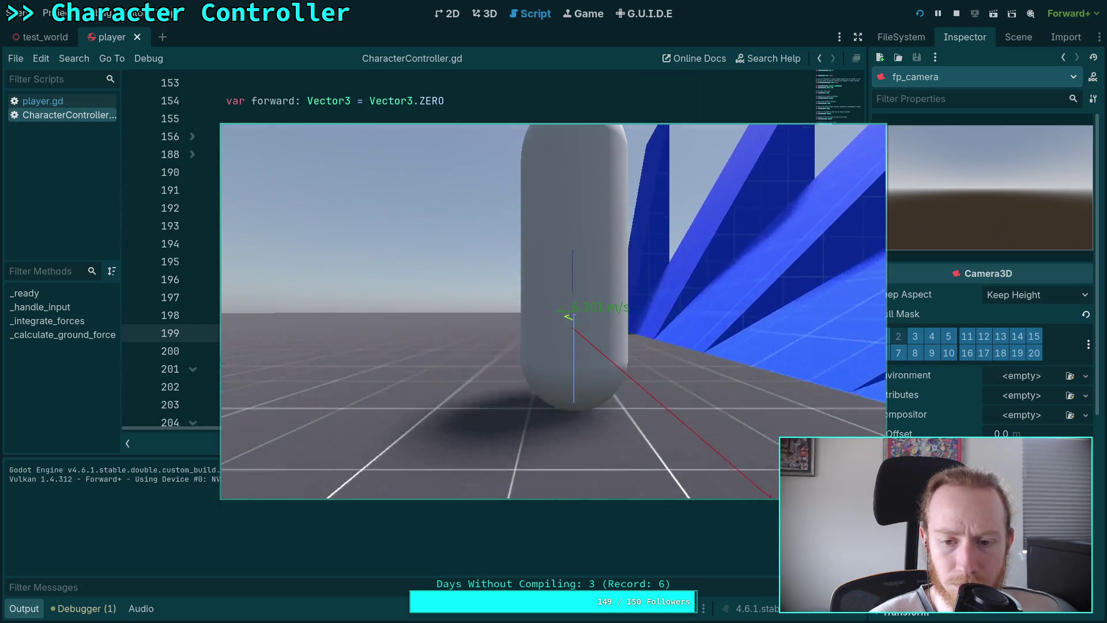
Stop the test run, delete the '+ 0.001' offset from line 198, and save
left_click(956, 13)
left_click_drag(627, 316, 671, 316)
key("BackSpace")
key("BackSpace")
key("ctrl+s")
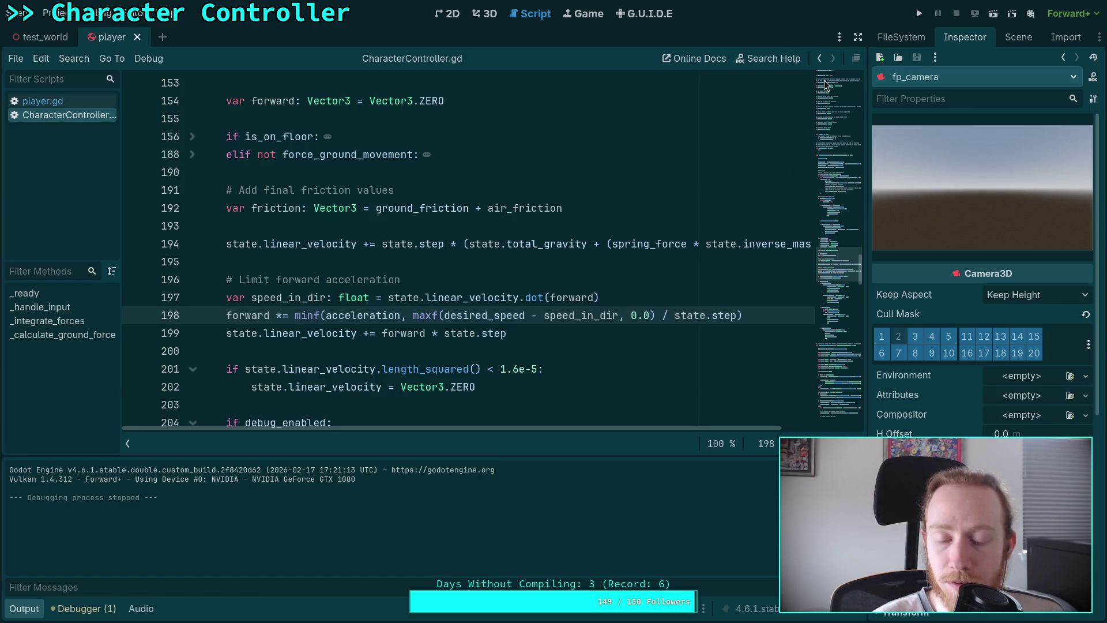
Review the forward declaration and briefly expand, then re-collapse, the elif block
left_click(634, 280)
left_click(642, 293)
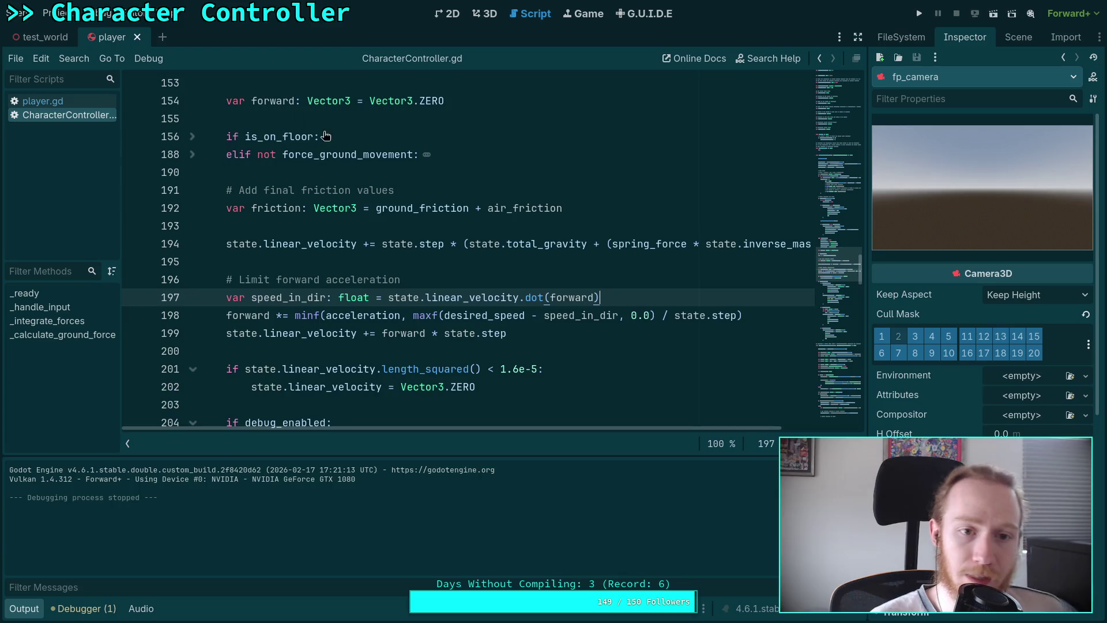
left_click(270, 101)
left_click(193, 154)
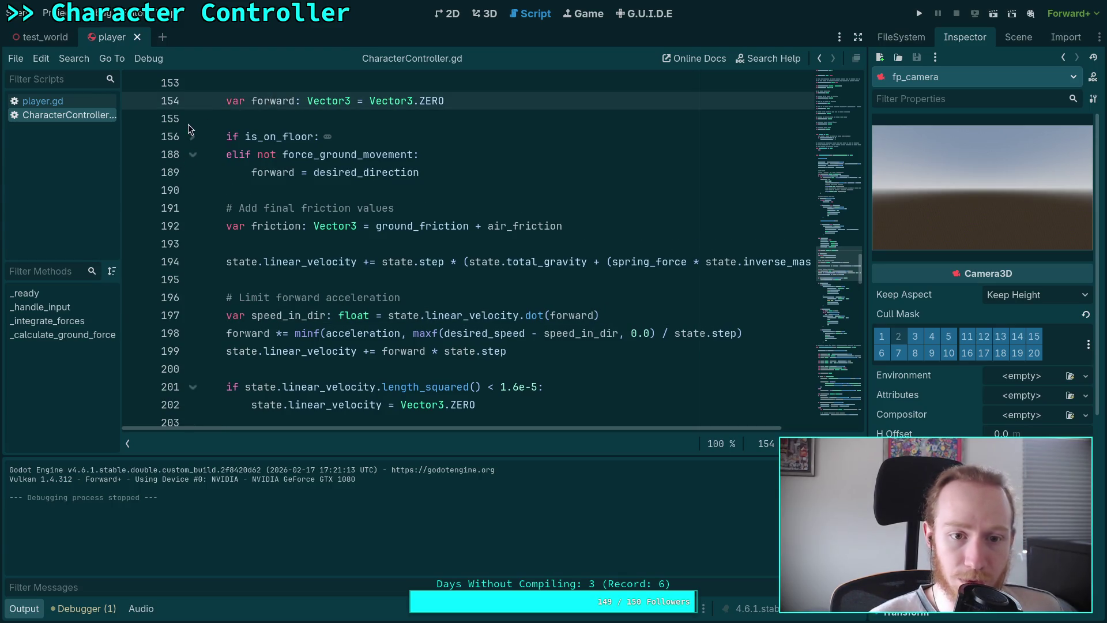
left_click(193, 155)
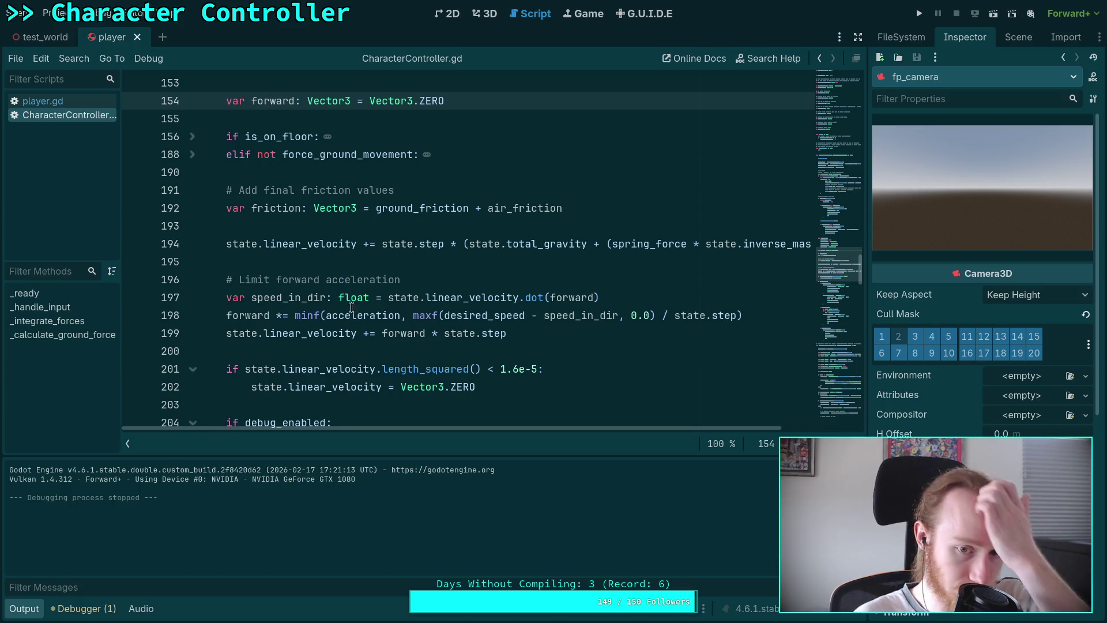
Try replacing forward in the dot call with 'desi', then undo the change
double_click(589, 297)
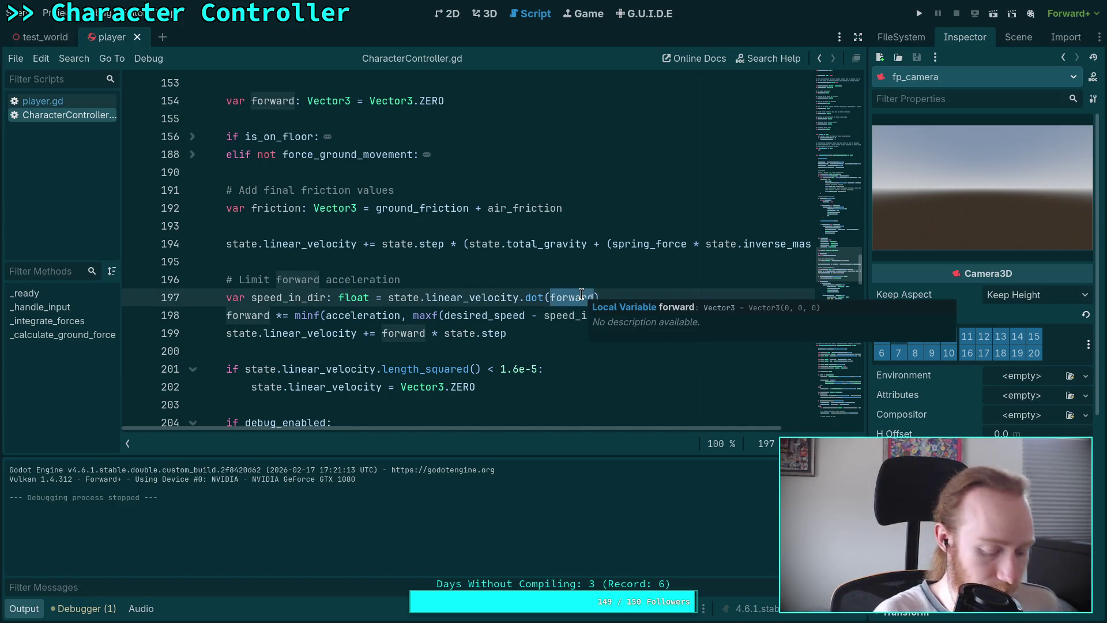
type("desi")
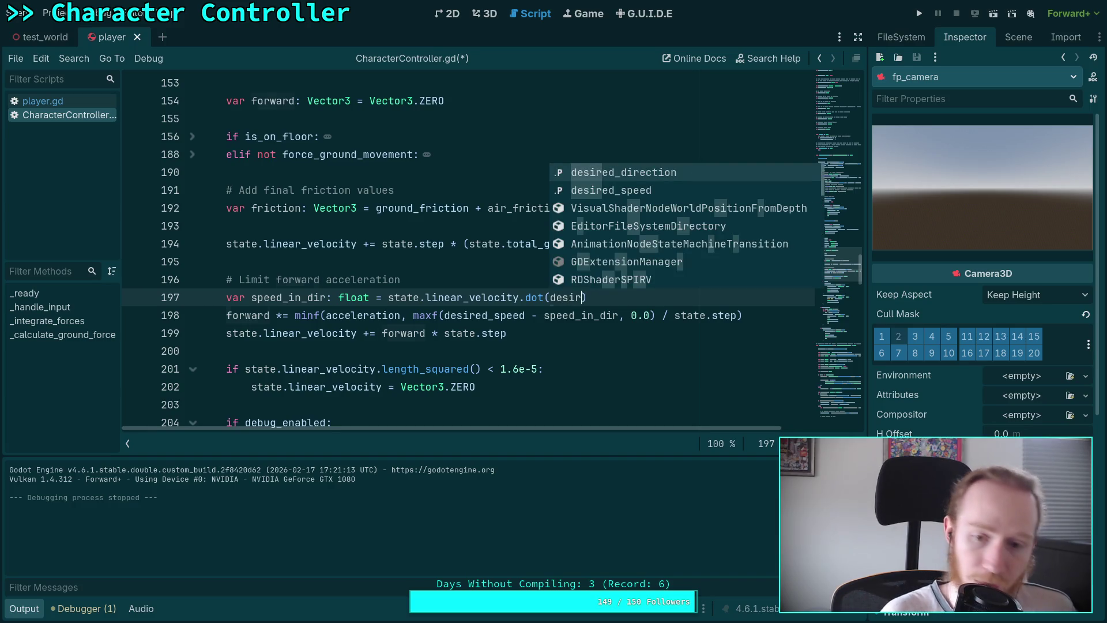
key("ctrl+z")
left_click(564, 333)
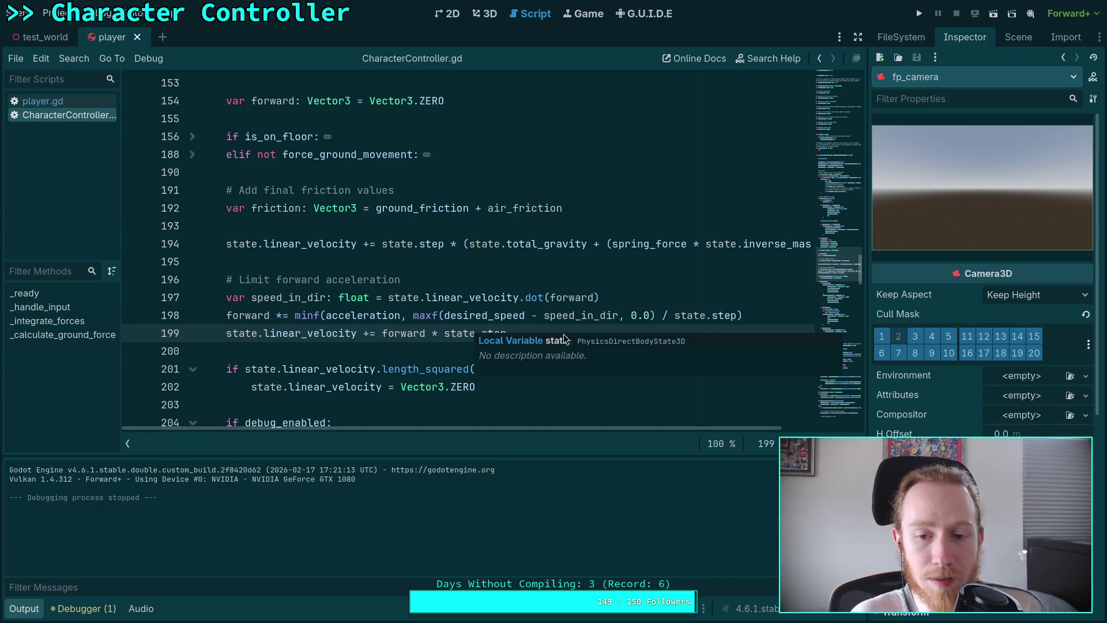
Add a new line after speed_in_dir and begin typing 'if spe'
left_click(637, 297)
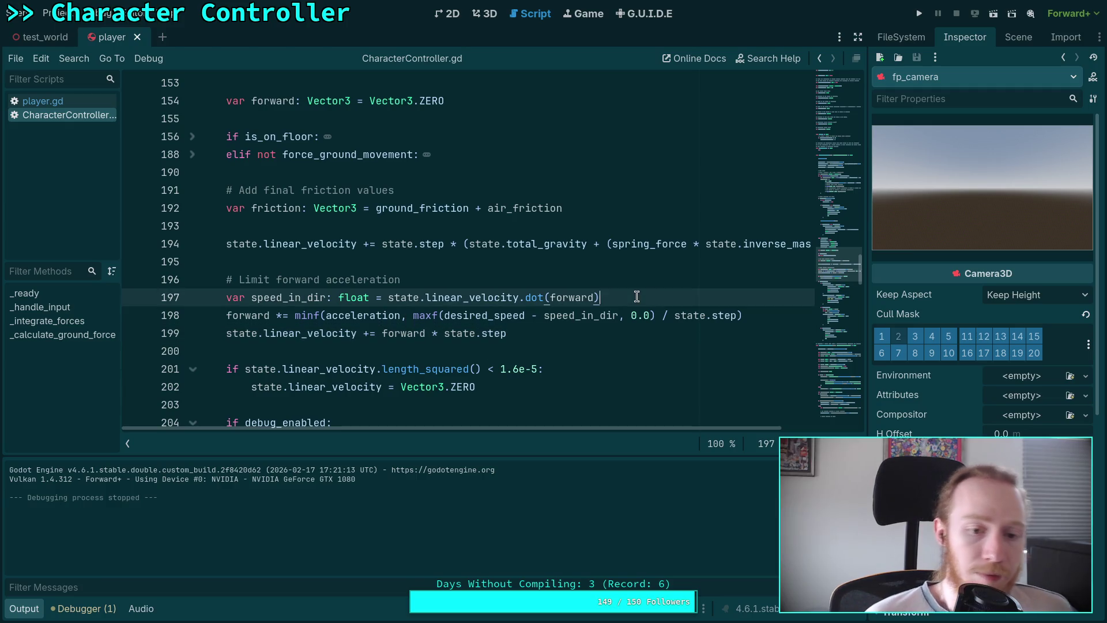
key("Return")
type("if")
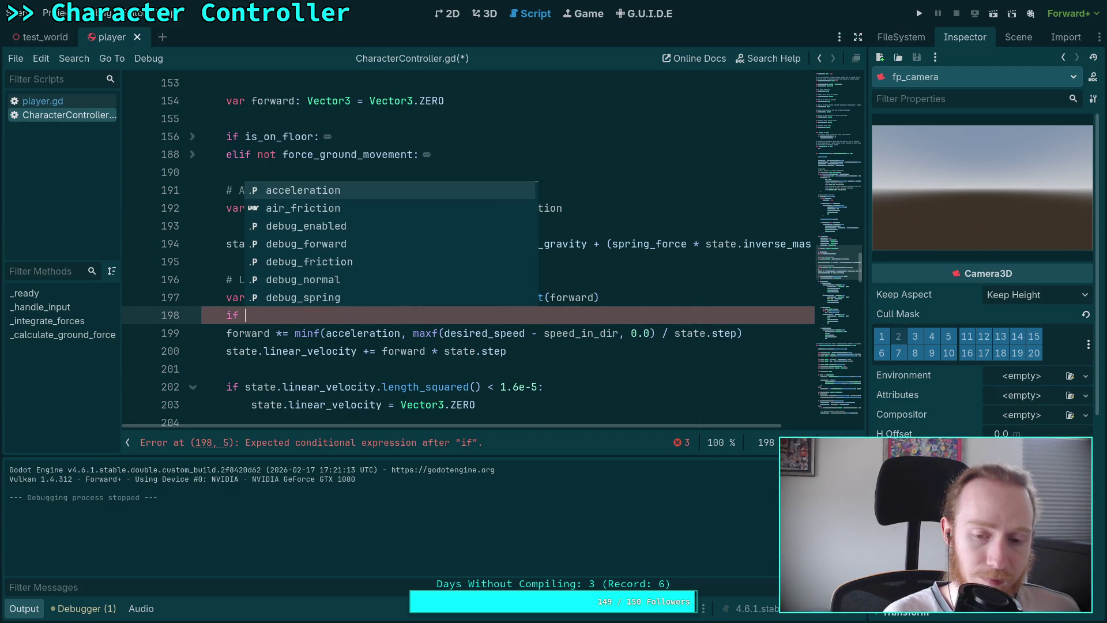
type(" spe")
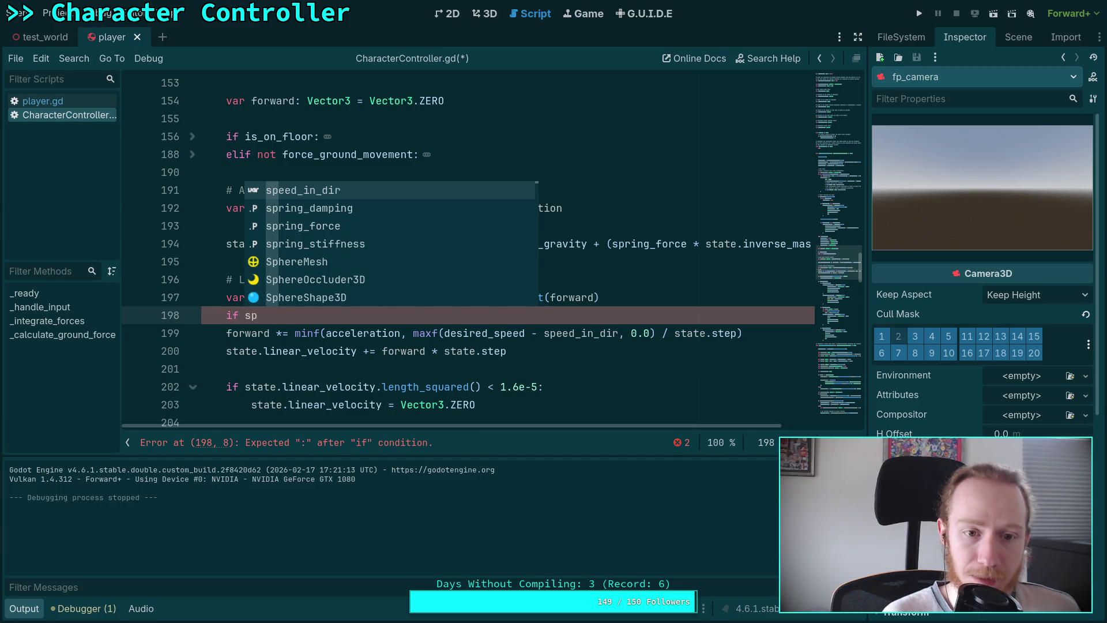
Complete the if condition so it checks speed_in_dir < desired_speed
key("Return")
type("des")
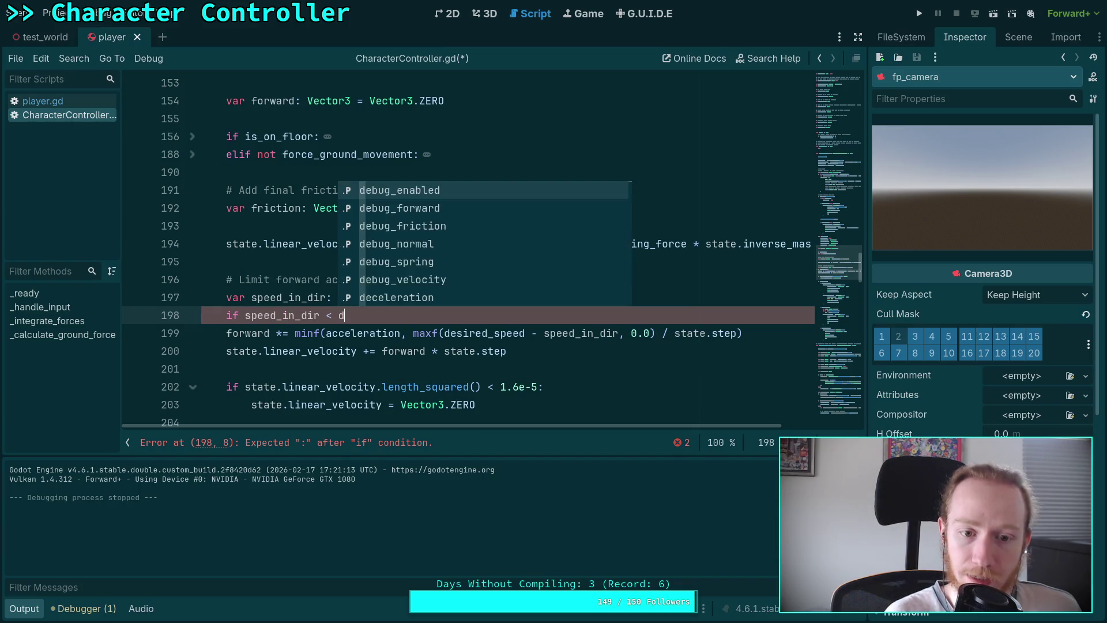
key("Down")
key("Return")
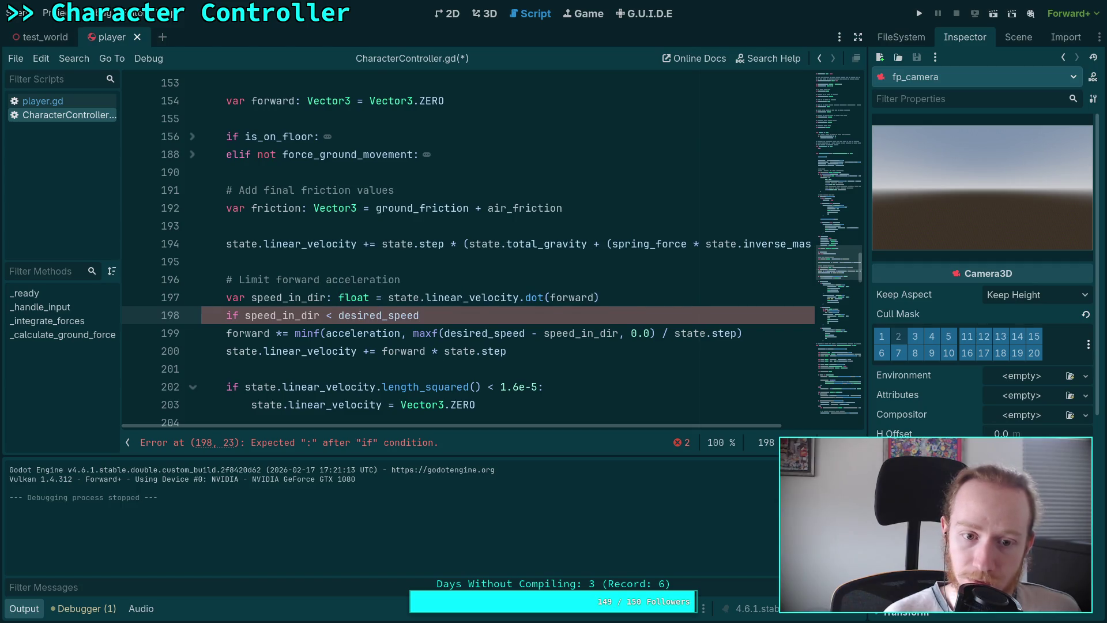
type(":")
Indent the forward scaling and velocity update lines under the new if
left_click(228, 334)
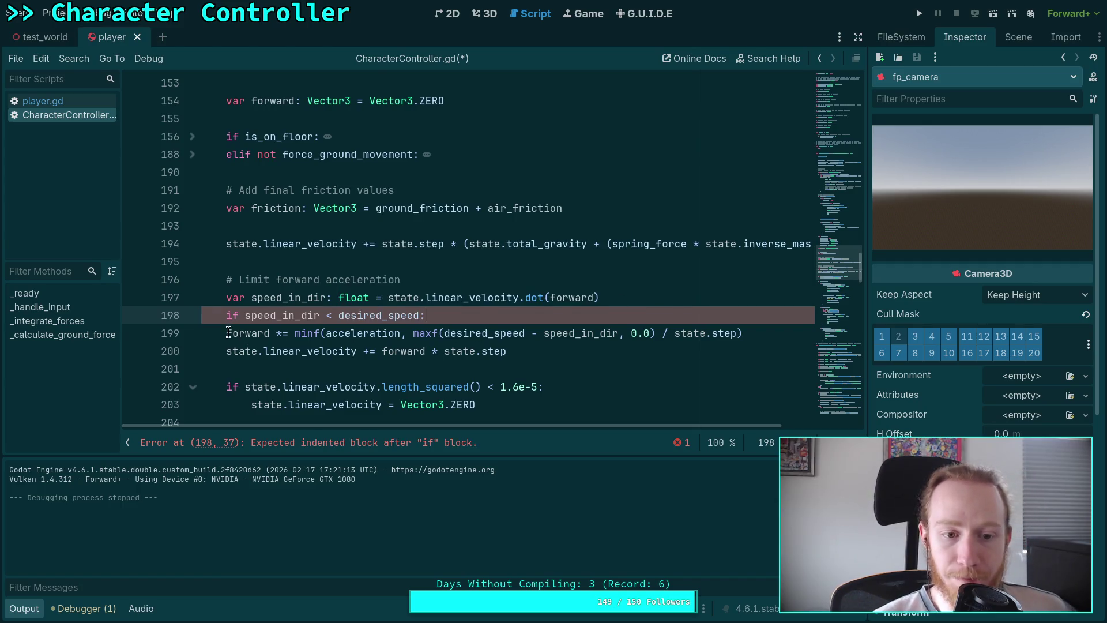
key("Tab")
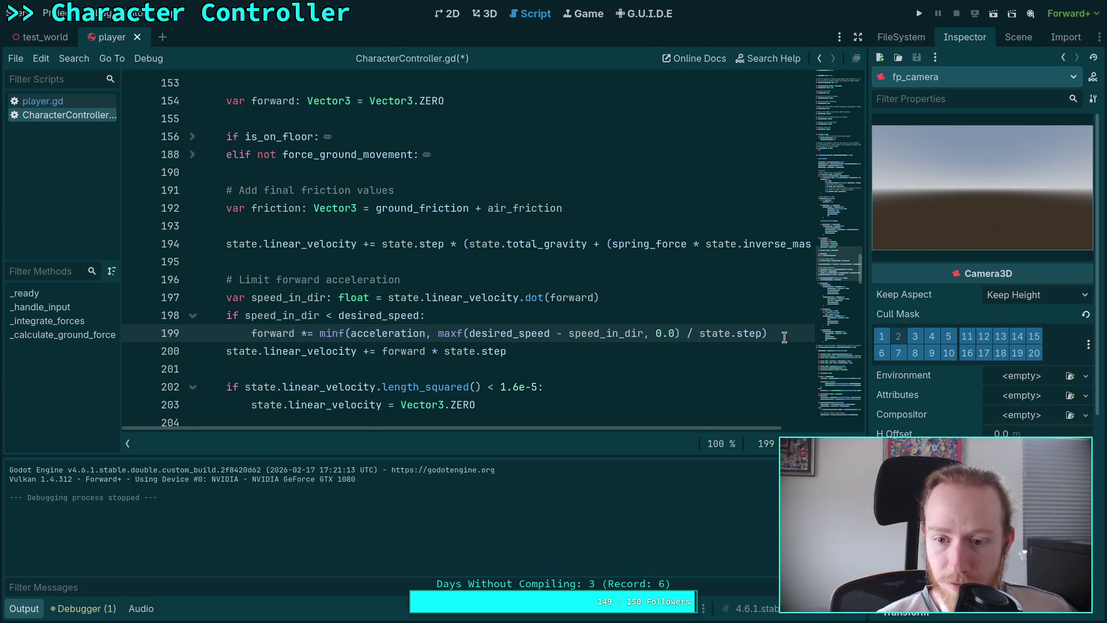
left_click(784, 338)
key("Return")
key("BackSpace")
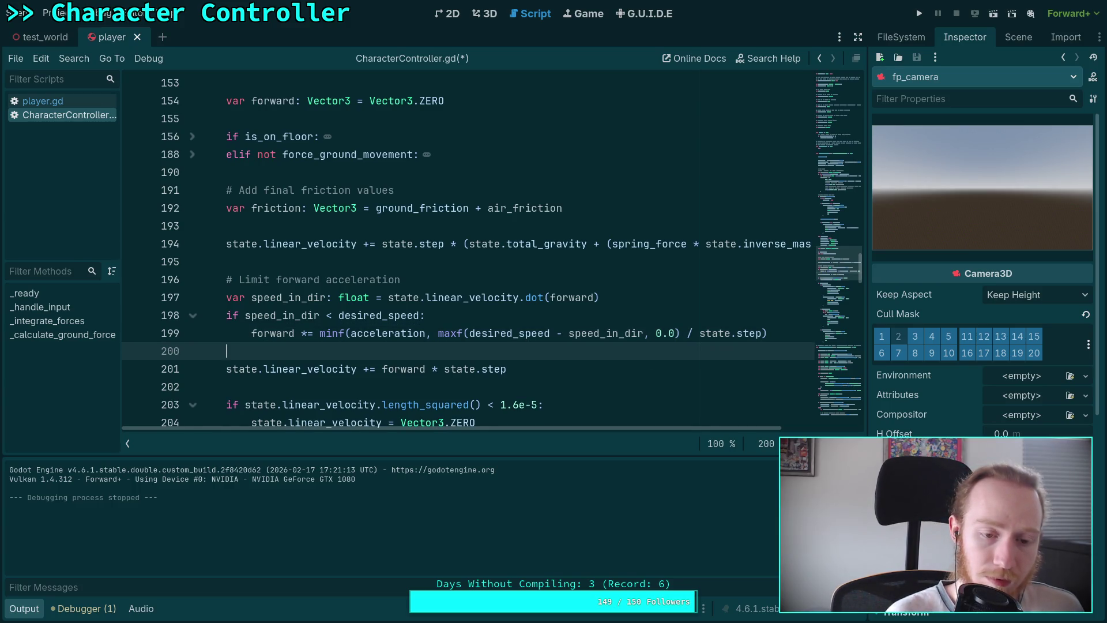
key("ctrl+shift+k")
key("Tab")
key("Return")
Delete the leftover empty line, save the script, and launch the game with F5
left_click(515, 352)
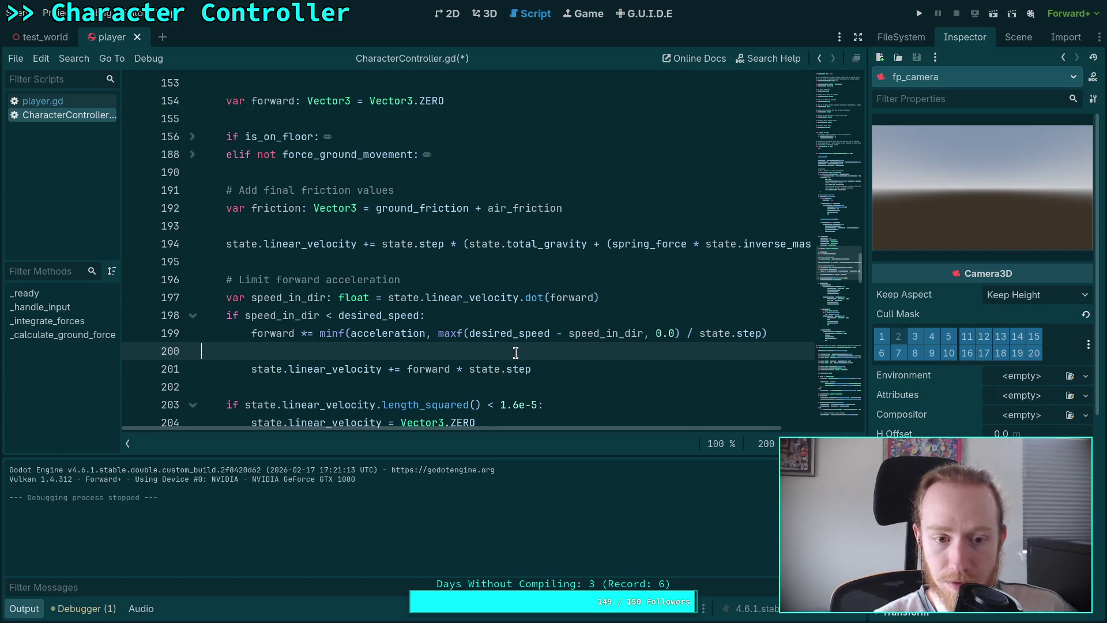
left_click(613, 340)
key("Delete")
key("ctrl+s")
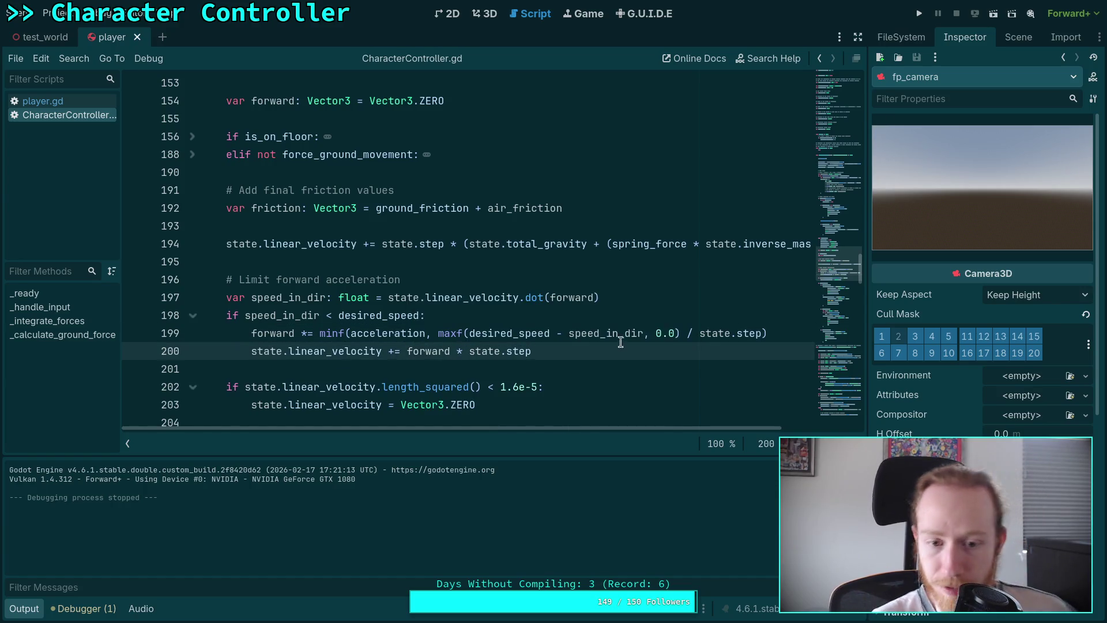
key("F5")
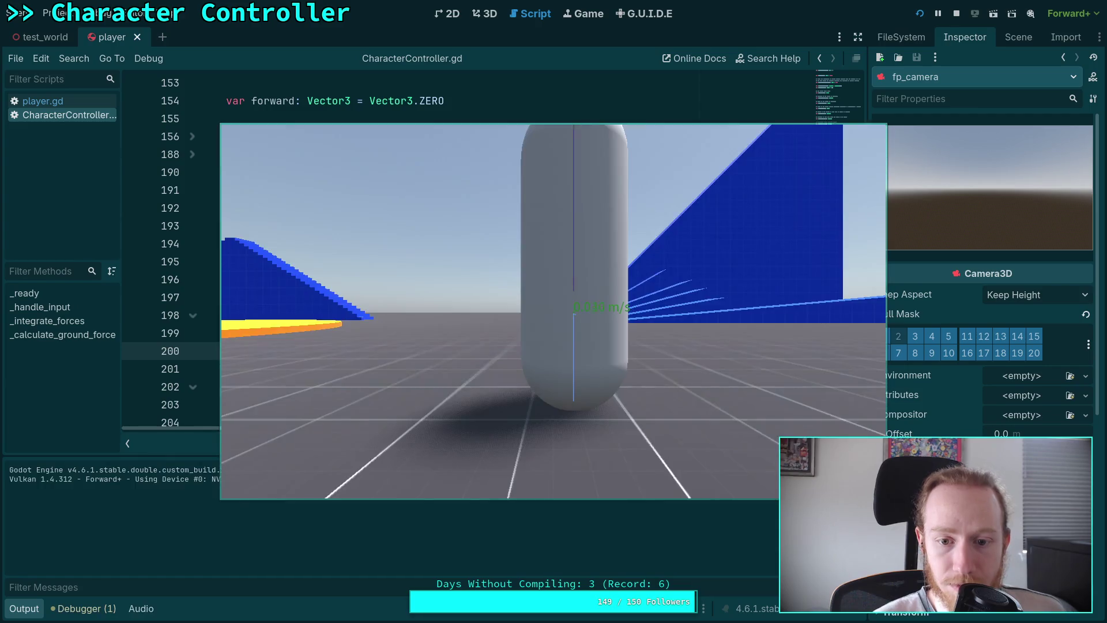
Test forward movement across several game runs, stopping and relaunching each time
key("w")
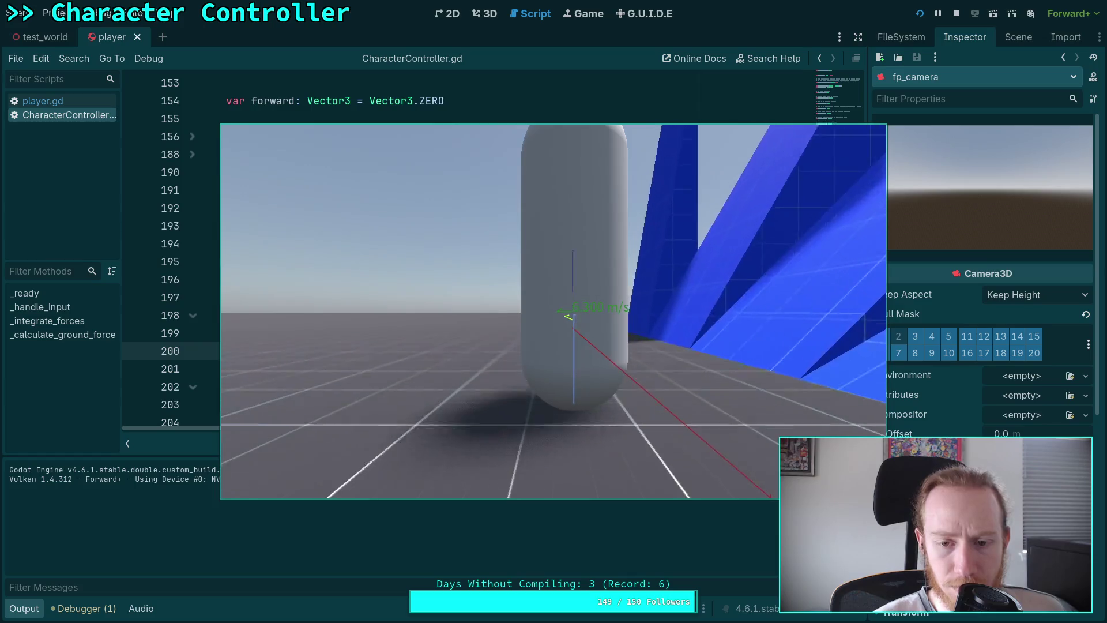
left_click(953, 20)
left_click(920, 17)
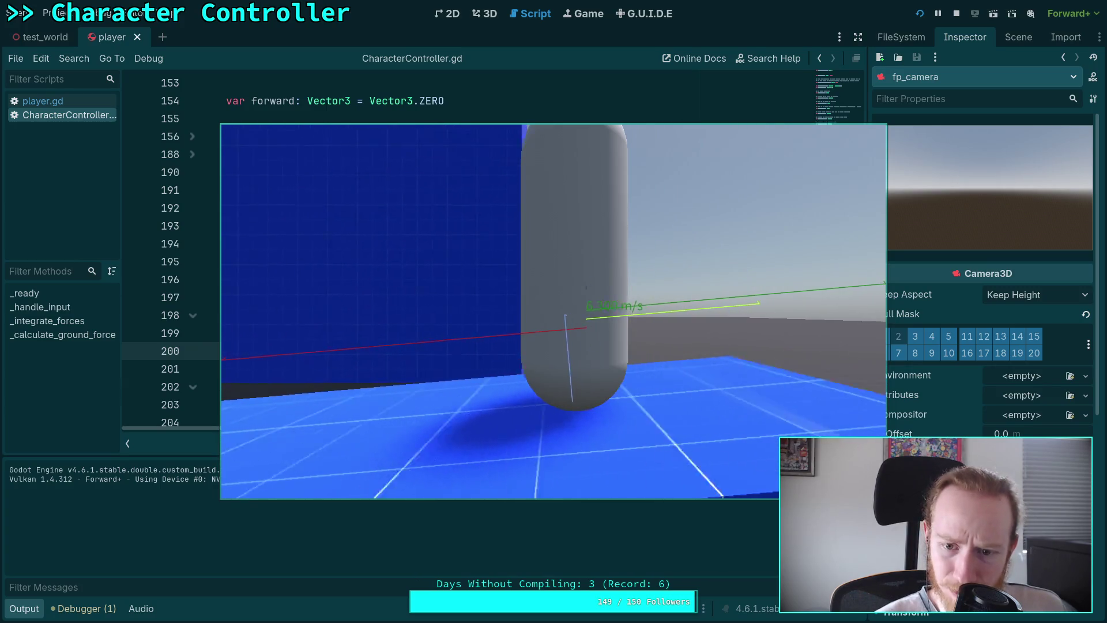
left_click(956, 13)
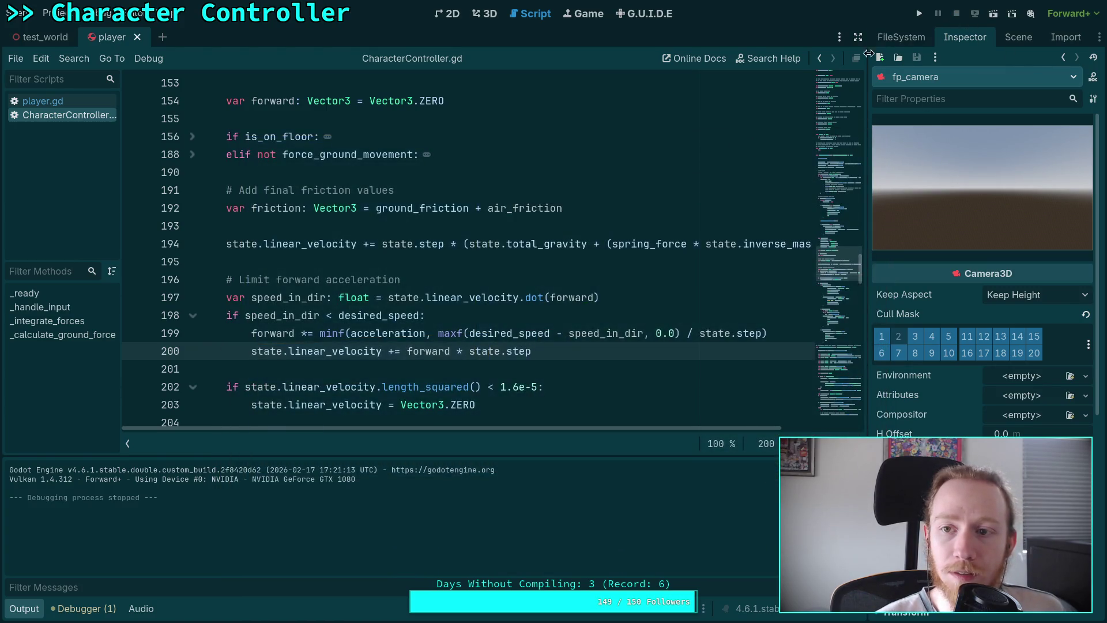
left_click(921, 19)
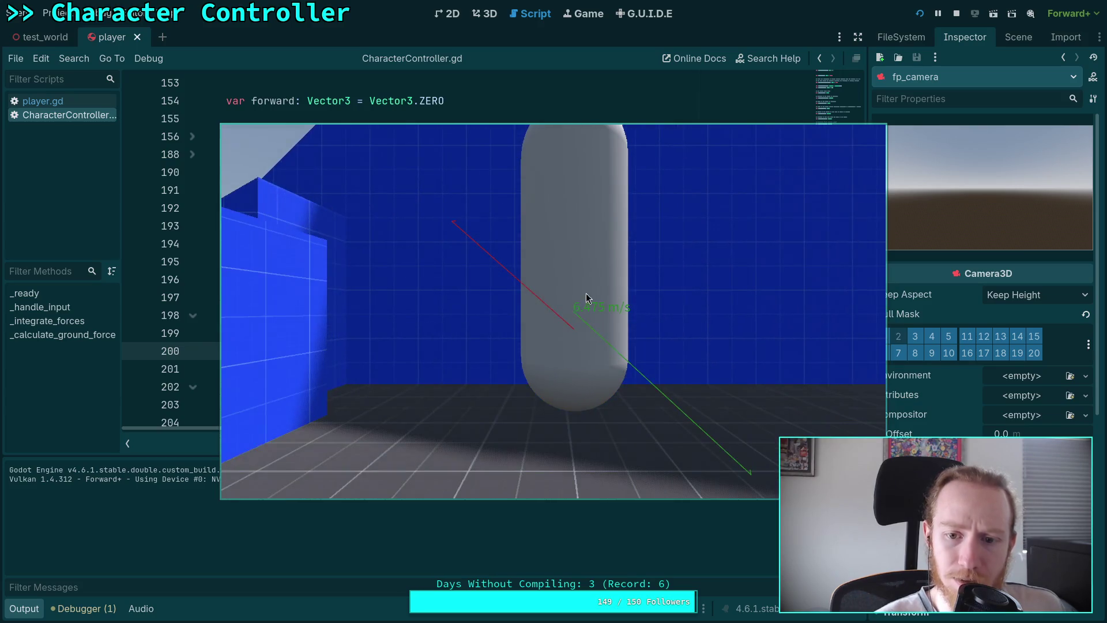
left_click(963, 16)
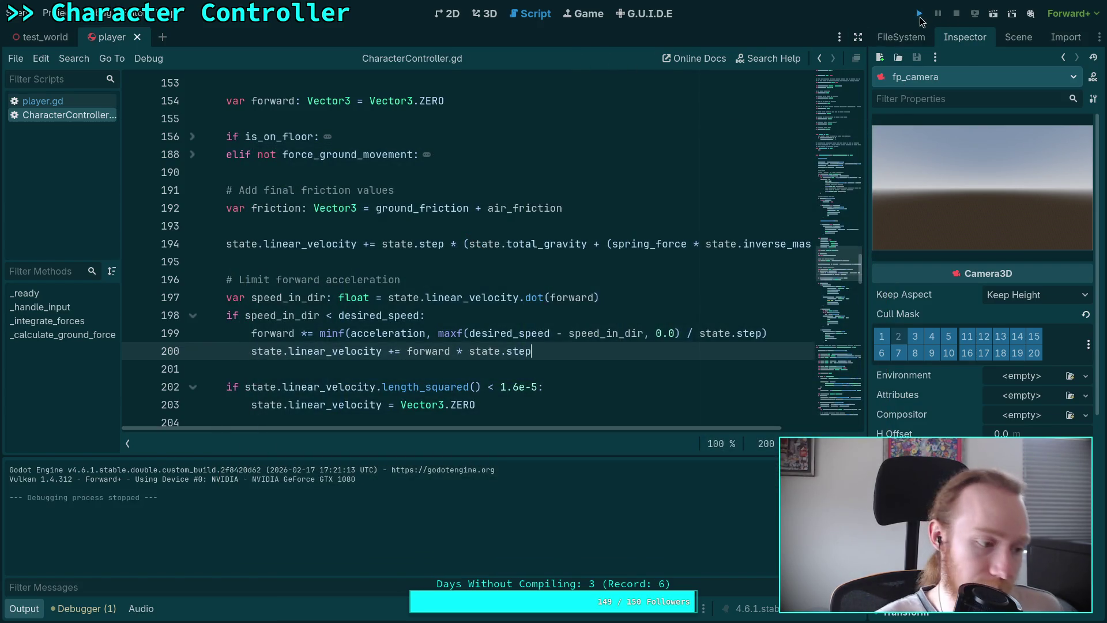
left_click(920, 14)
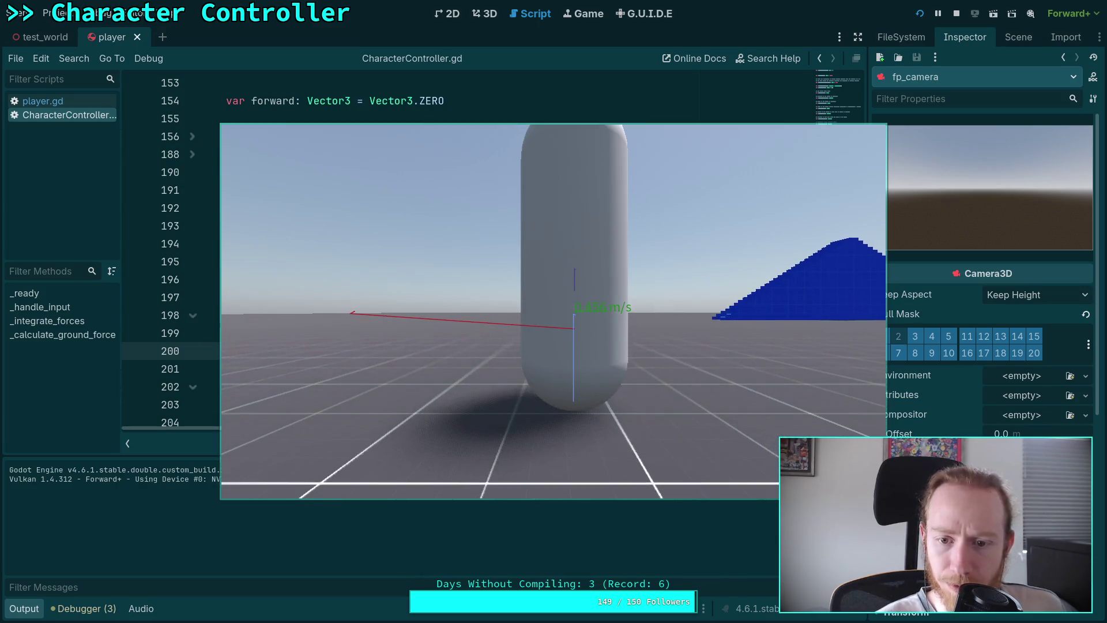
left_click(959, 18)
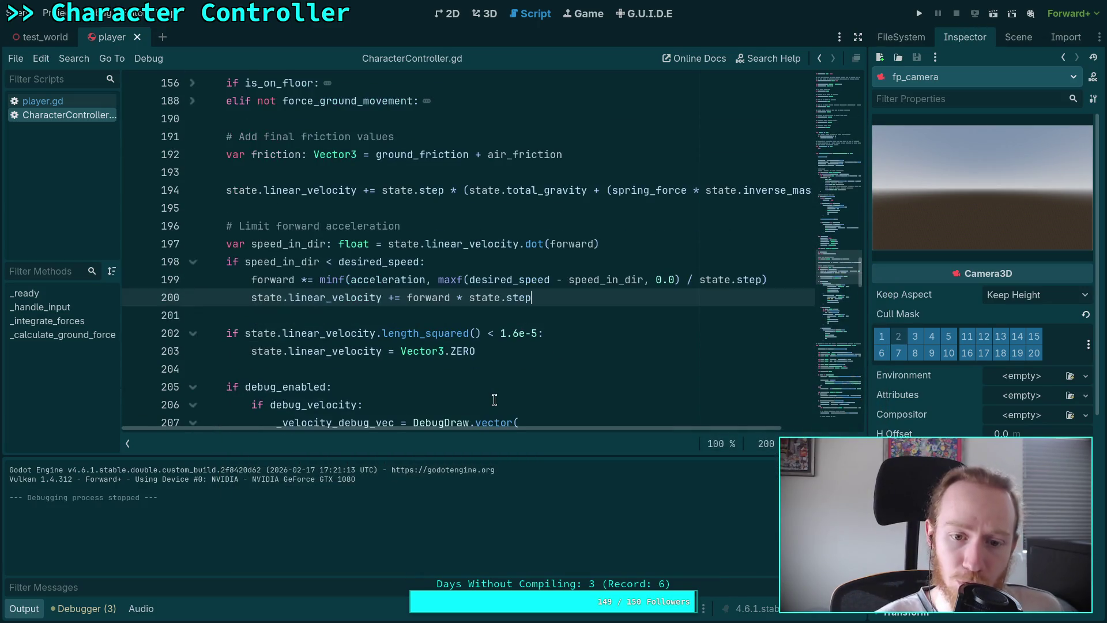
Hide the bottom panel and switch over to the Obsidian notes
left_click(84, 608)
left_click(84, 609)
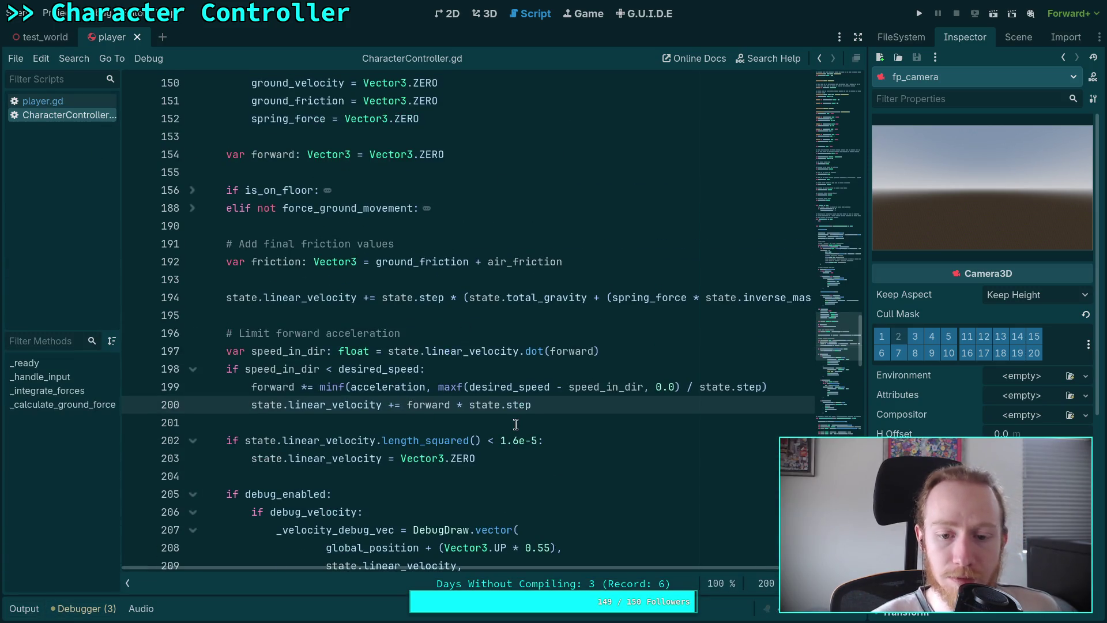
key("alt+Tab")
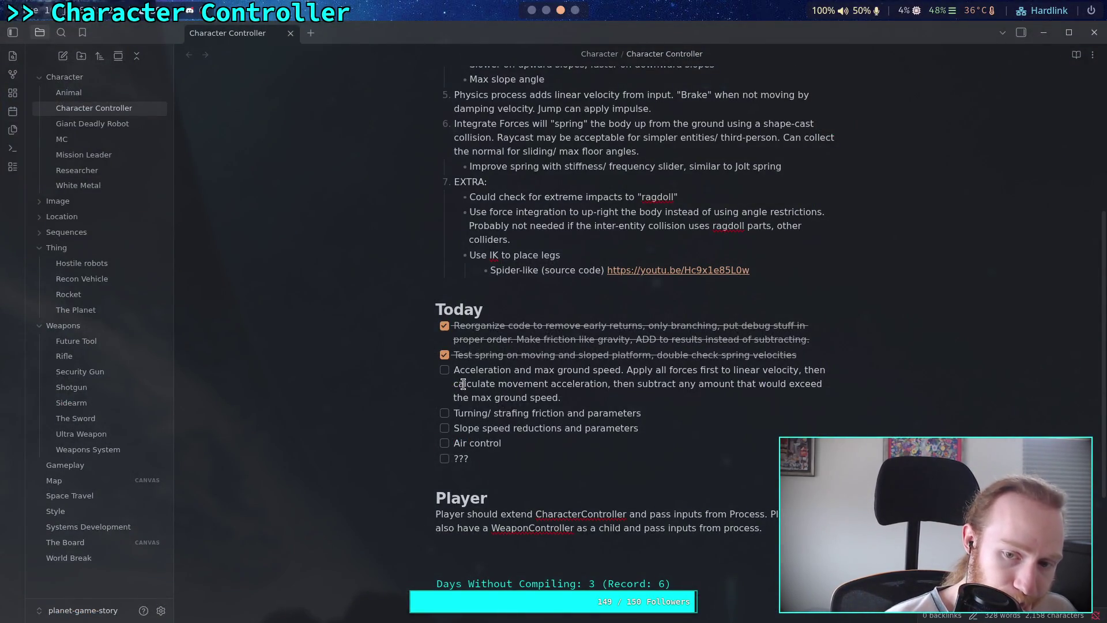
Tick off 'Acceleration and max ground speed' and return to Godot at line 201
left_click(445, 370)
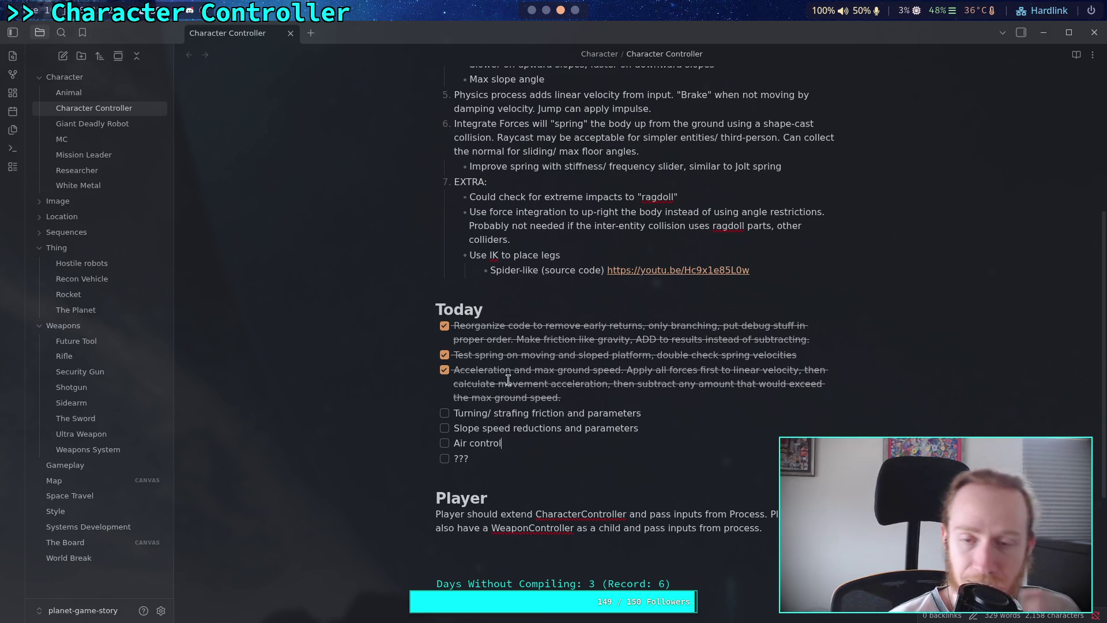
left_click(533, 11)
left_click(572, 427)
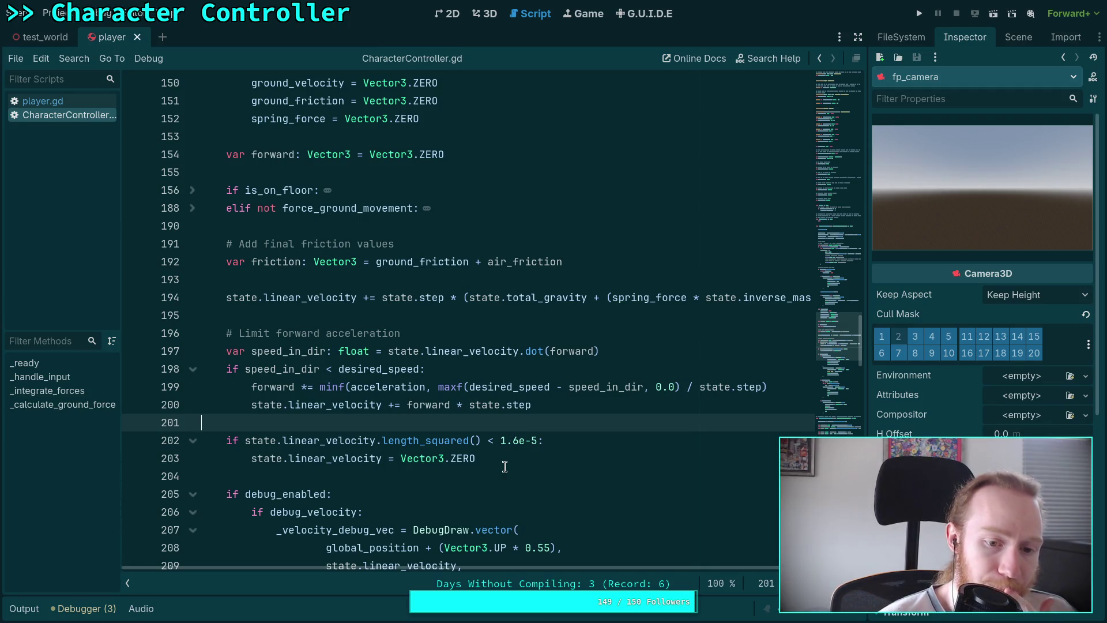
Move the length_squared velocity reset above the acceleration limit and save
left_click_drag(503, 459, 241, 442)
key("alt+Up")
key("alt+Up")
key("alt+Up")
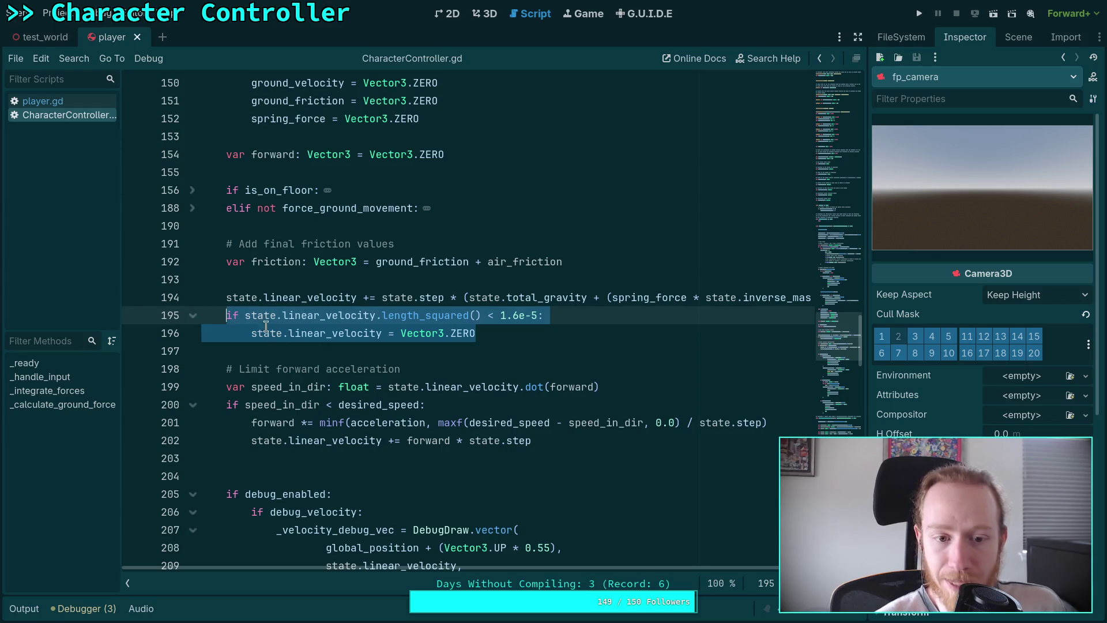
key("Left")
key("Return")
left_click(555, 352)
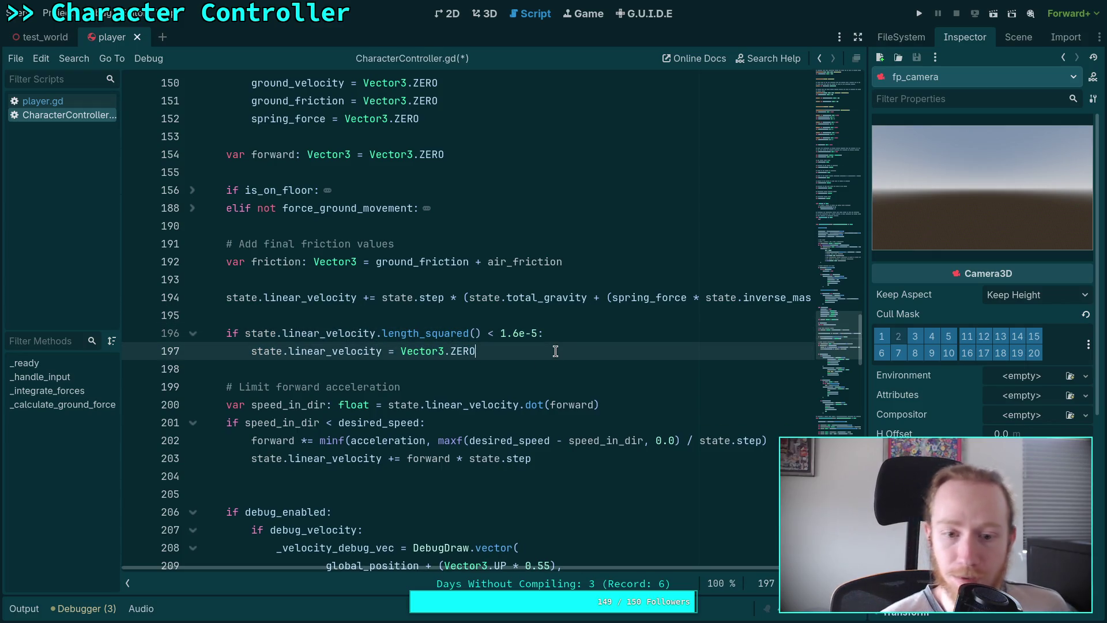
key("ctrl+s")
Remove the extra blank line after line 203 and relaunch the game
left_click(403, 475)
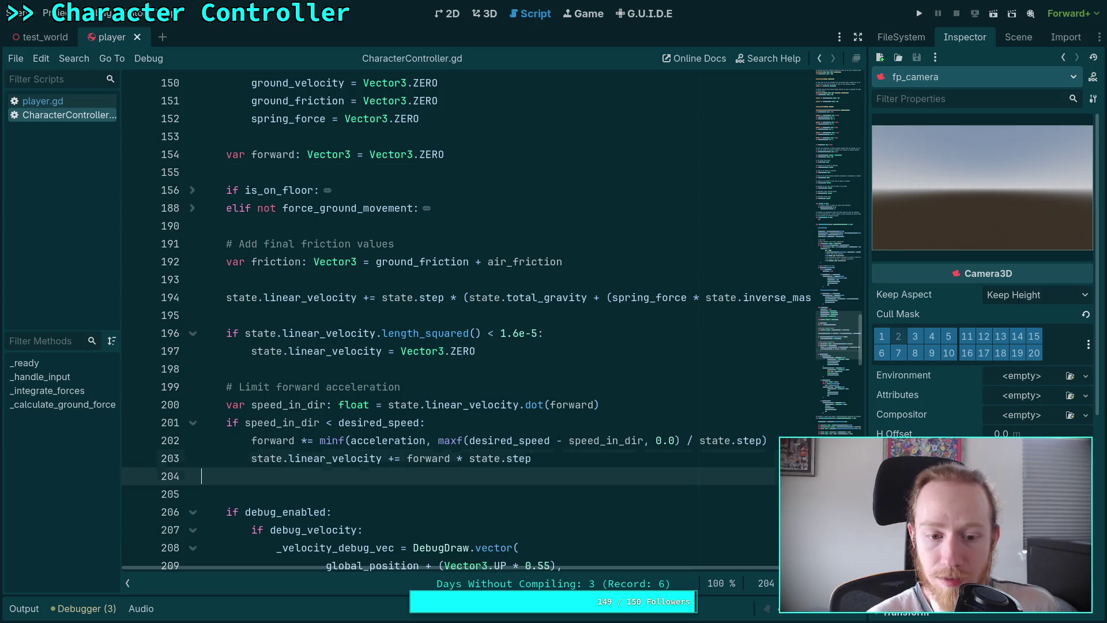
key("BackSpace")
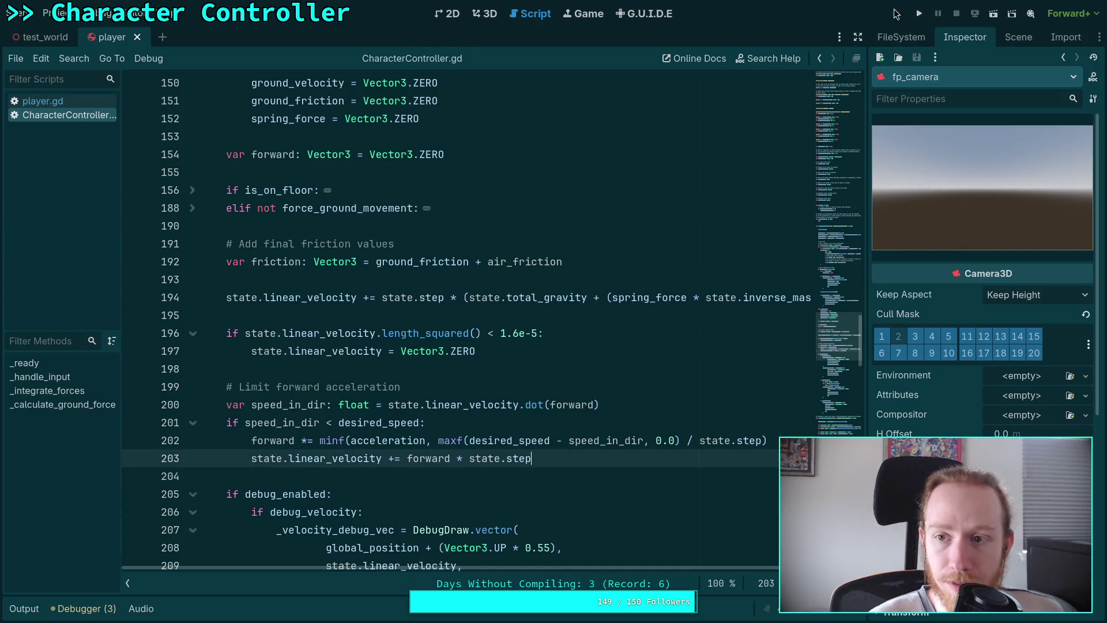
left_click(920, 13)
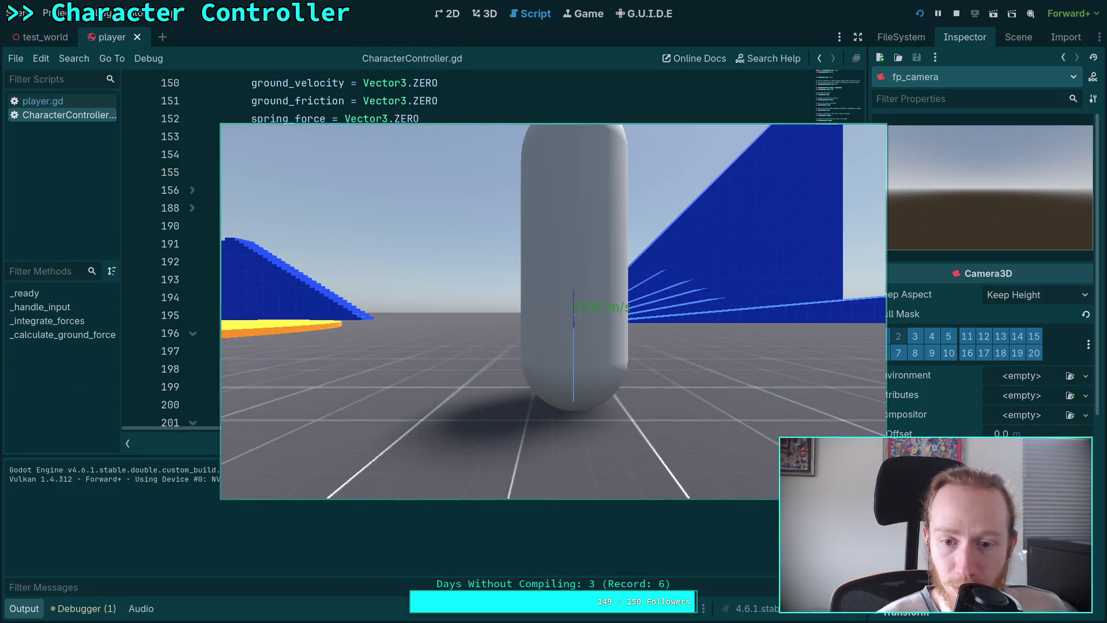
Walk the character forward and right toward the blue walls, then stop with F8
key("w")
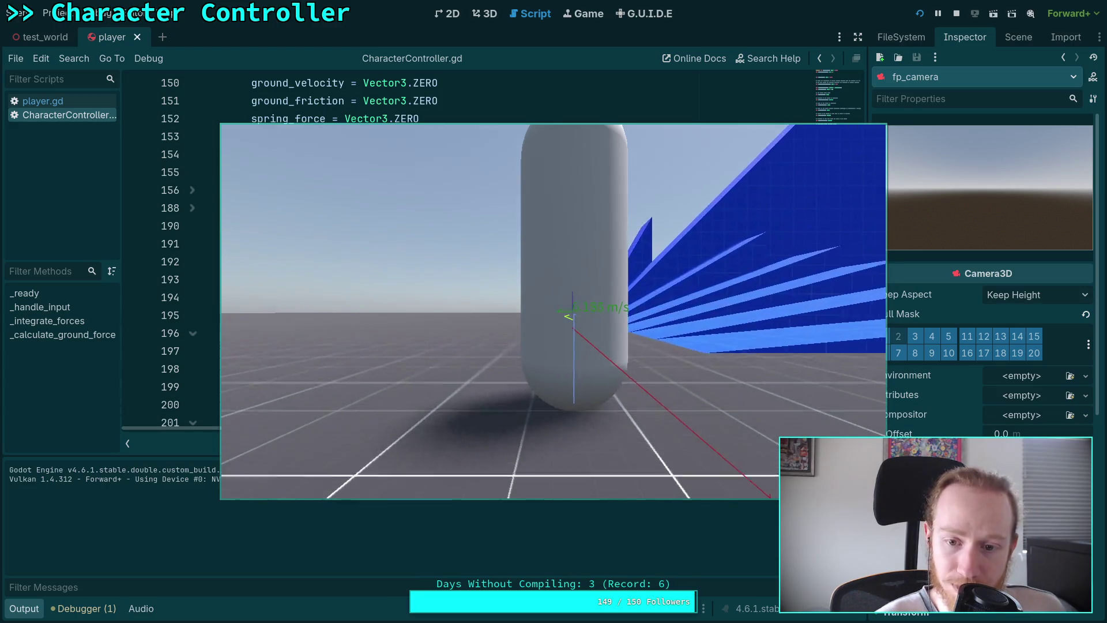
key("d")
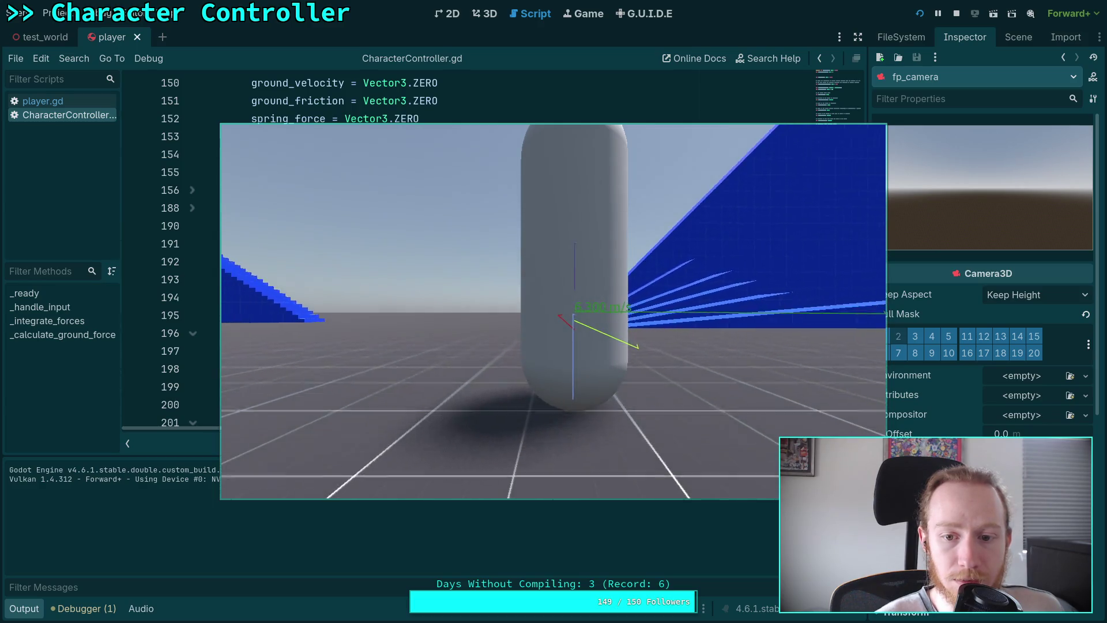
key("F8")
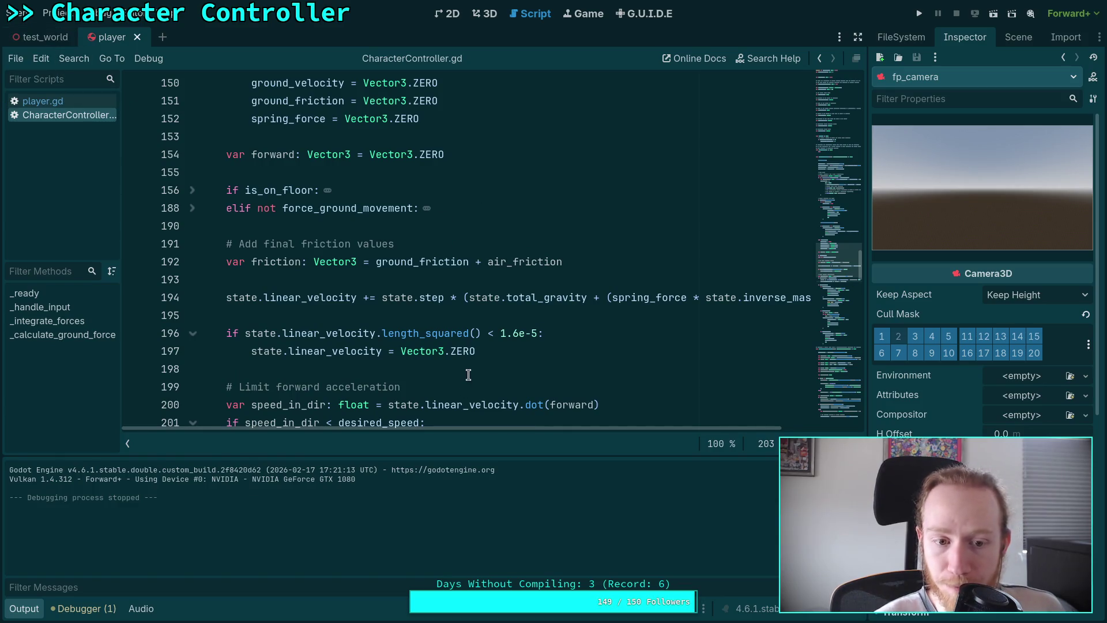
Collapse the Output panel and unfold the is_on_floor block at line 156
left_click(26, 610)
scroll(554, 525, "up", 9)
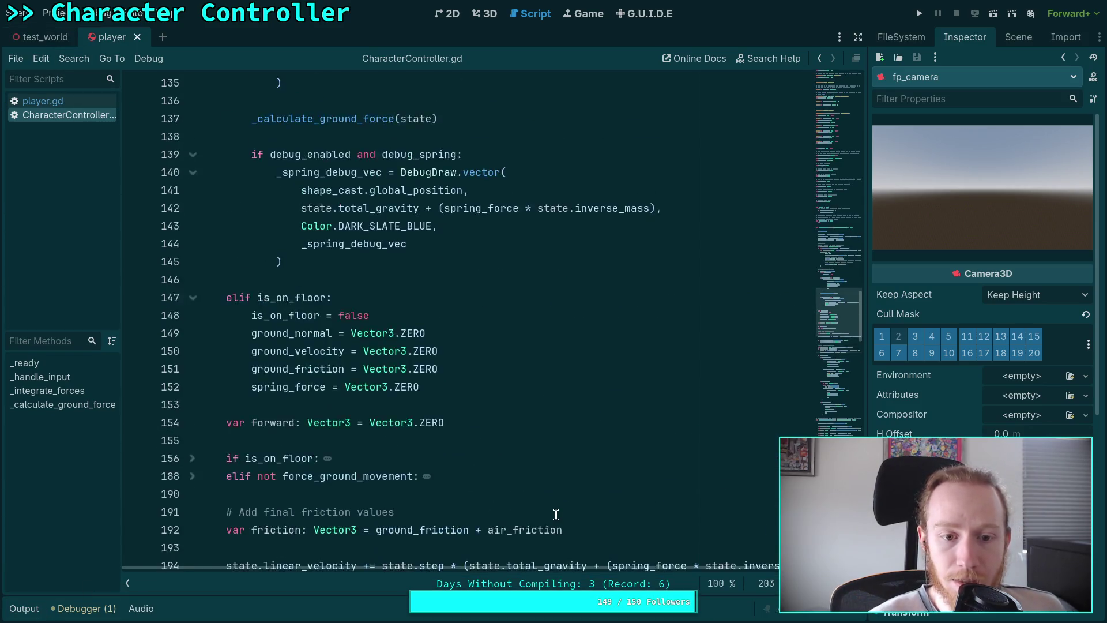
scroll(553, 484, "down", 6)
scroll(554, 483, "down", 5)
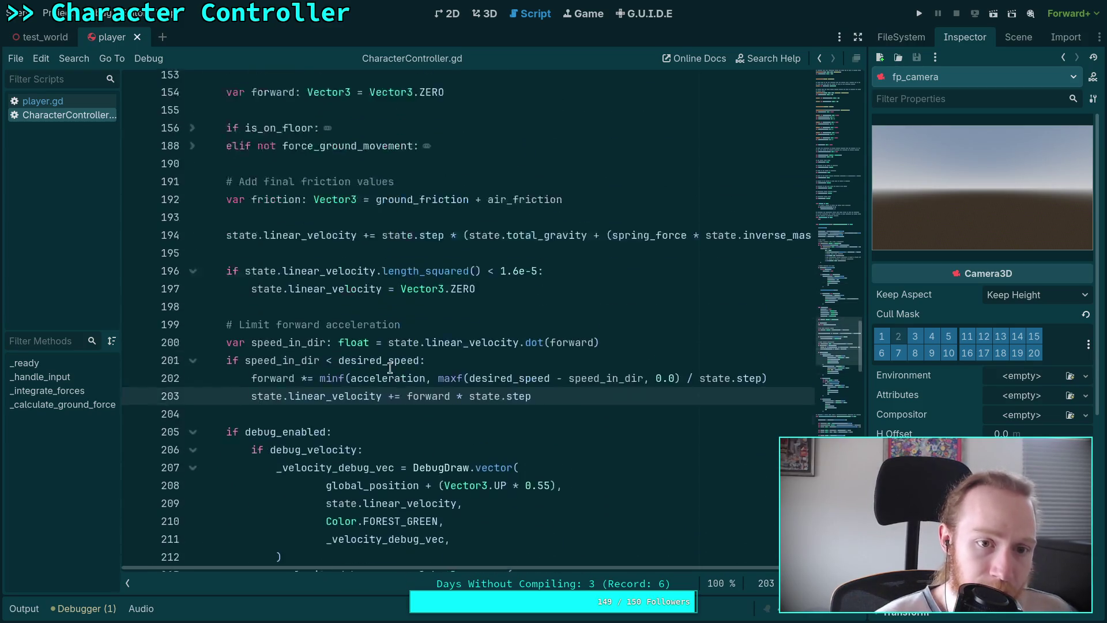
scroll(199, 235, "up", 2)
left_click(192, 244)
Review the friction_reduction lines 167–174, highlighting friction_reduction and ground_friction_dir
scroll(467, 397, "down", 3)
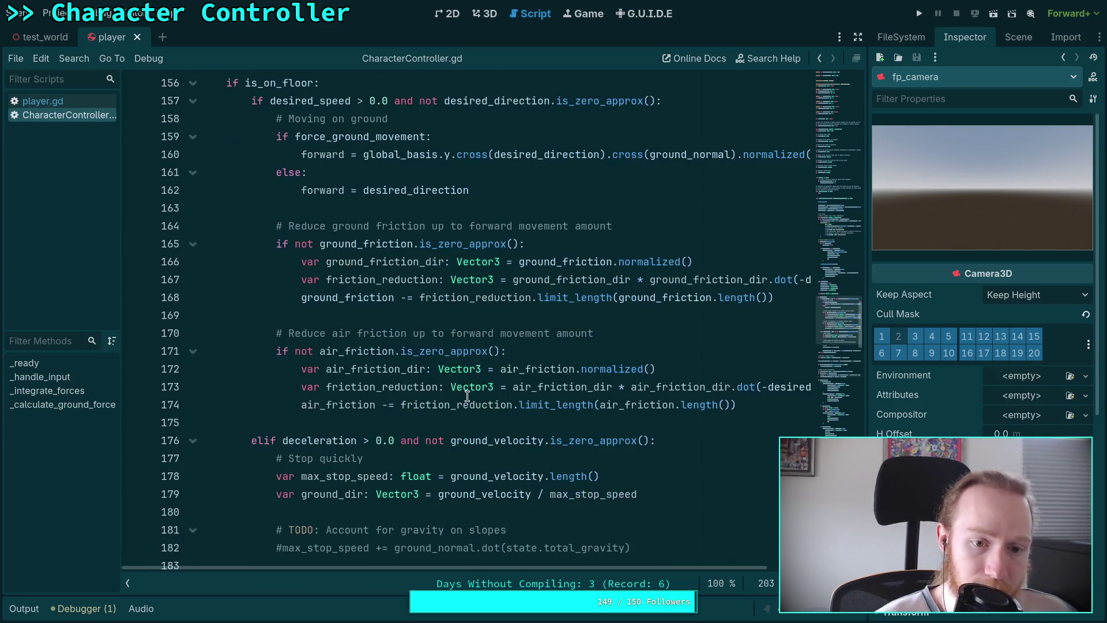
mouse_move(565, 570)
left_mouse_down()
mouse_move(672, 570)
mouse_move(640, 565)
left_mouse_up()
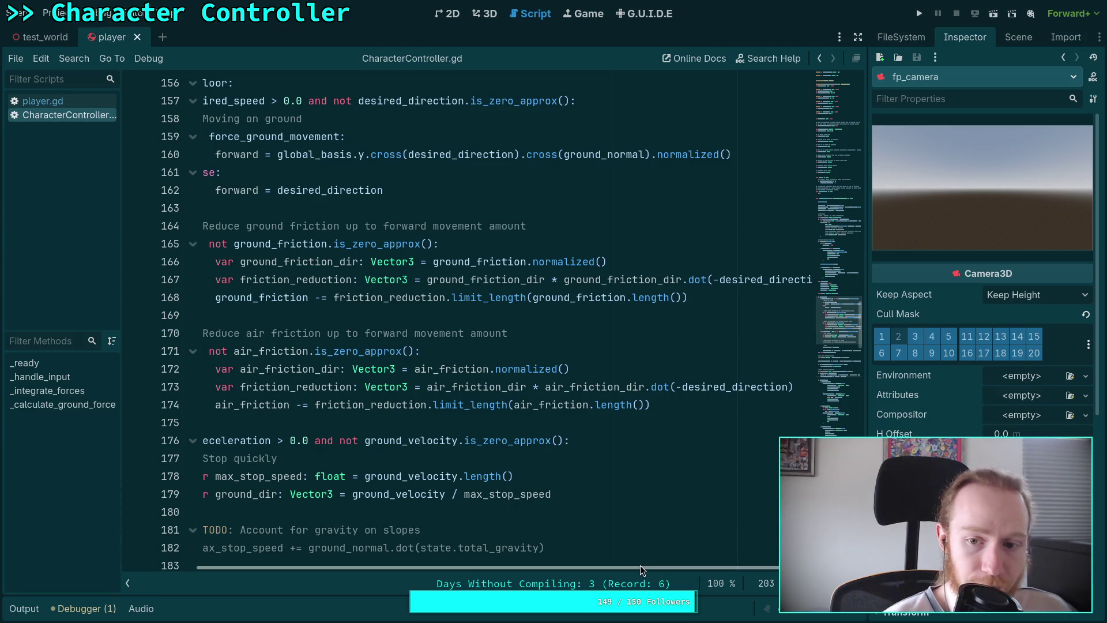
mouse_move(640, 565)
left_mouse_down()
mouse_move(612, 568)
mouse_move(745, 567)
left_mouse_up()
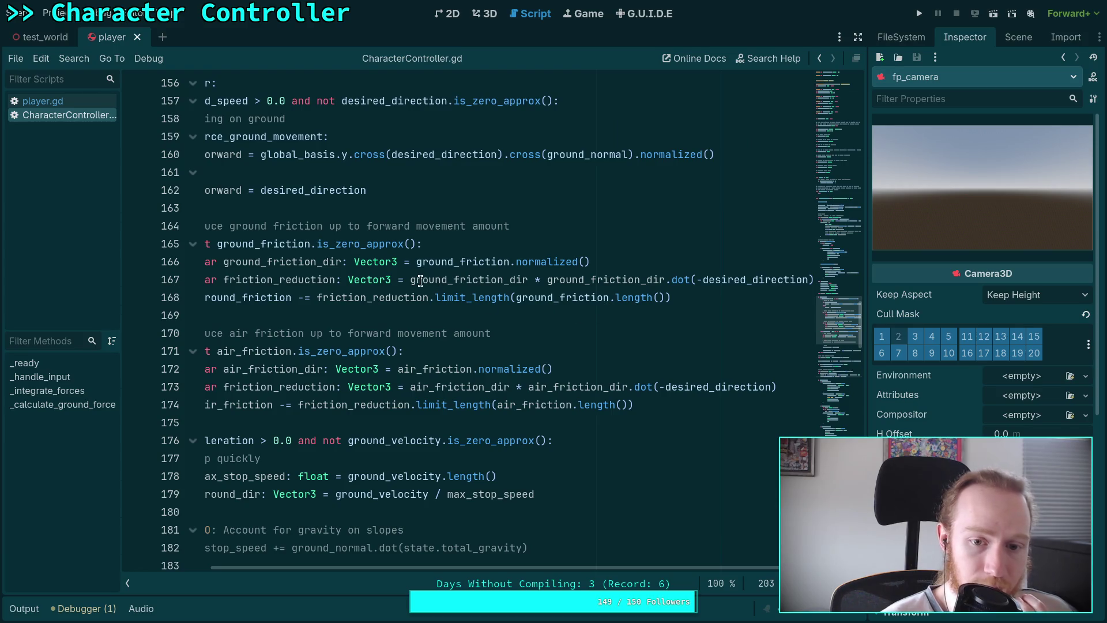
mouse_move(564, 294)
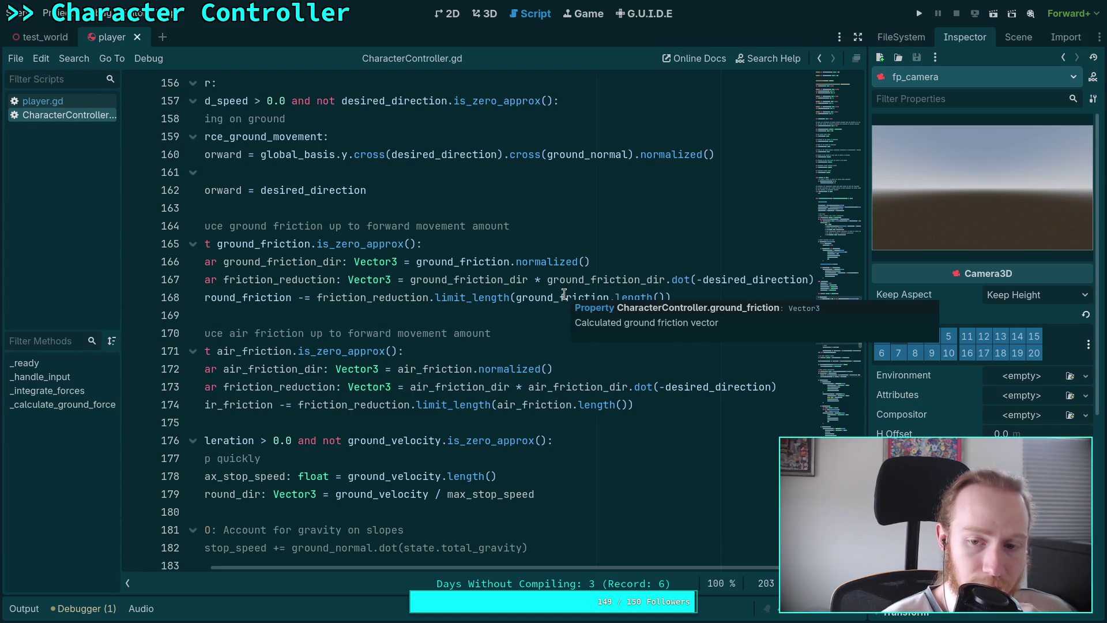
left_click(407, 281)
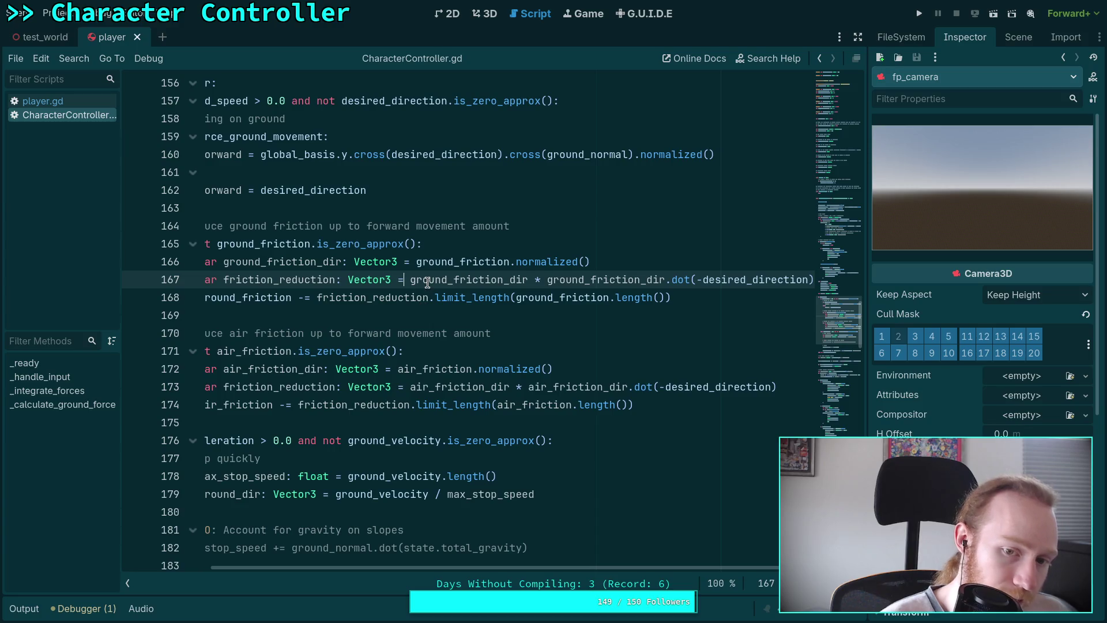
double_click(405, 299)
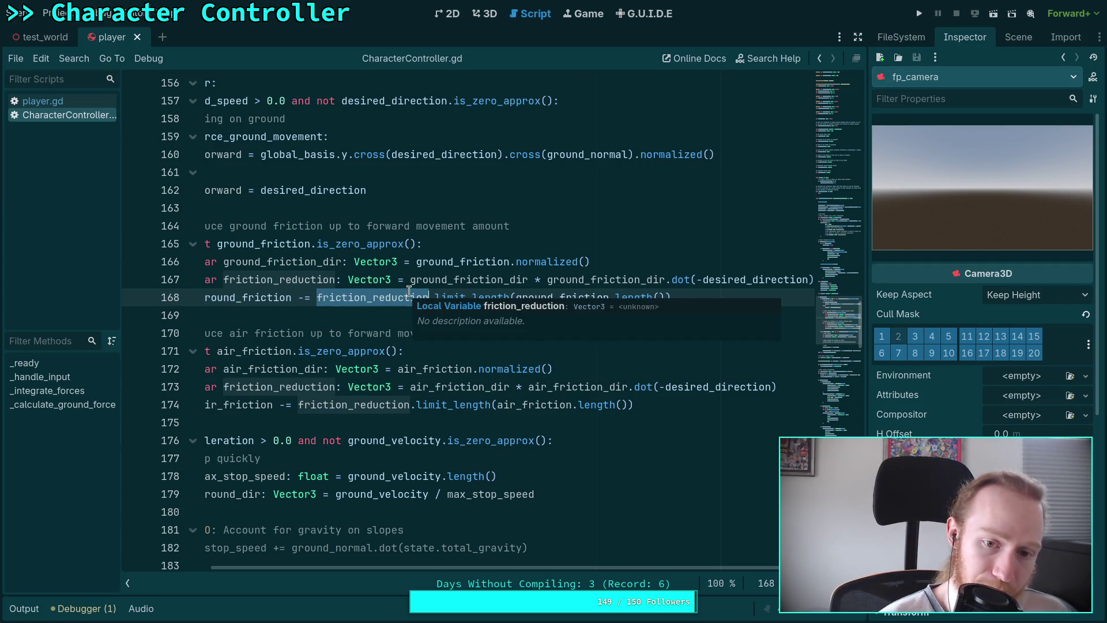
left_click(431, 282)
double_click(430, 281)
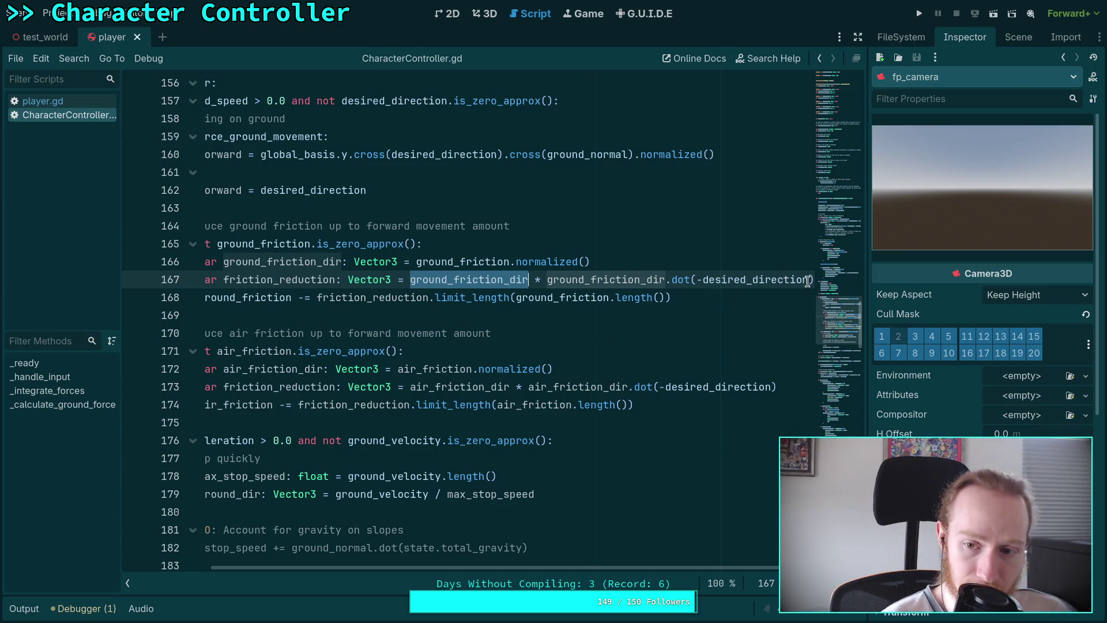
left_click(412, 287)
Prefix ground_friction_dir and air_friction_dir with 'desired_speed *', save, and run the game
type("des ")
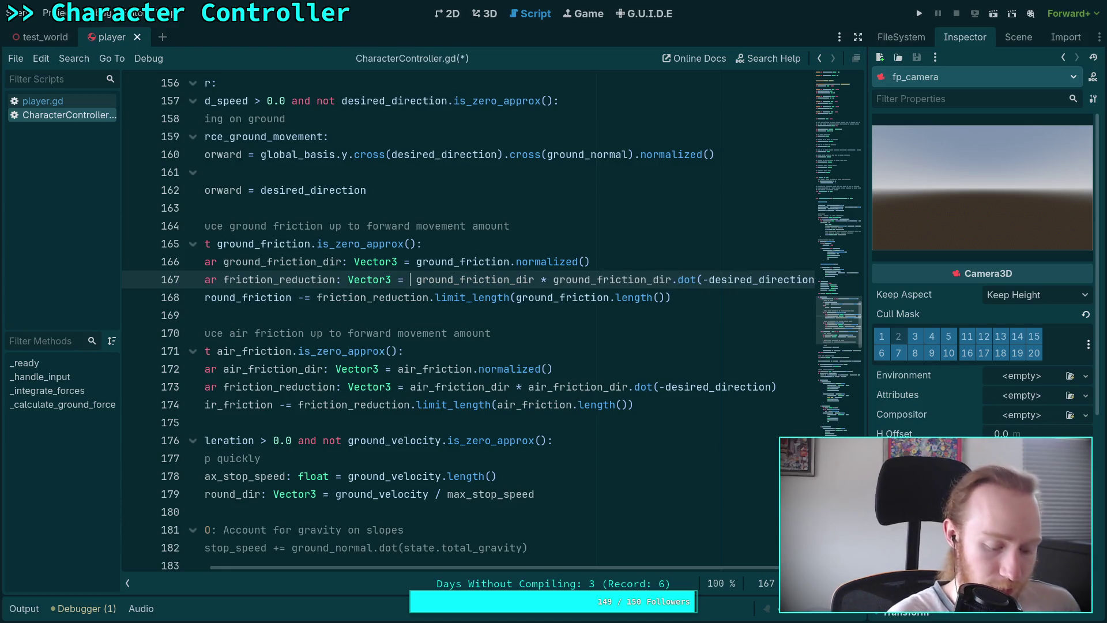
type("ired")
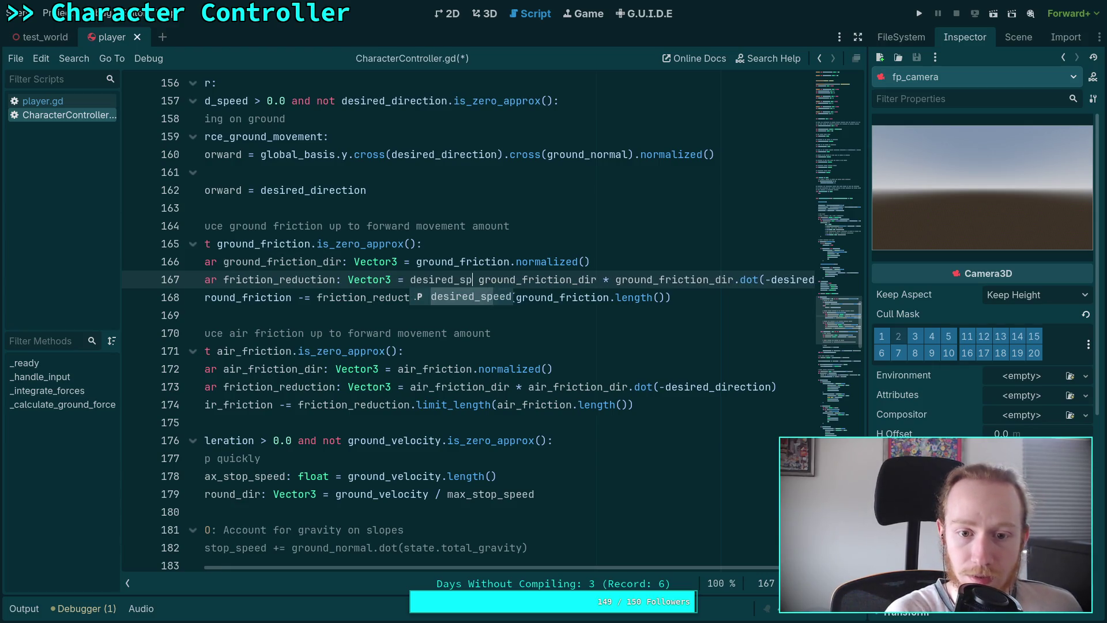
type("_speed *")
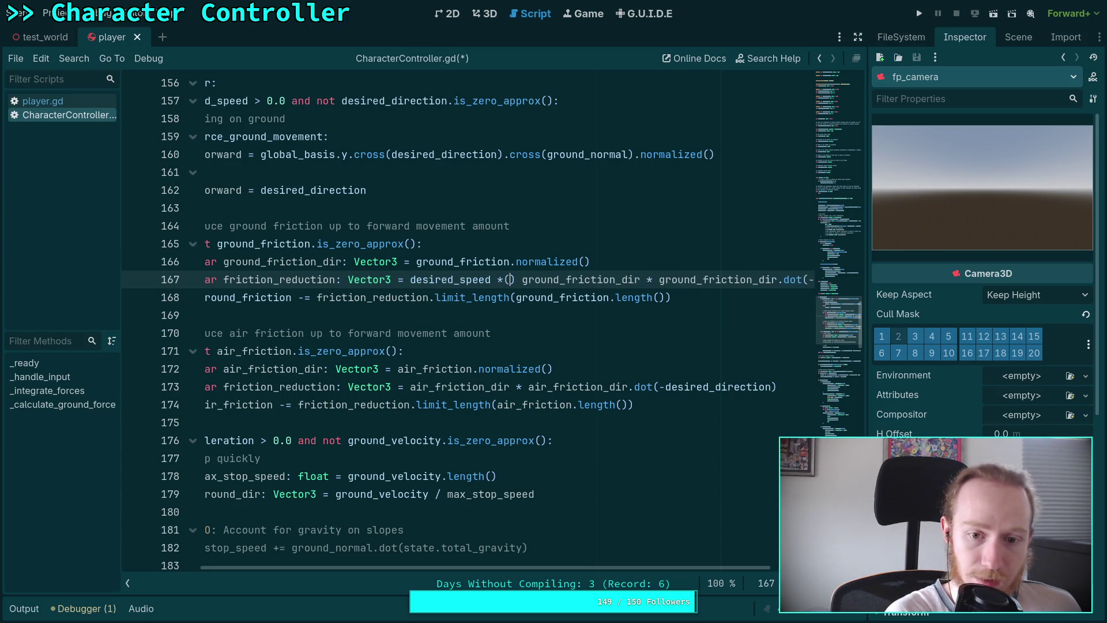
left_click(415, 384)
type("desi ")
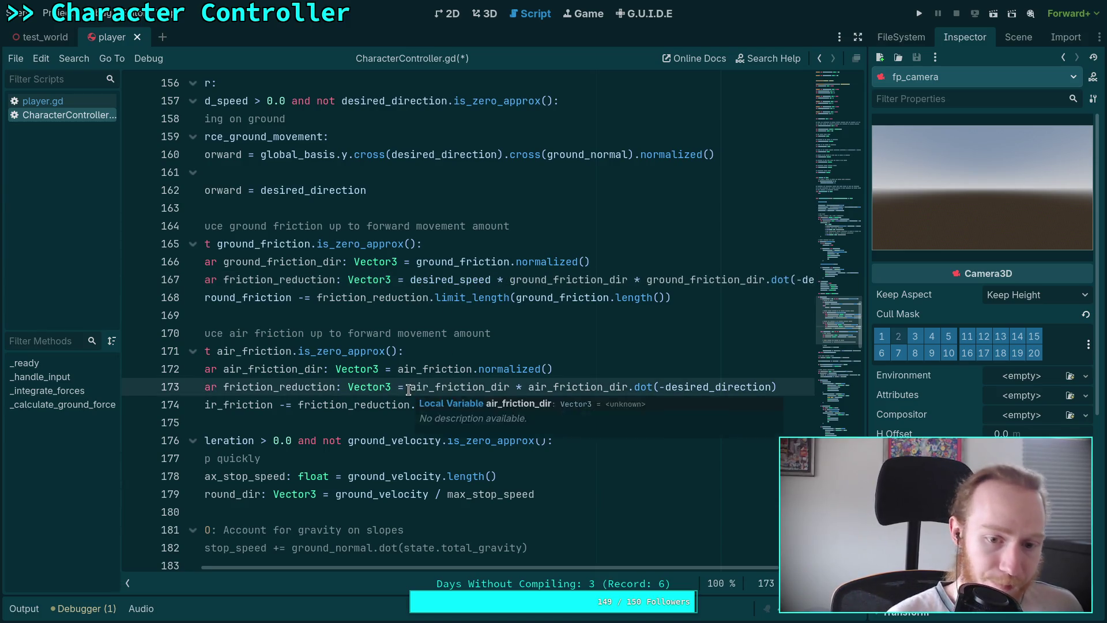
type("red_speed *")
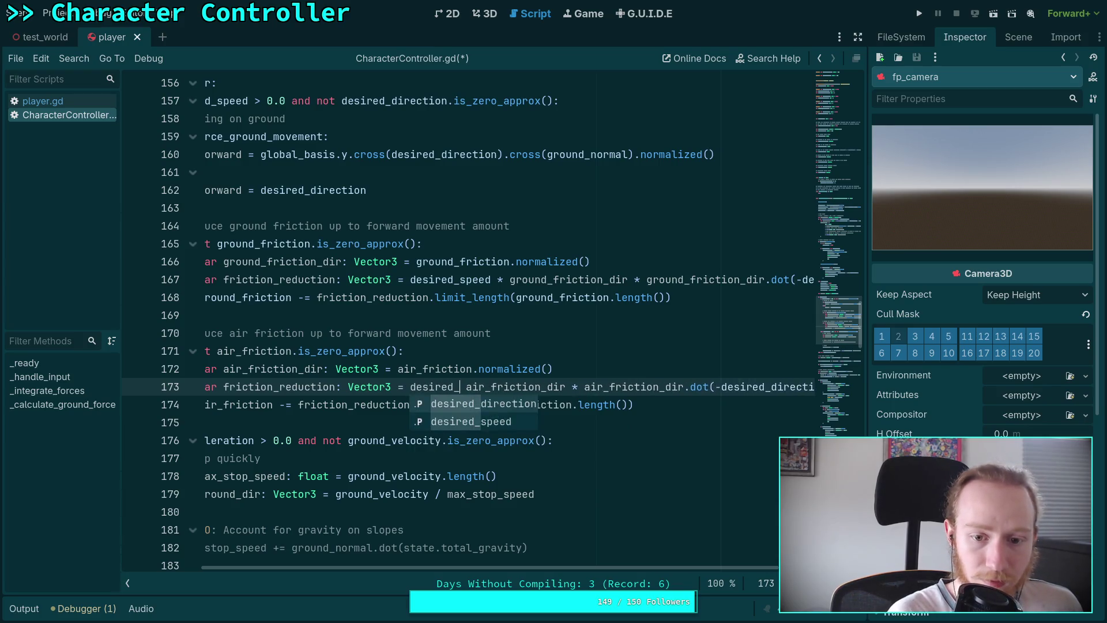
key("ctrl+s")
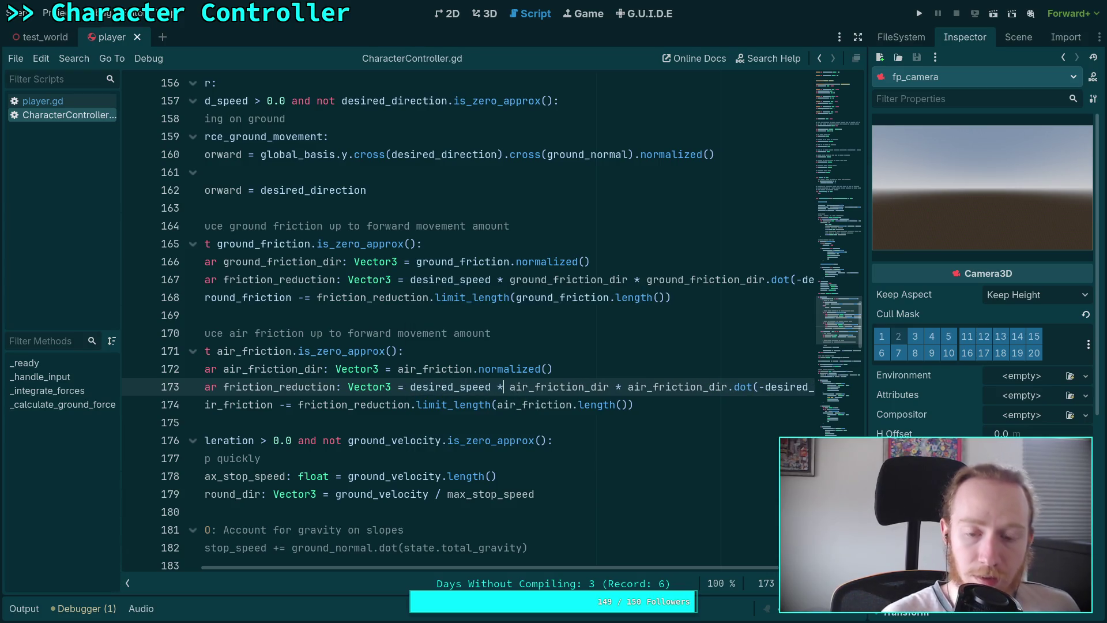
left_click(920, 15)
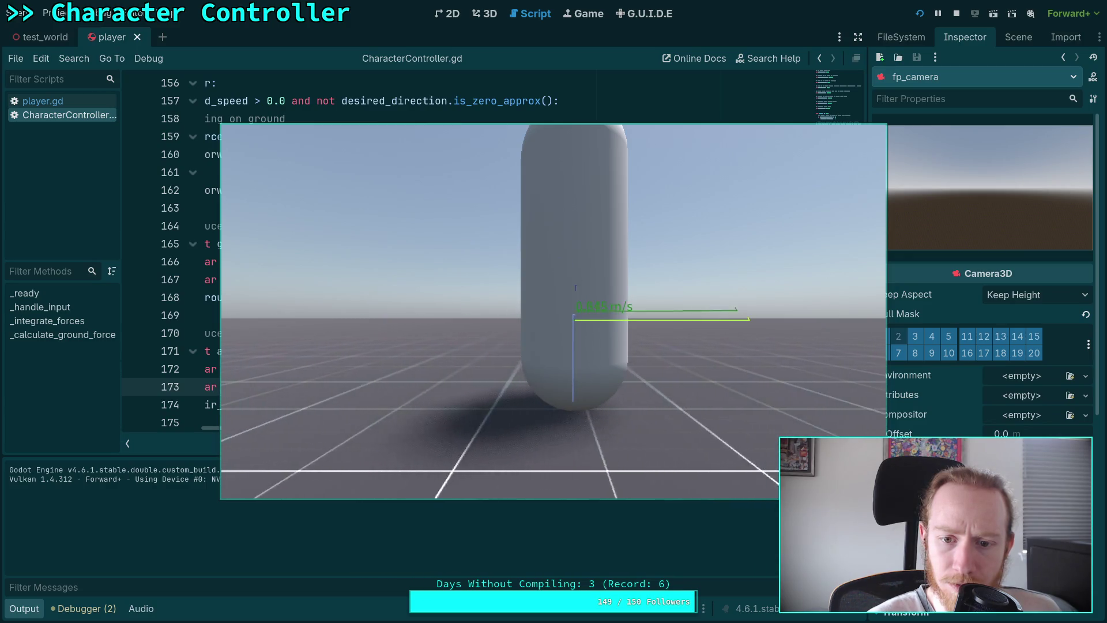
Stop the friction test run and select code in the script
left_click(956, 13)
mouse_move(608, 431)
left_mouse_down()
mouse_move(566, 431)
mouse_move(729, 431)
mouse_move(468, 407)
left_mouse_up()
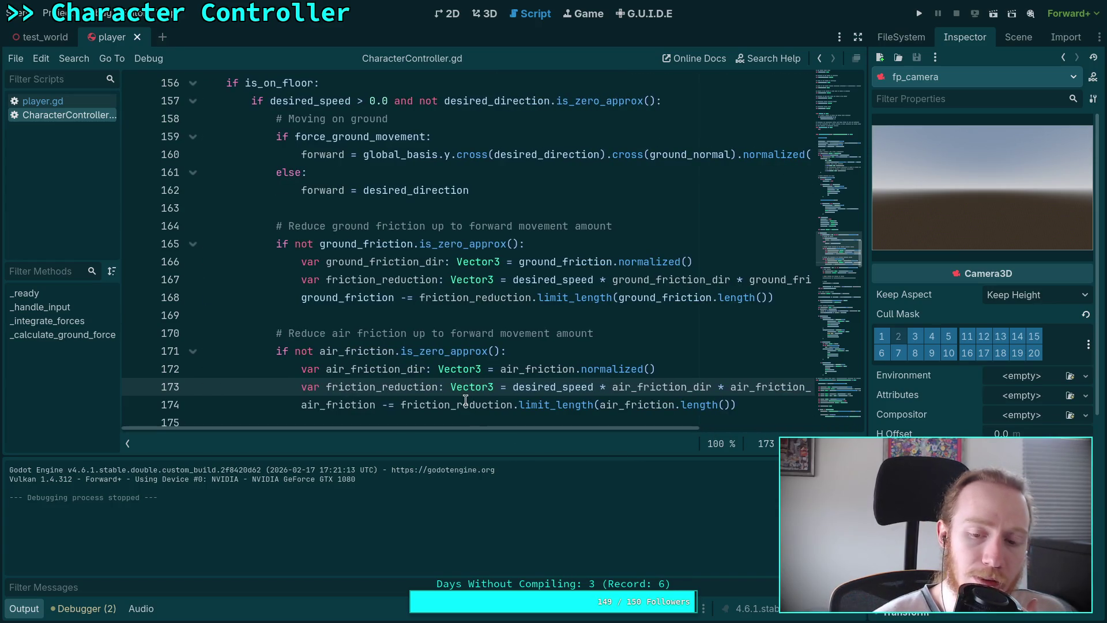
Scroll through the script and review the lines after the air friction block
scroll(464, 398, "down", 1)
scroll(451, 398, "down", 1)
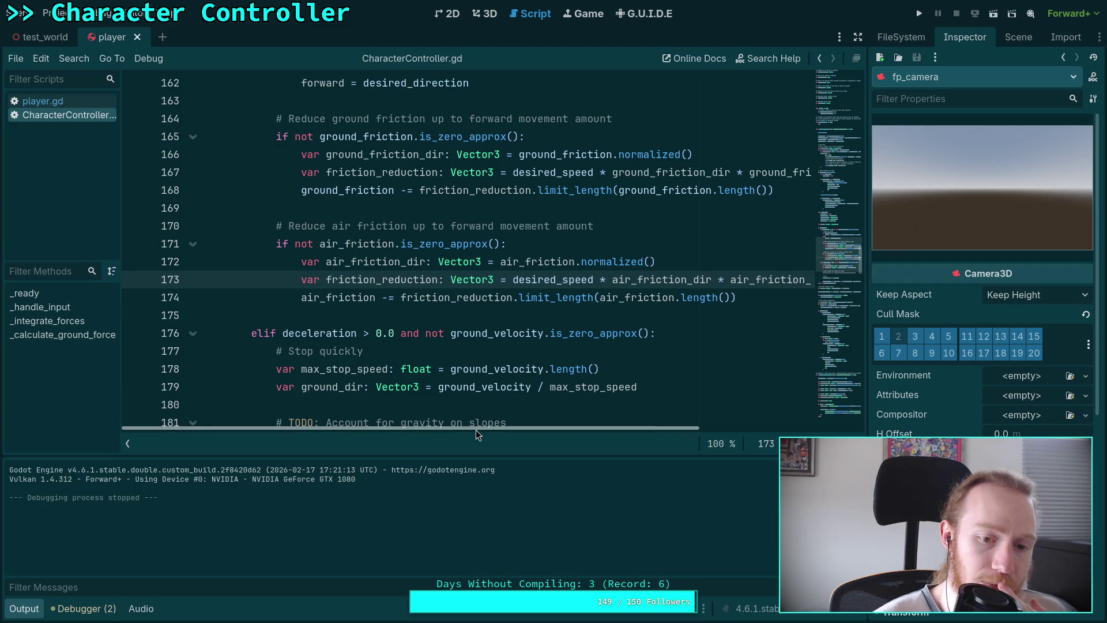
scroll(407, 396, "down", 6)
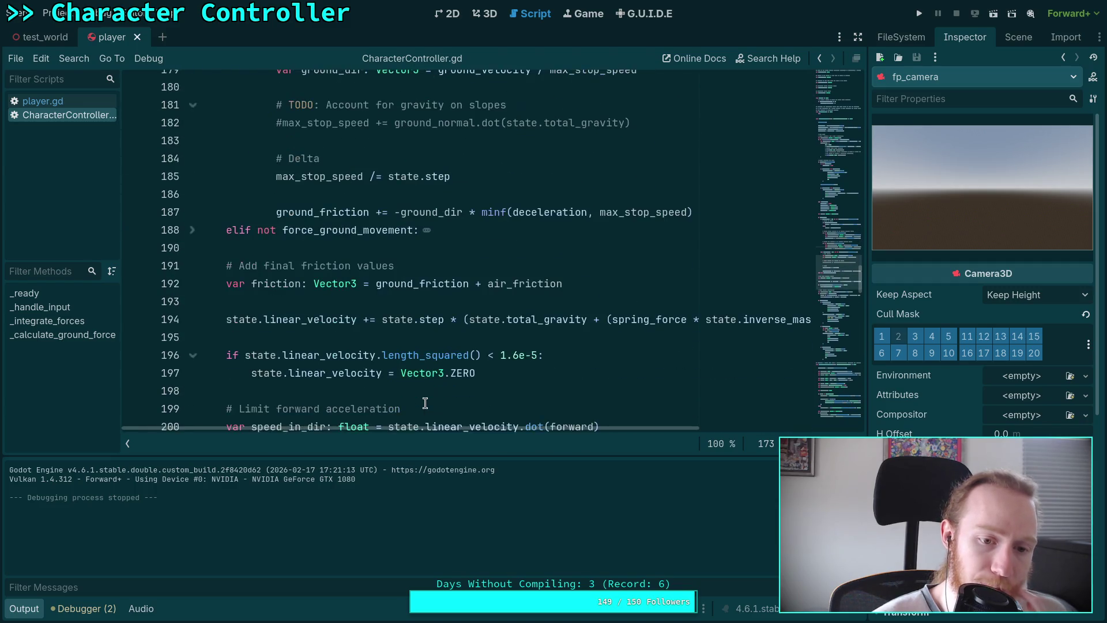
scroll(408, 396, "down", 2)
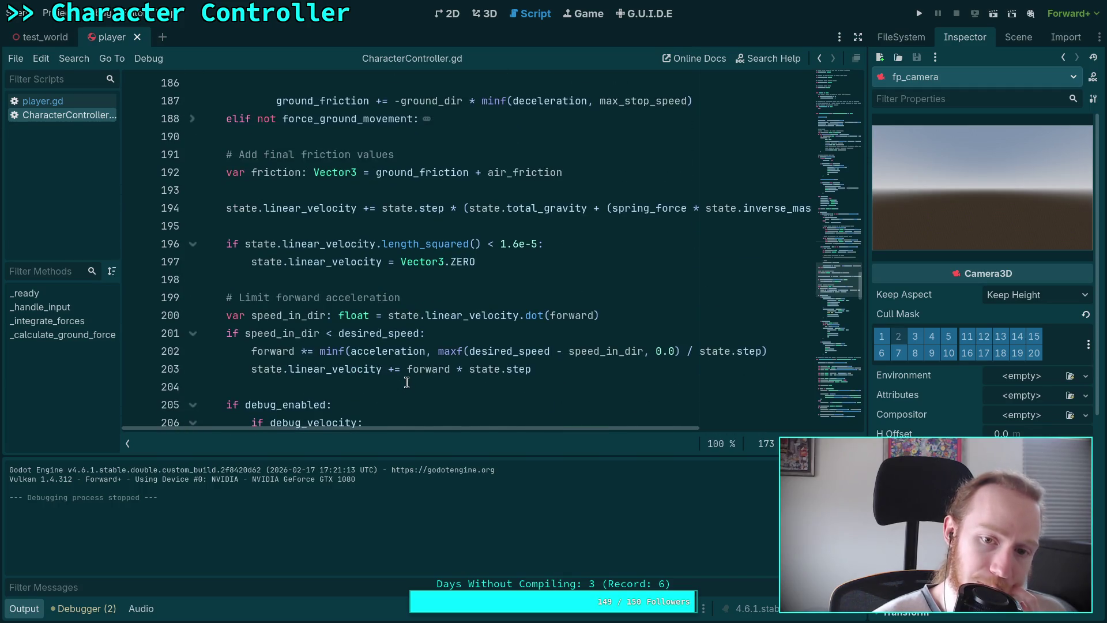
scroll(407, 382, "up", 9)
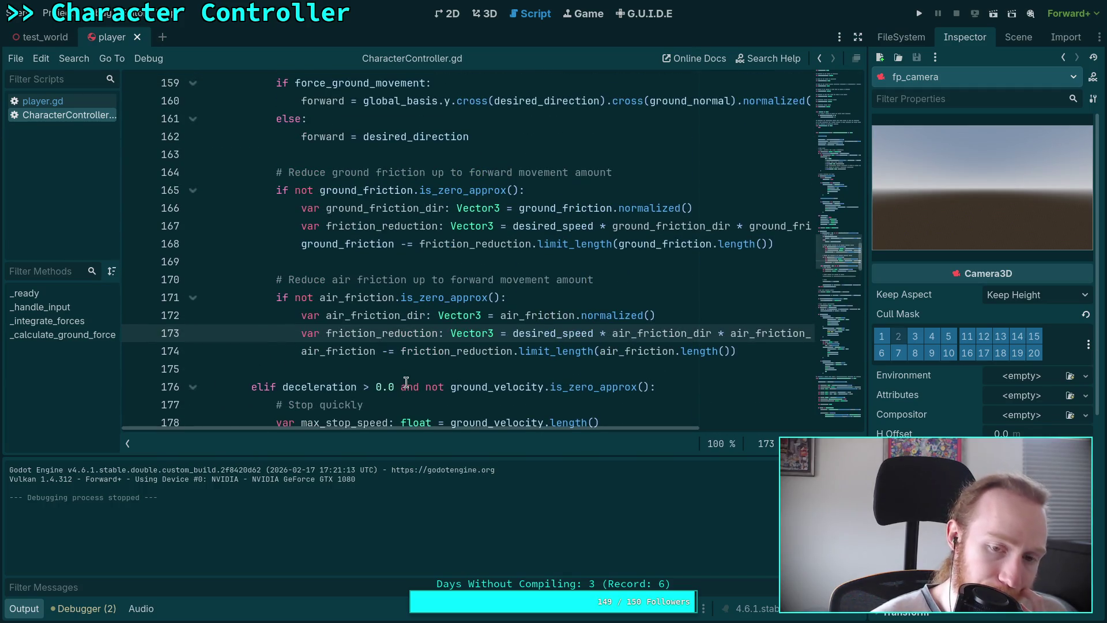
left_click(395, 371)
left_click_drag(448, 431, 506, 428)
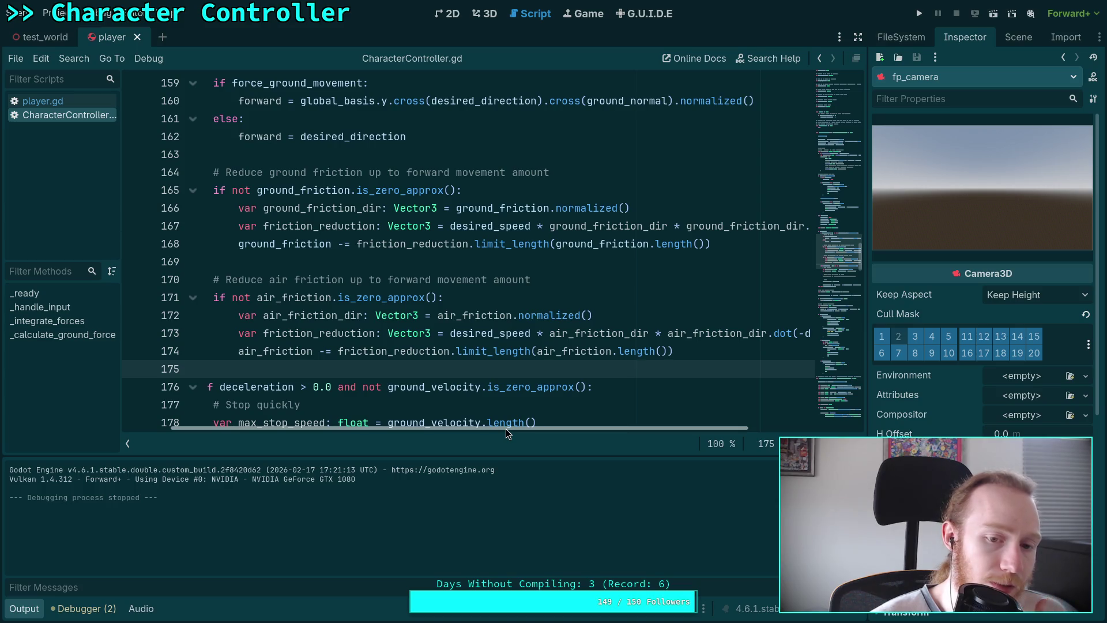
left_click_drag(506, 430, 450, 426)
scroll(383, 387, "down", 4)
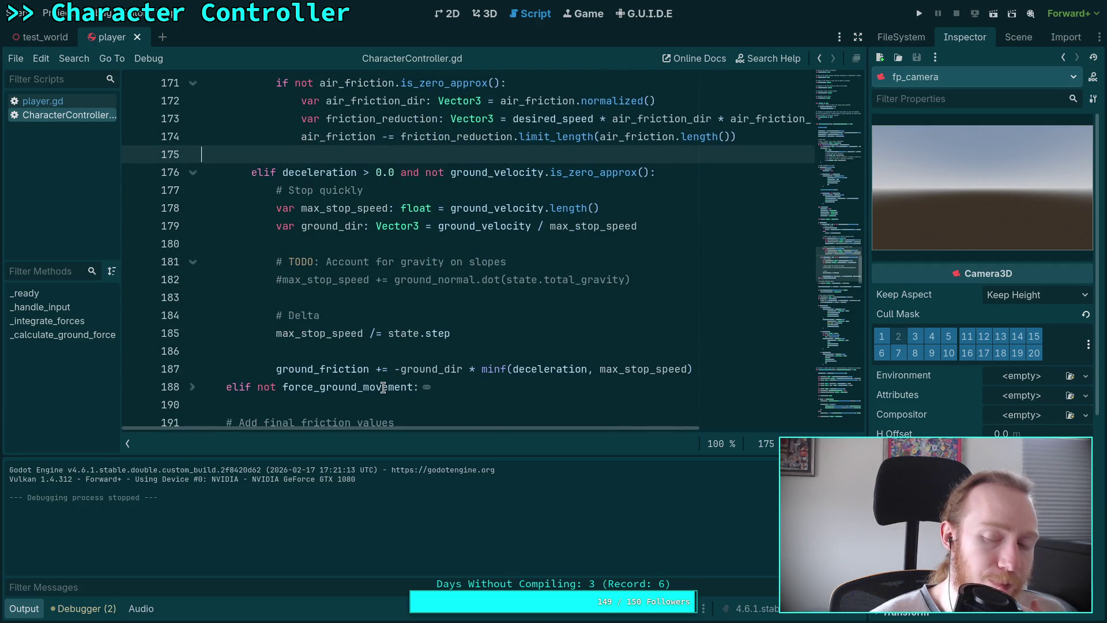
scroll(384, 387, "up", 2)
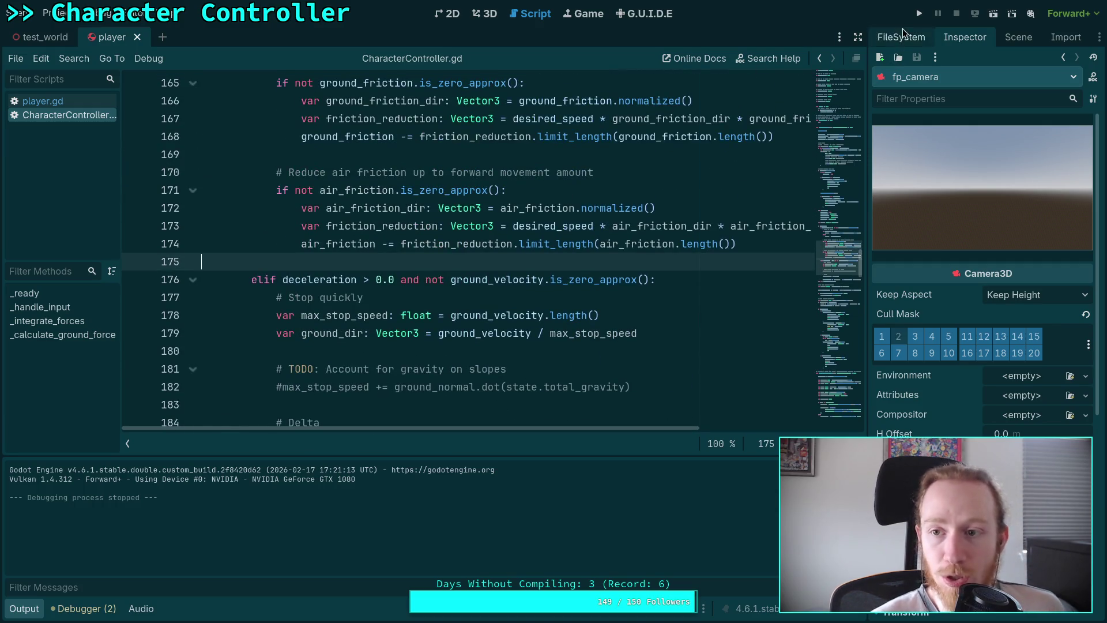
Hide the script list and Output panel, then run the game again
left_click(126, 443)
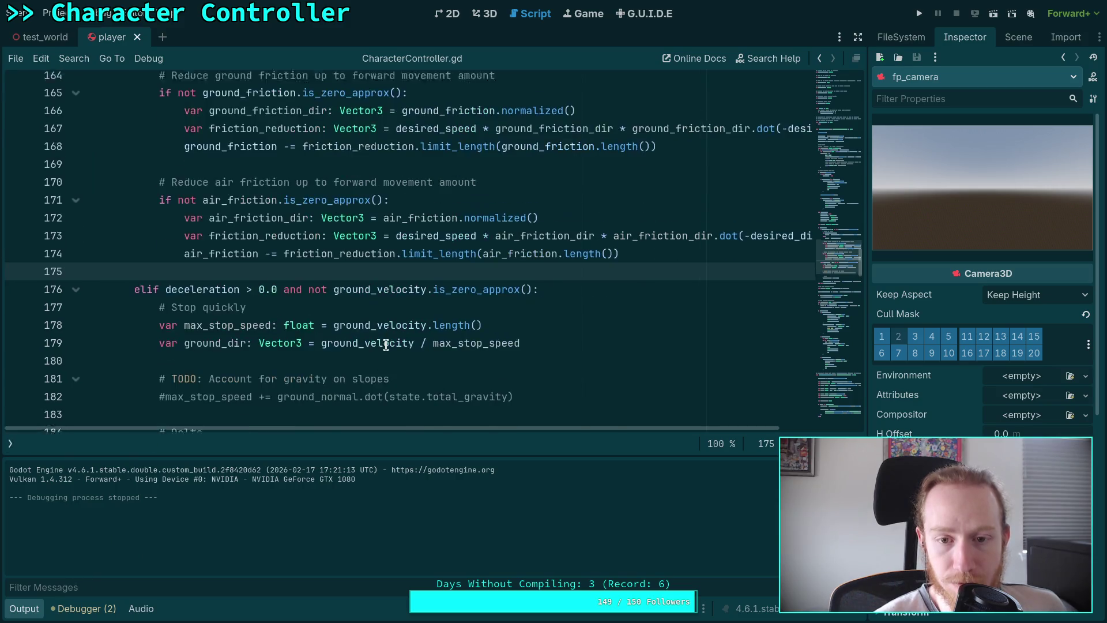
scroll(346, 288, "up", 3)
left_click(24, 608)
left_click_drag(386, 564, 455, 556)
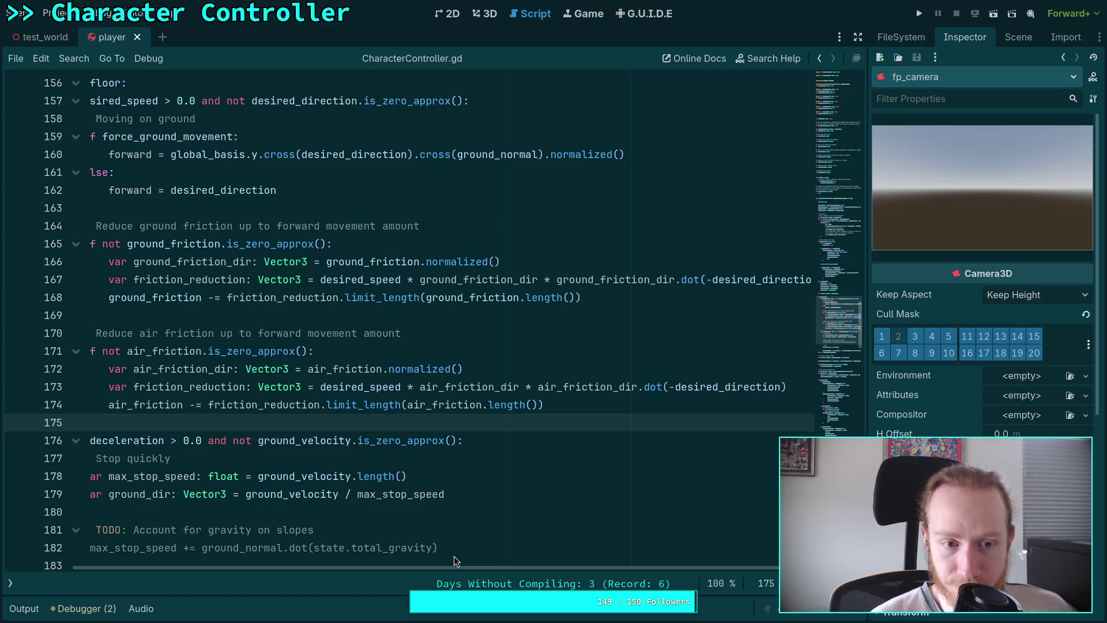
left_click(918, 14)
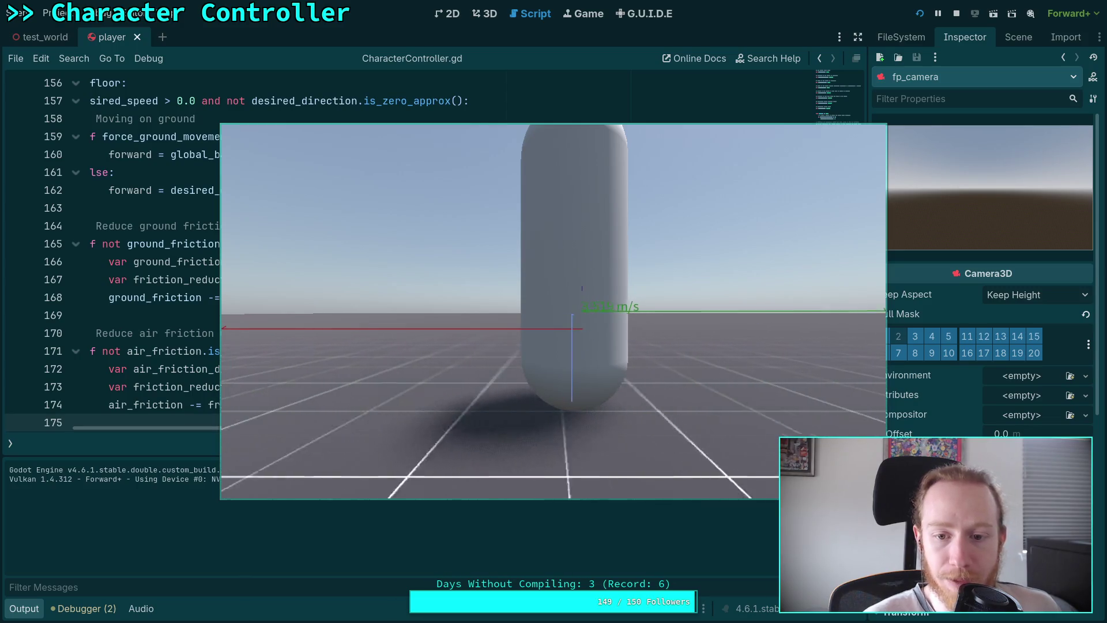
Stop the running game after testing the movement and return to the script
left_click(950, 18)
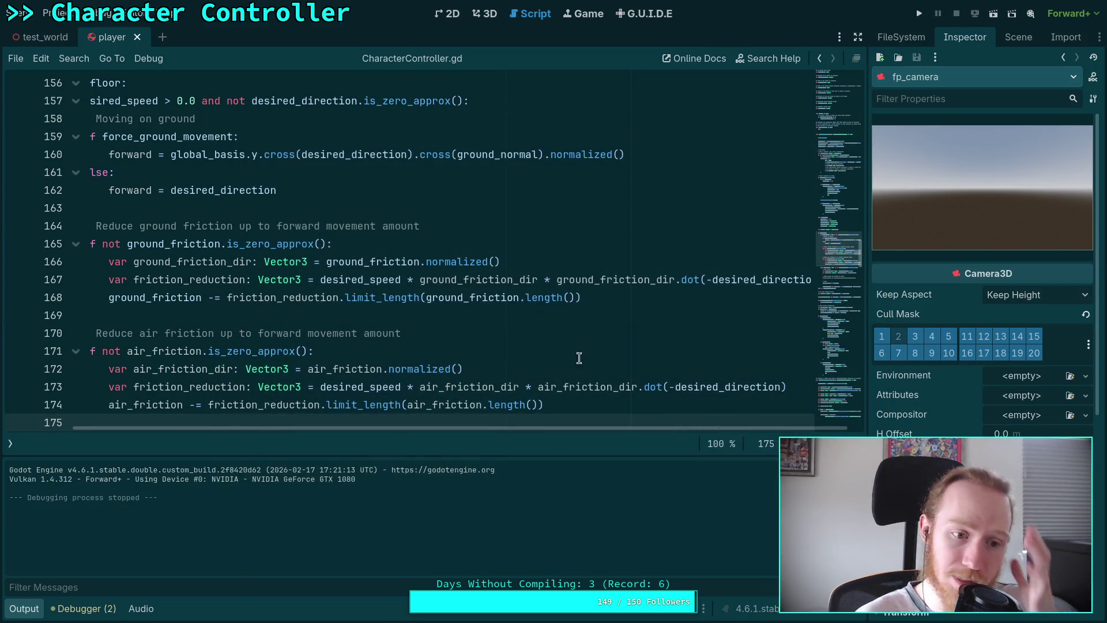
Delete ' * ground_friction_dir.dot(-desired_direction)' from line 167's ground friction reduction
scroll(567, 360, "down", 2)
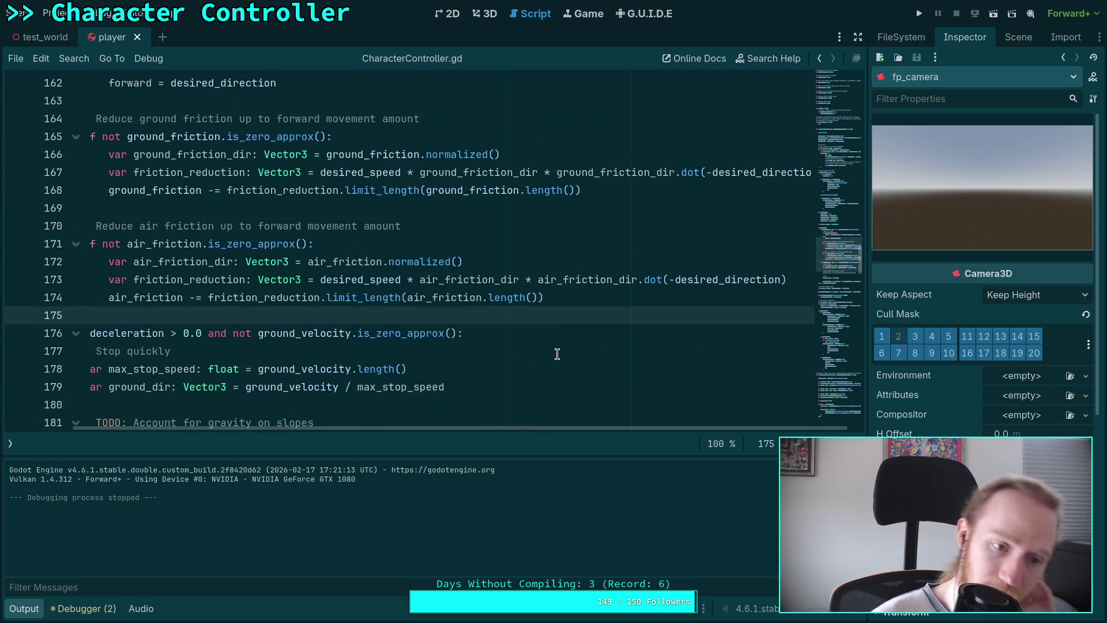
left_click_drag(461, 429, 361, 408)
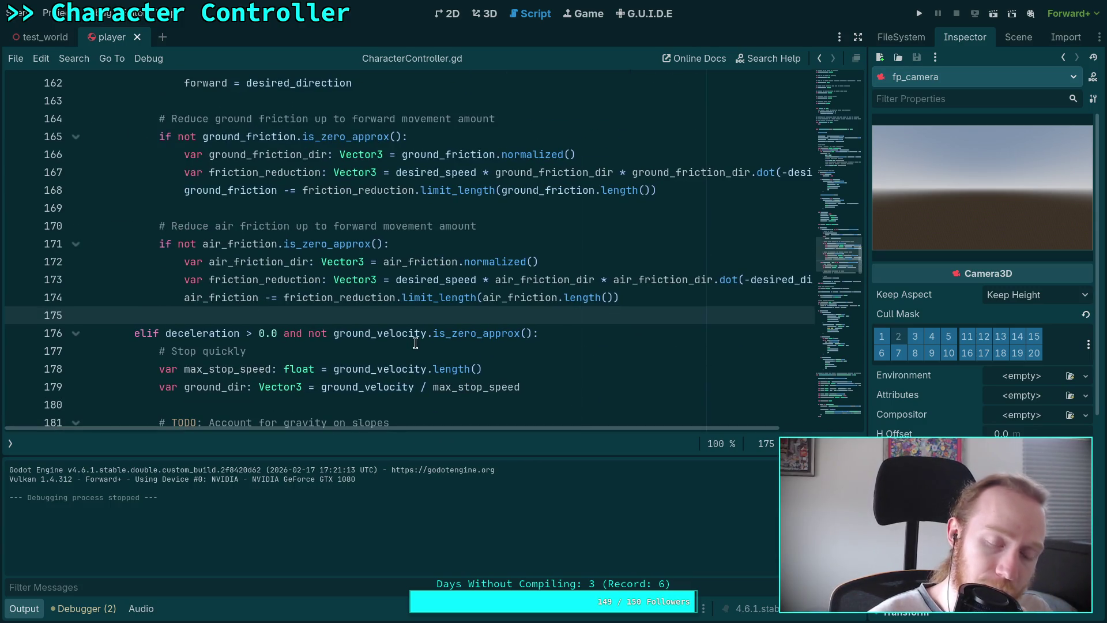
scroll(406, 331, "up", 1)
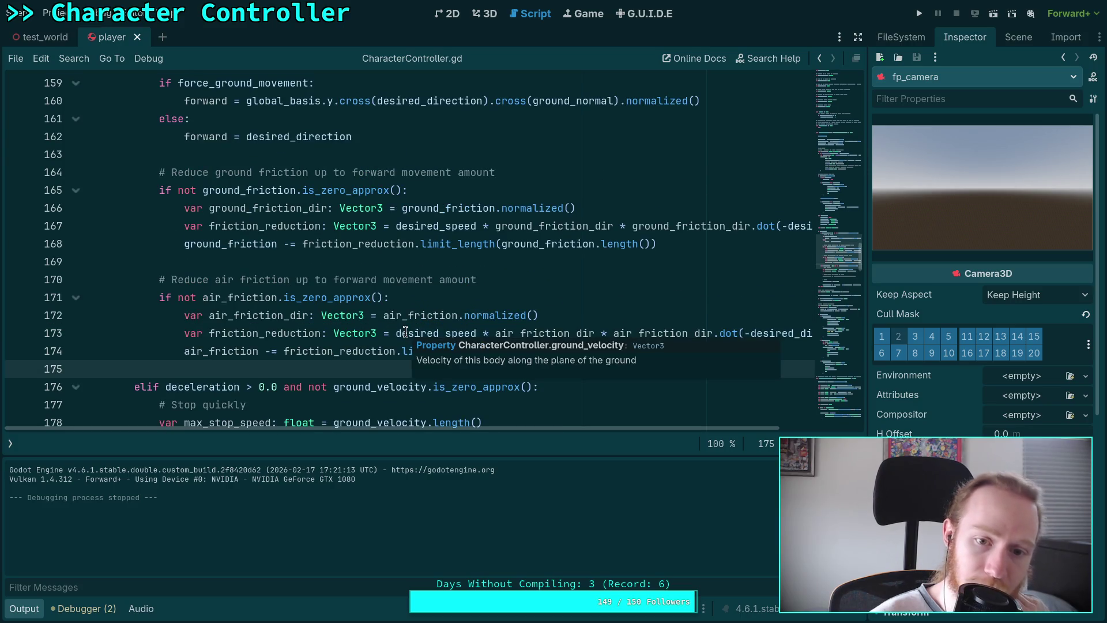
scroll(405, 332, "up", 2)
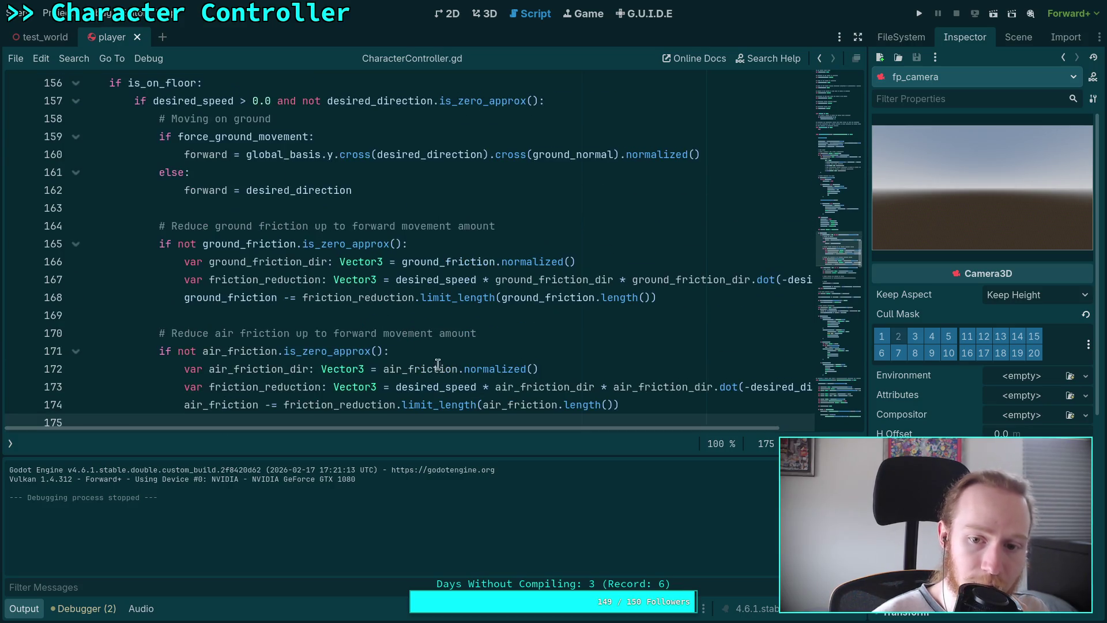
left_click_drag(519, 427, 635, 437)
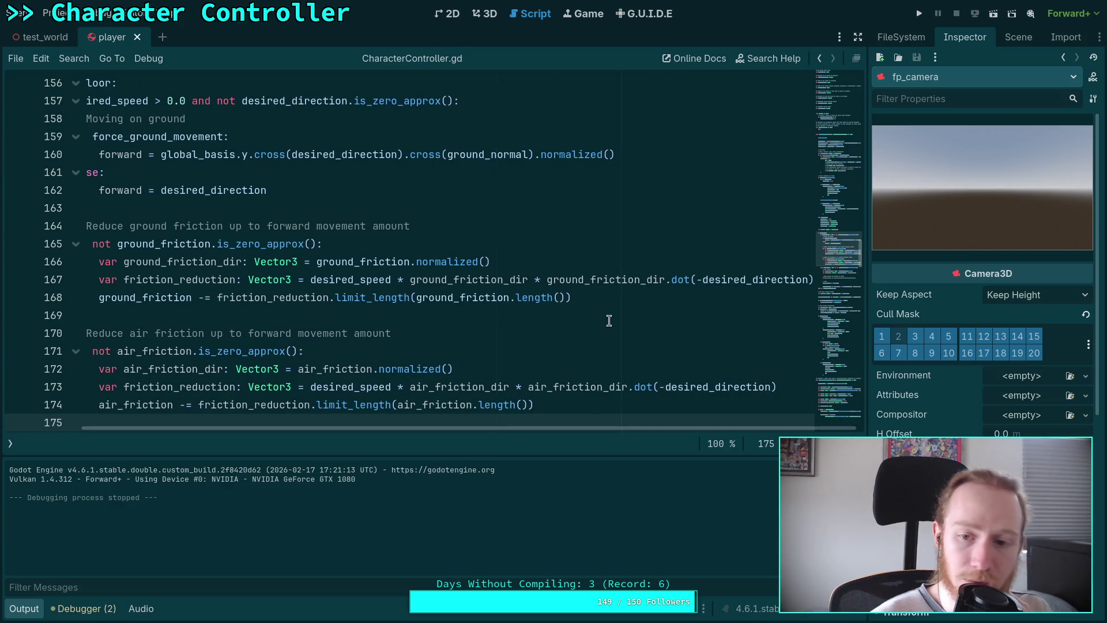
mouse_move(734, 280)
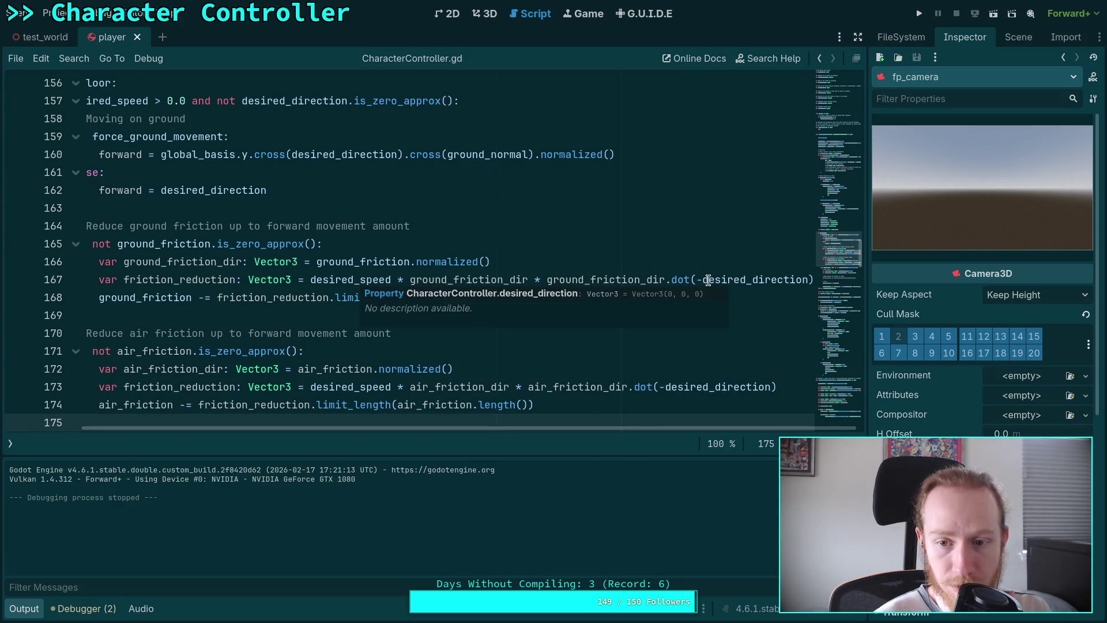
left_click_drag(702, 281, 809, 281)
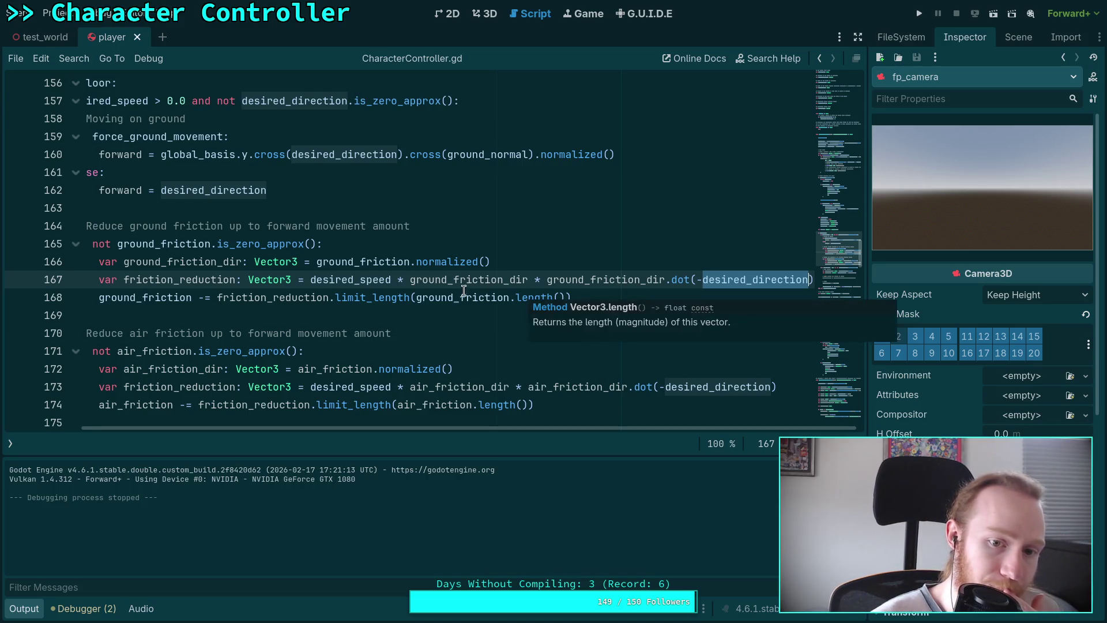
left_click_drag(535, 277, 814, 279)
key("BackSpace")
Delete ' * air_friction_dir.dot(-desired_direction)' from line 173, then check friction_reduction and air_friction usages
left_click_drag(547, 387, 830, 387)
key("BackSpace")
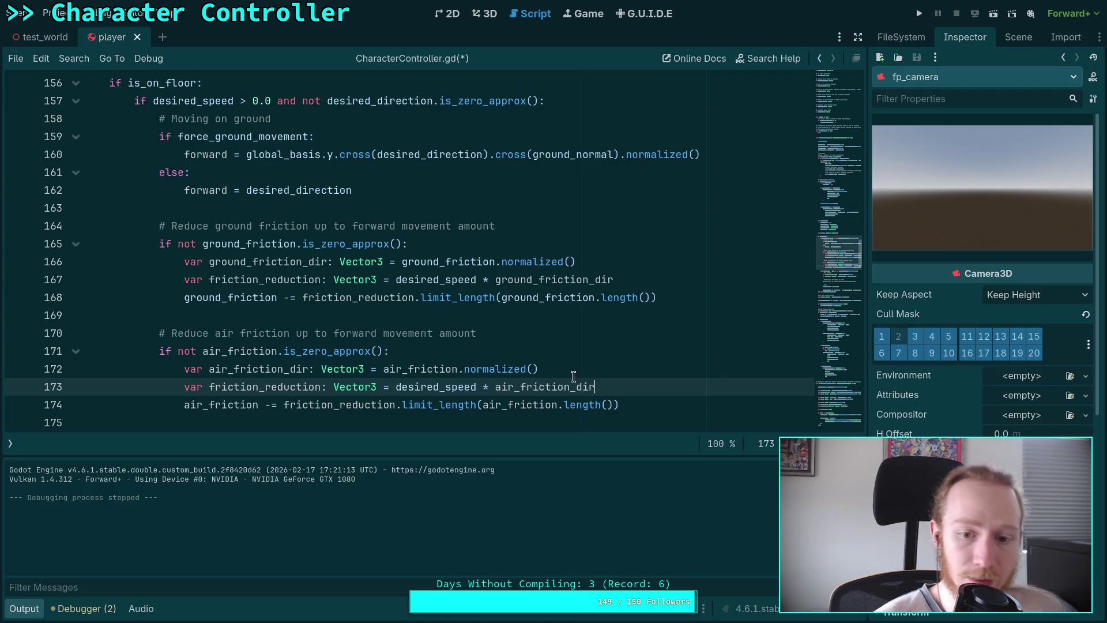
double_click(301, 386)
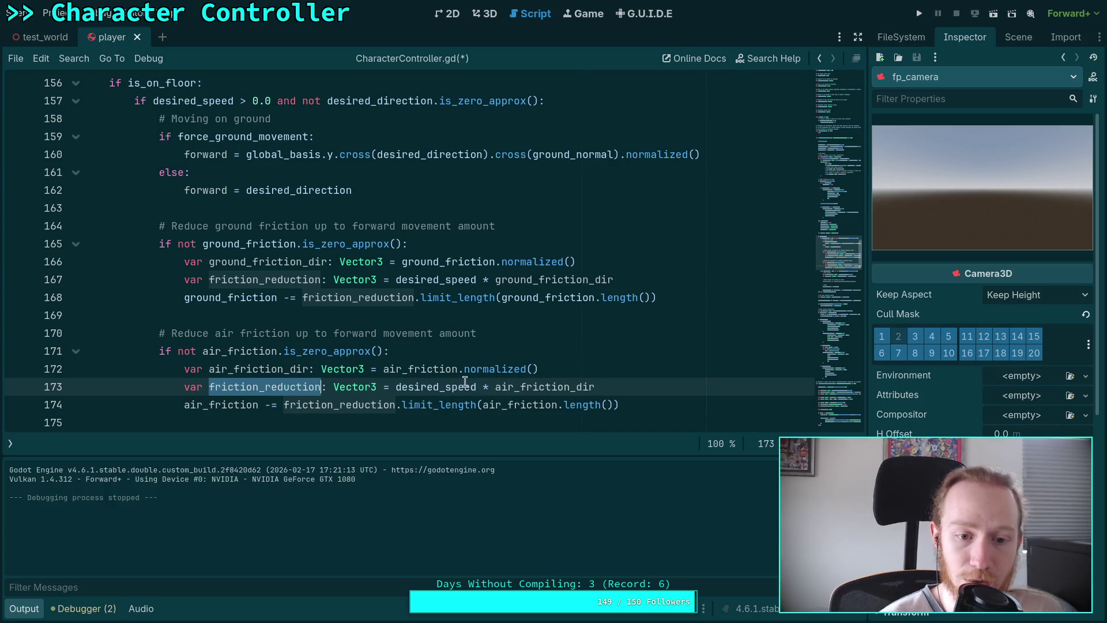
double_click(388, 369)
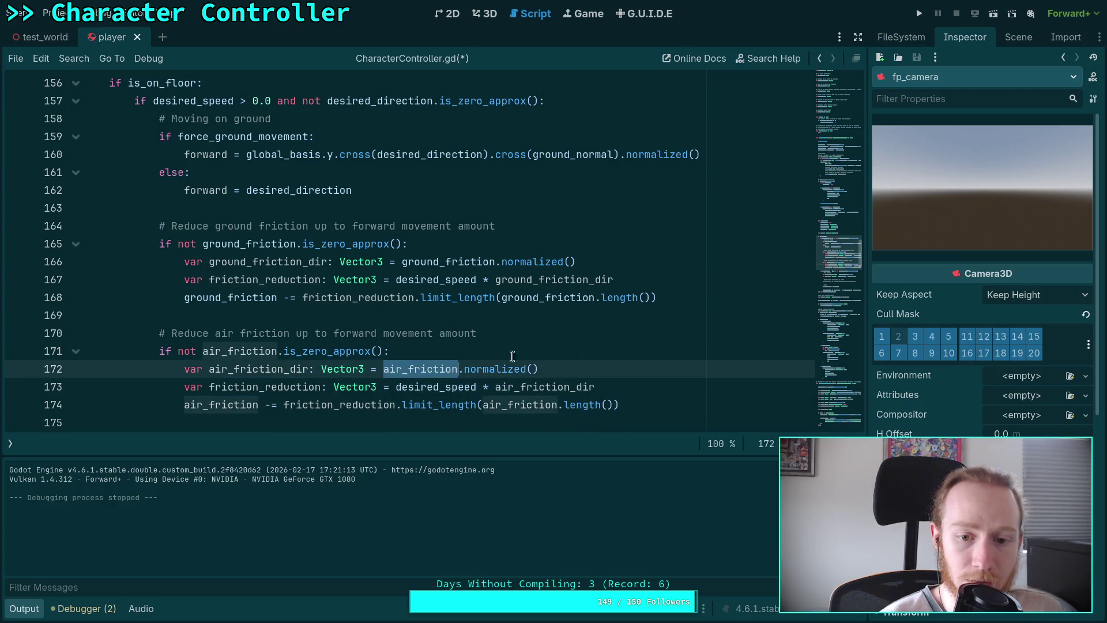
scroll(565, 318, "down", 1)
left_click(595, 315)
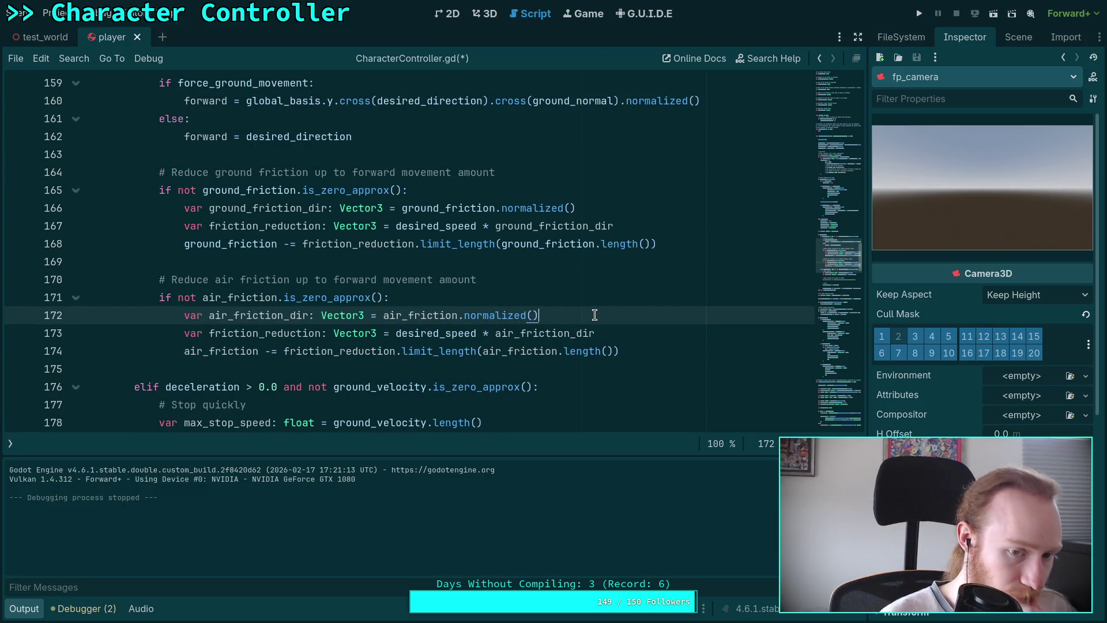
Add a new line 'var friction_speed: float =' at the top of the air friction block
key("ctrl+shift+Return")
type("var ")
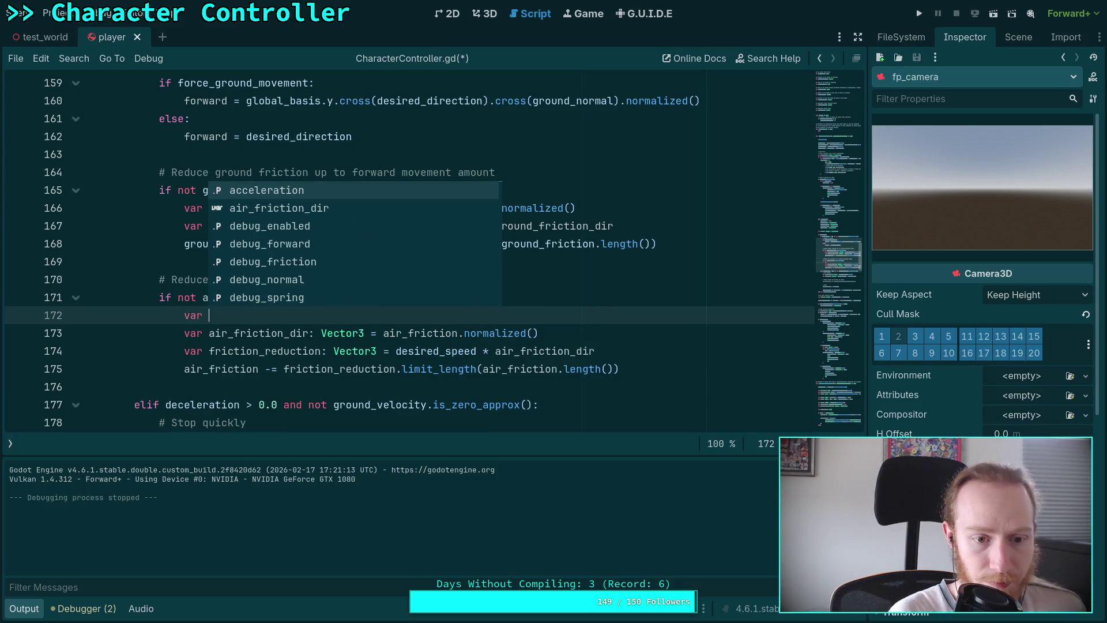
type("fr")
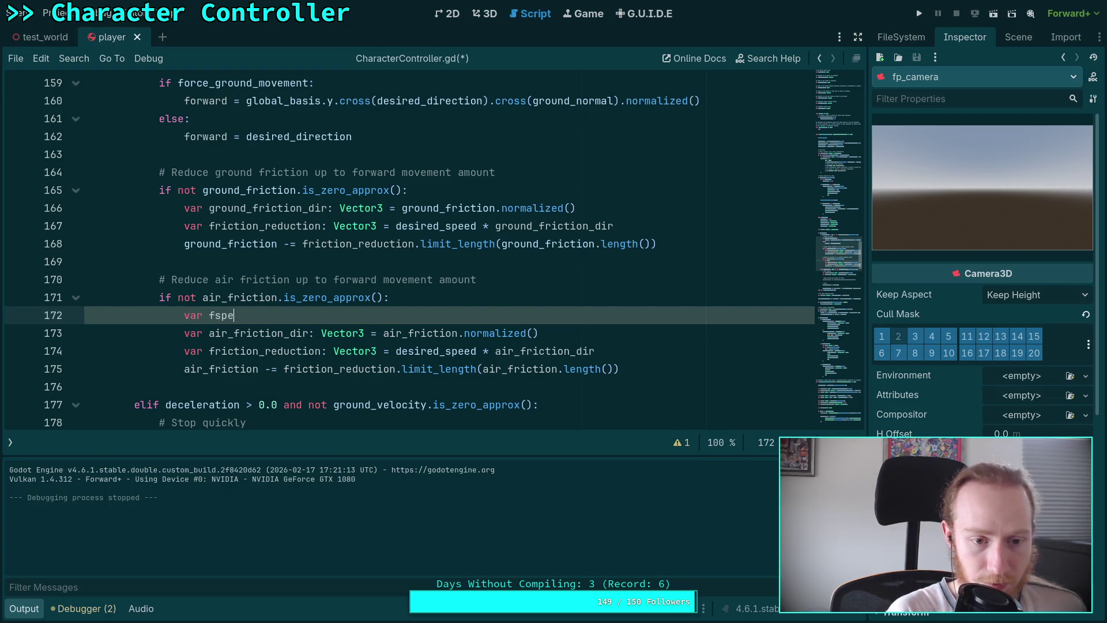
key("BackSpace")
key("BackSpace")
type("rictio")
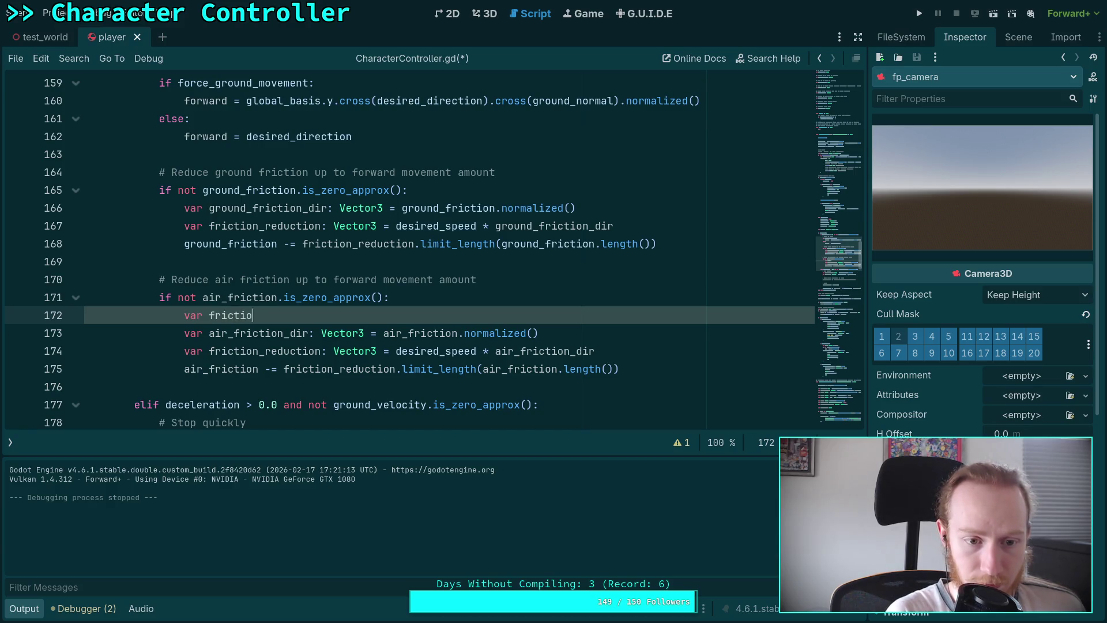
type("n_speed")
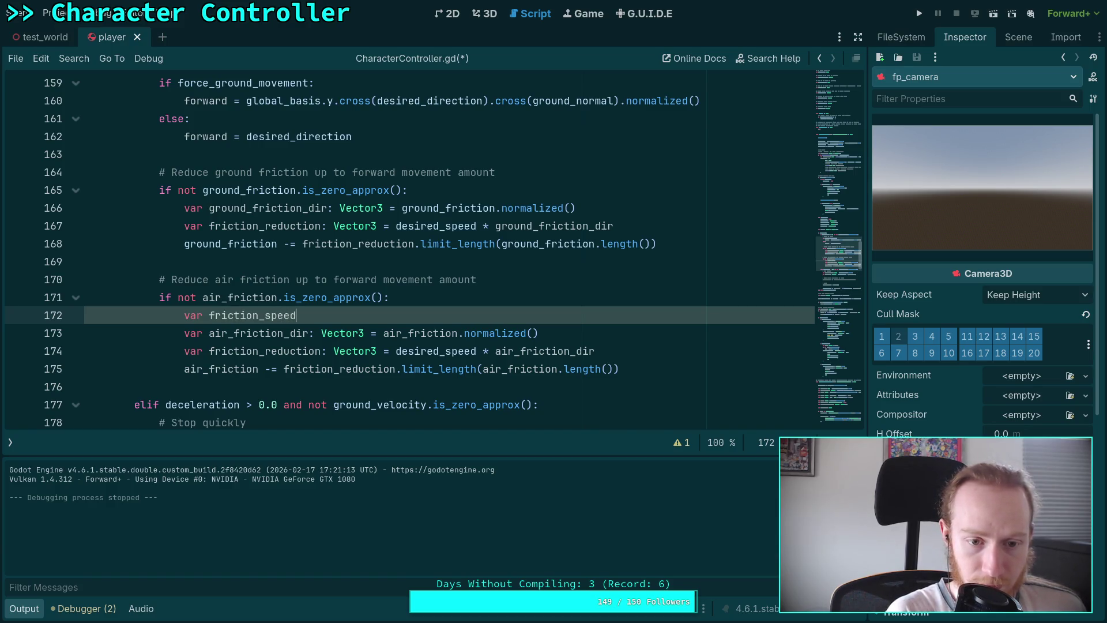
type(": float =")
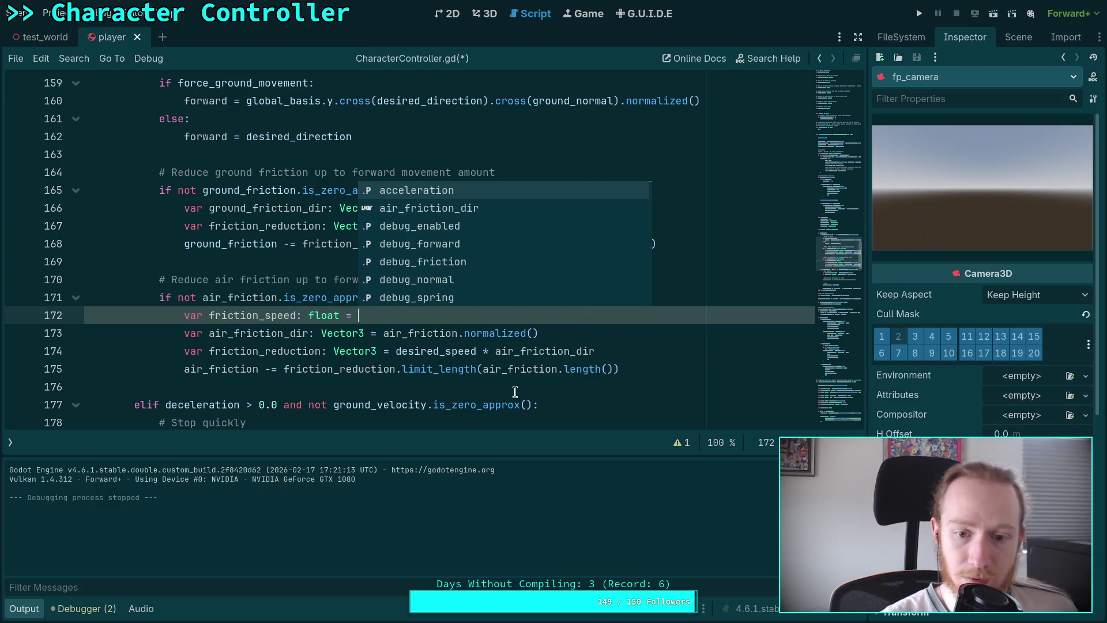
Move air_friction.length() from line 175 to be friction_speed's value, then select line 173's normalized call
left_click(486, 372)
left_click_drag(485, 372, 614, 371)
right_click(612, 374)
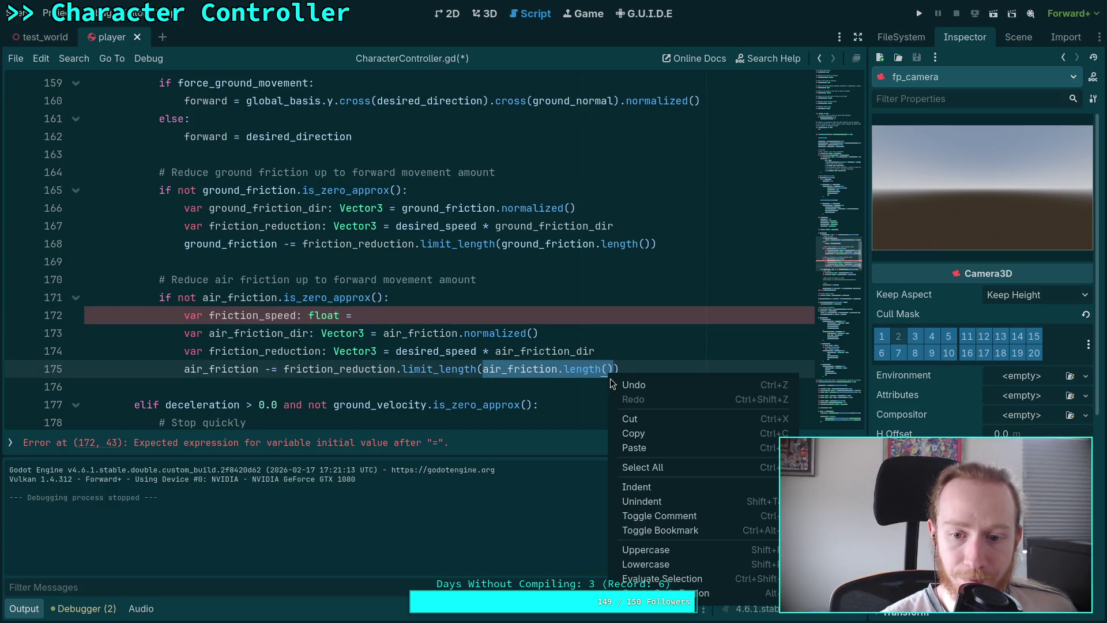
left_click(634, 438)
key("Up")
key("Up")
key("Up")
key("ctrl+v")
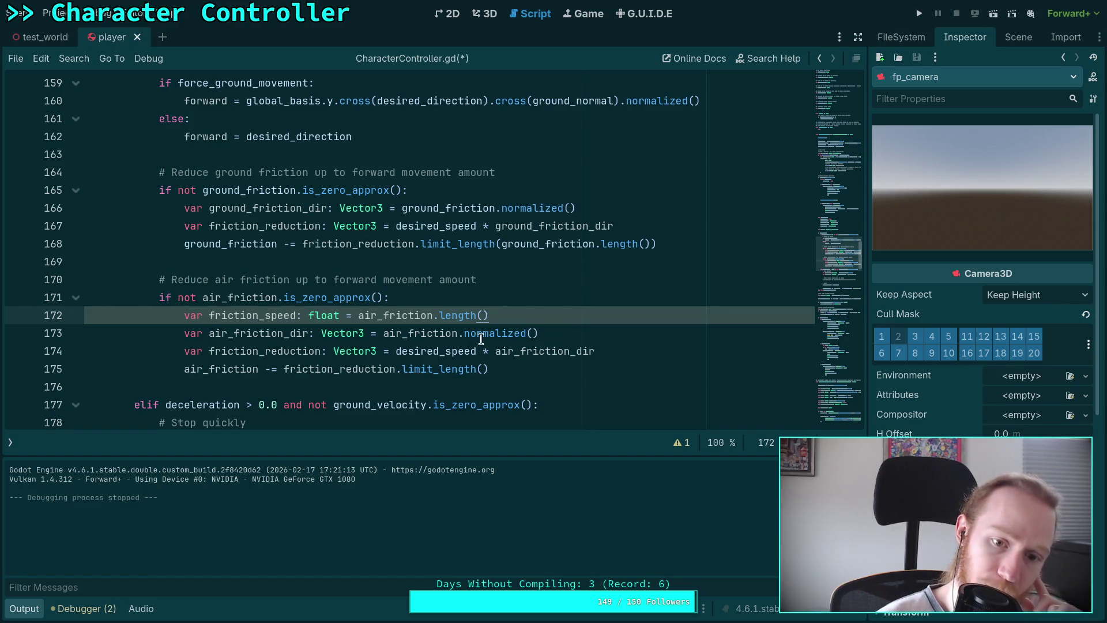
left_click_drag(458, 333, 576, 334)
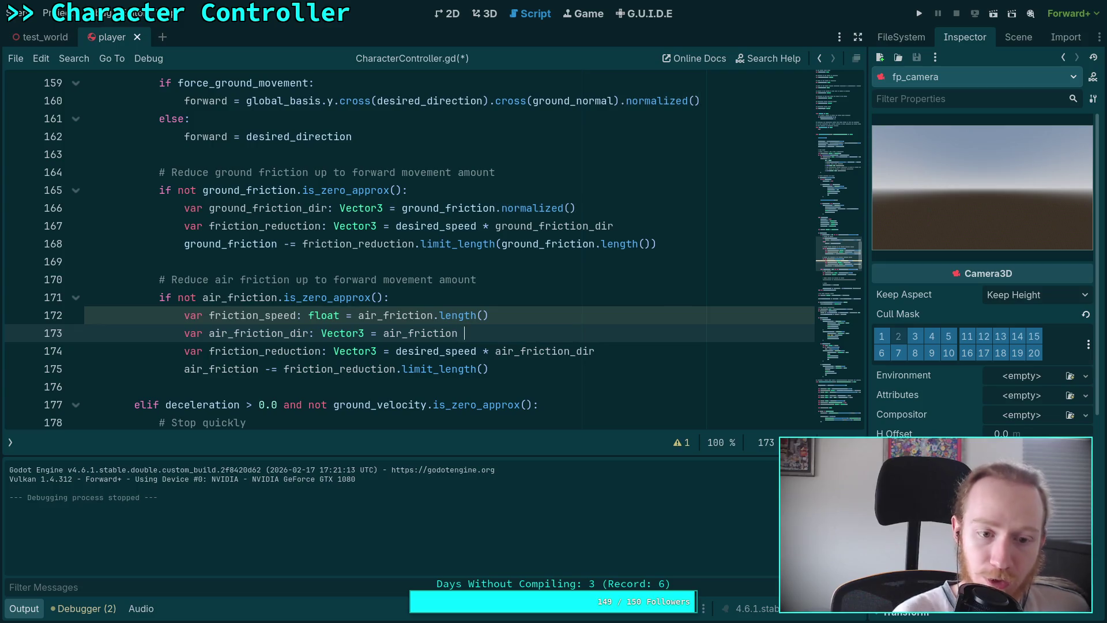
Divide air_friction by friction_speed and replace friction_reduction.limit_length() with air_friction_dir on line 175
type("/ fric")
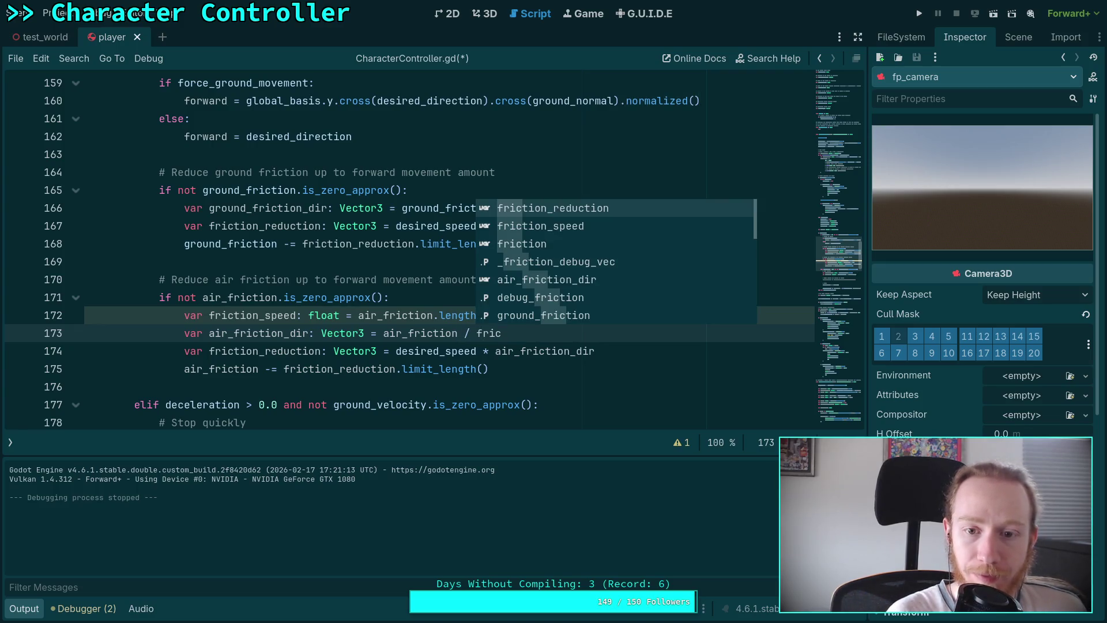
key("Down")
key("Return")
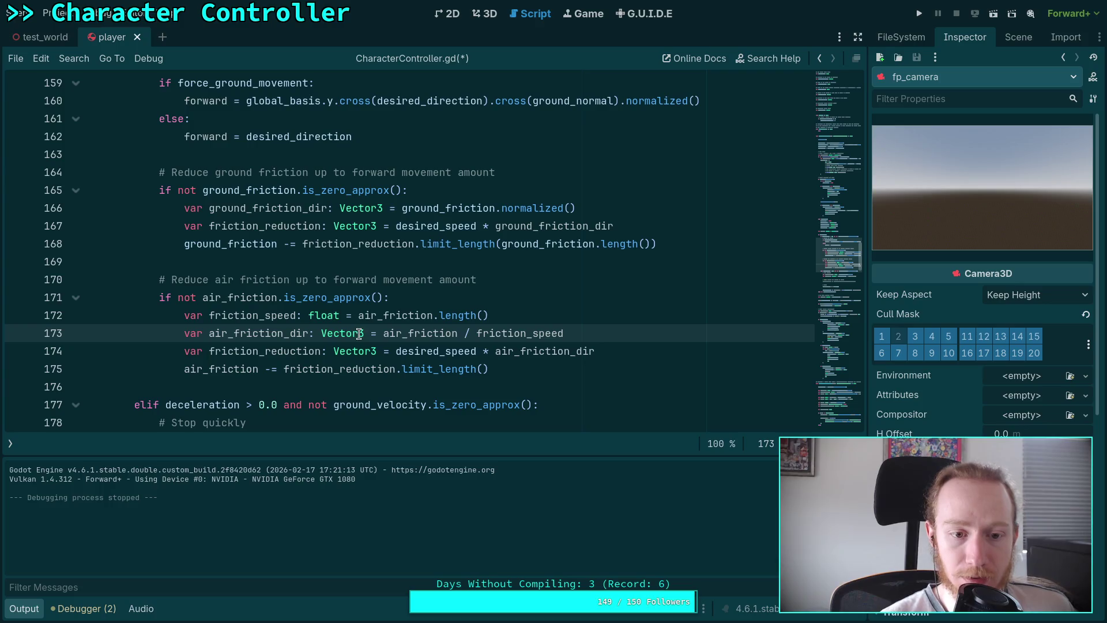
double_click(283, 371)
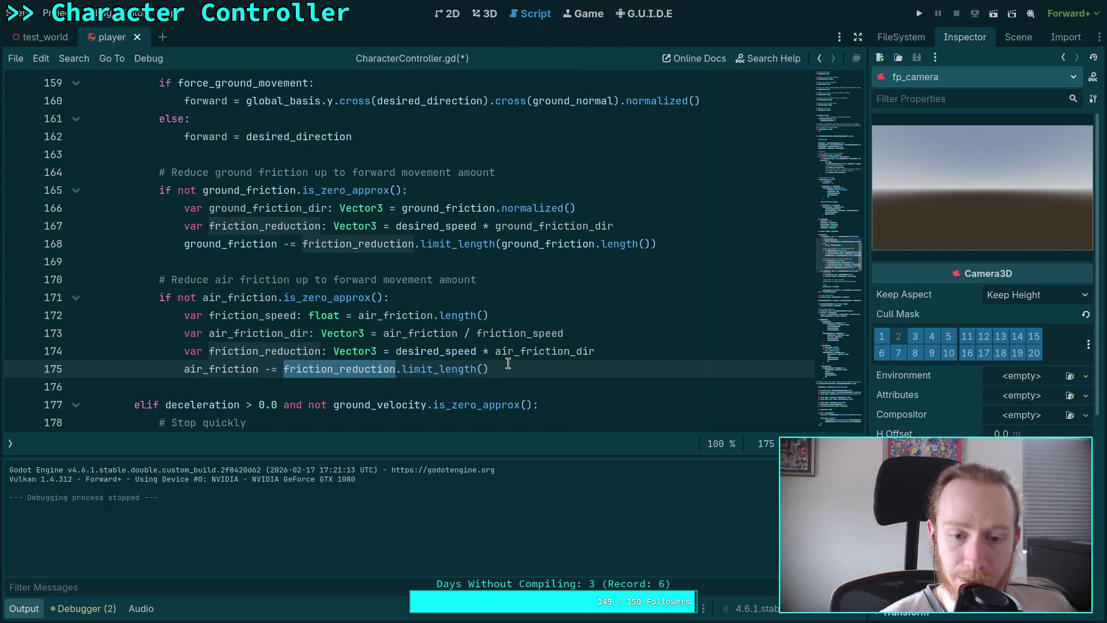
left_click(308, 371)
key("shift+End")
left_click(283, 371, "shift")
type("air")
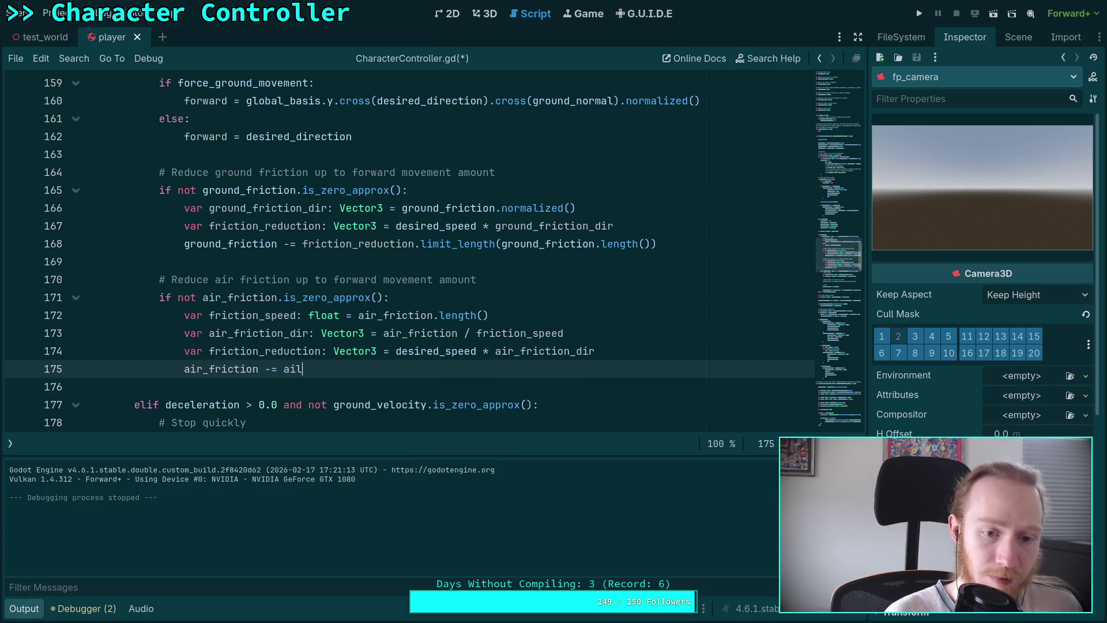
key("Return")
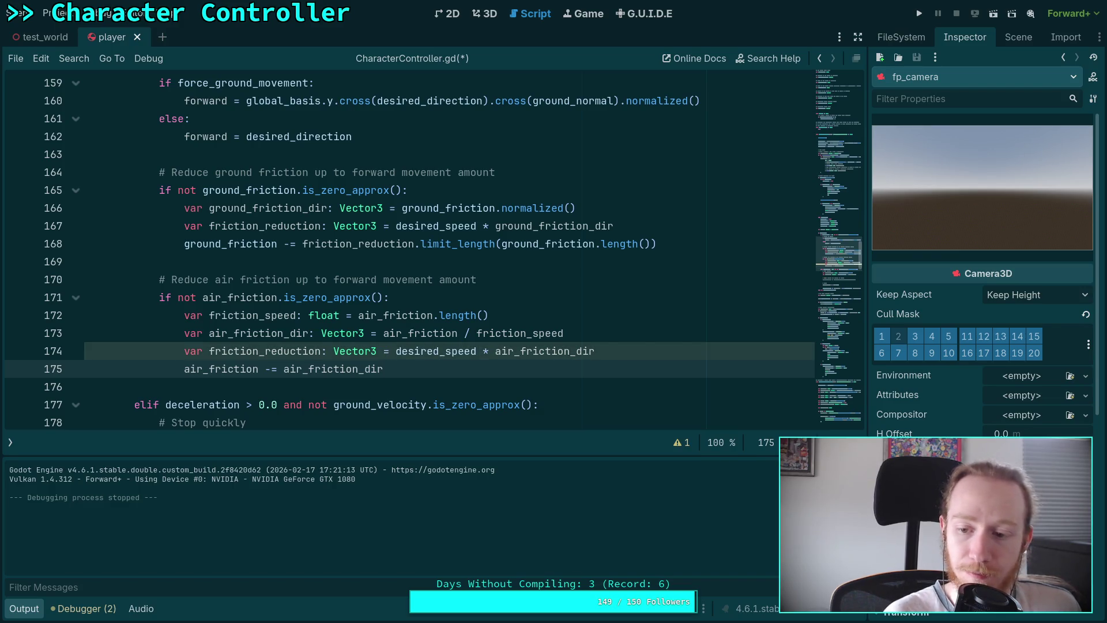
type("( )air_friction.length(")
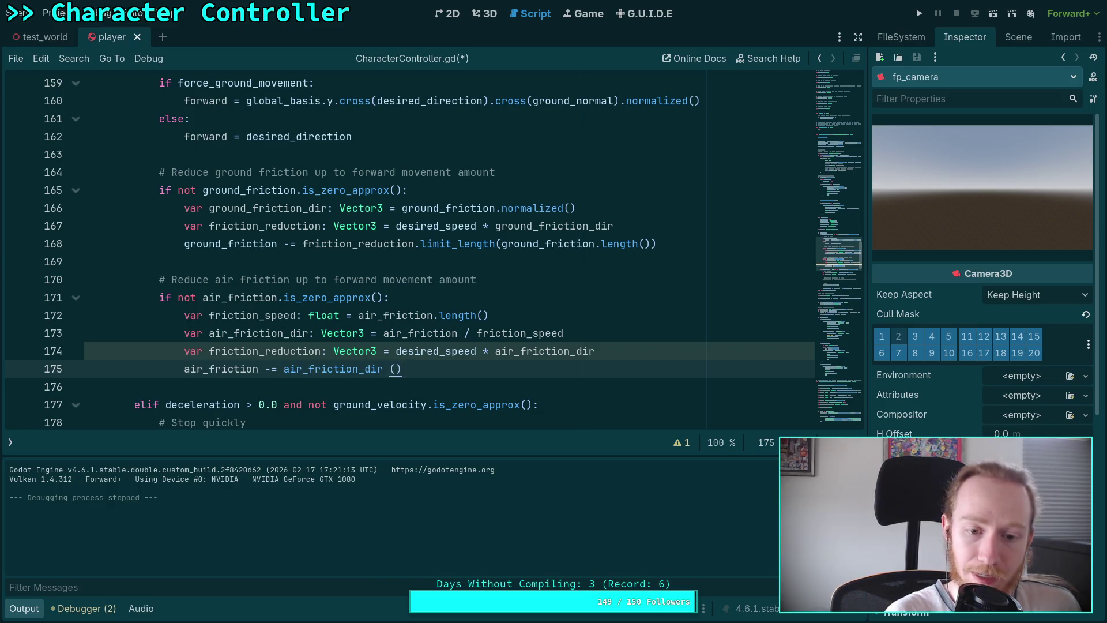
key("BackSpace")
key("BackSpace")
key("BackSpace")
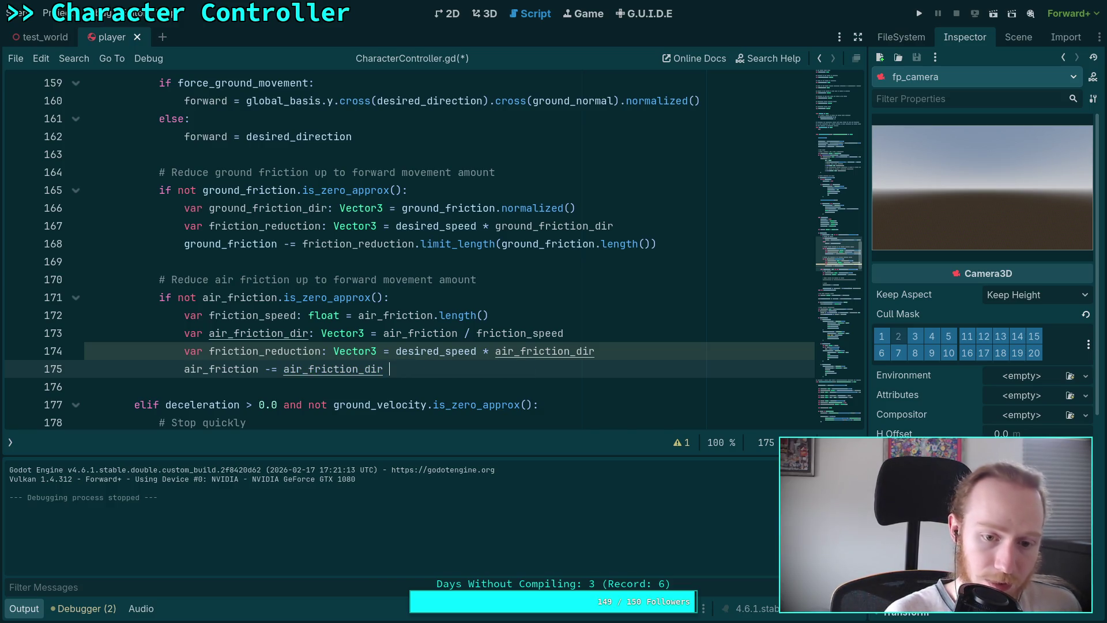
Multiply air_friction_dir by minf(desired_speed, friction_speed) in the air friction subtraction
type("* minf(des")
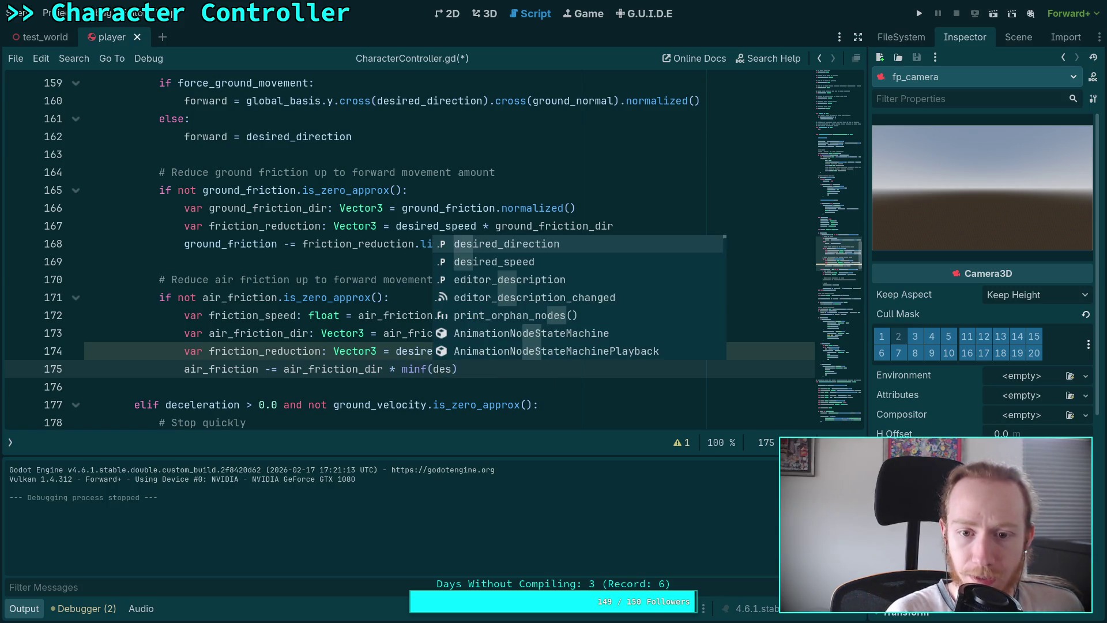
key("Down")
key("Return")
type(",")
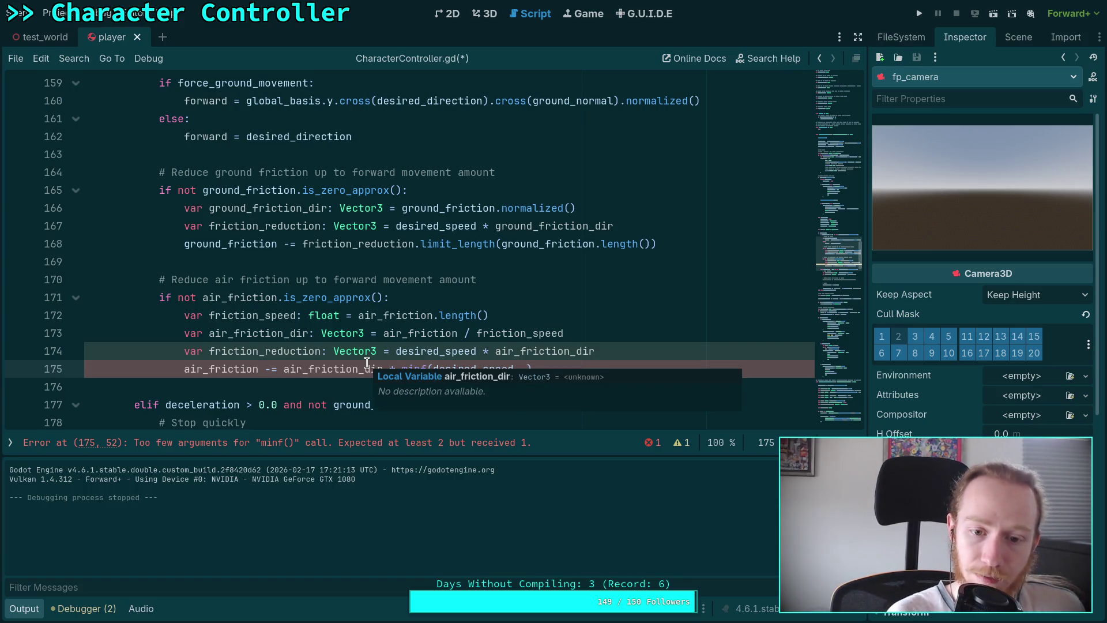
type("gr")
key("BackSpace")
key("BackSpace")
type("fr")
key("Down")
key("Return")
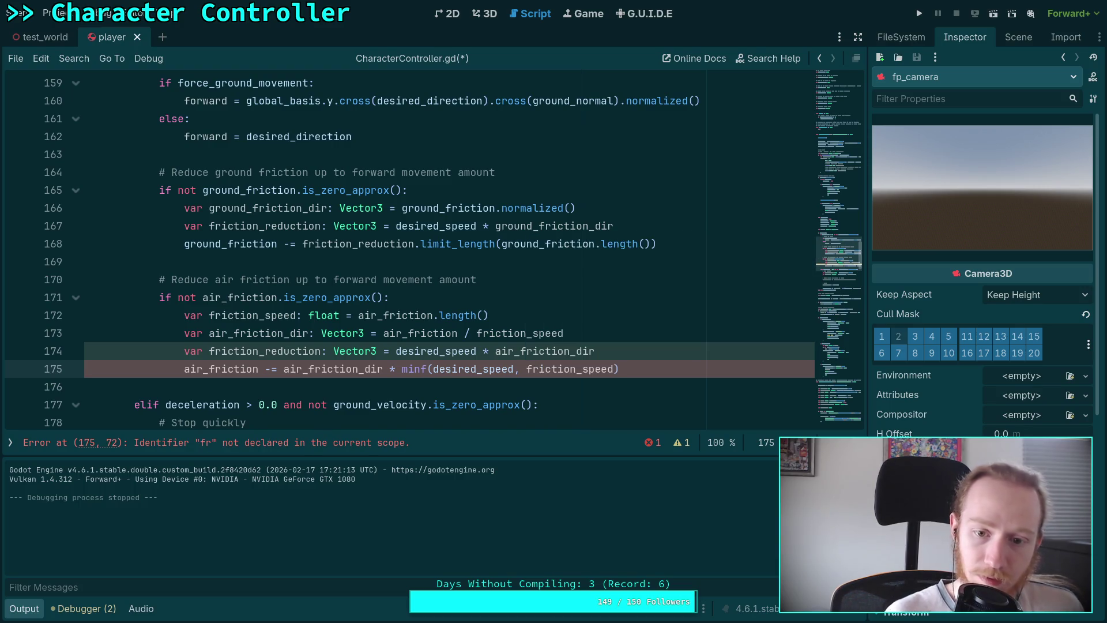
Delete the unused friction_reduction line and rename friction_speed to air_speed in all three places
left_click_drag(638, 348, 628, 336)
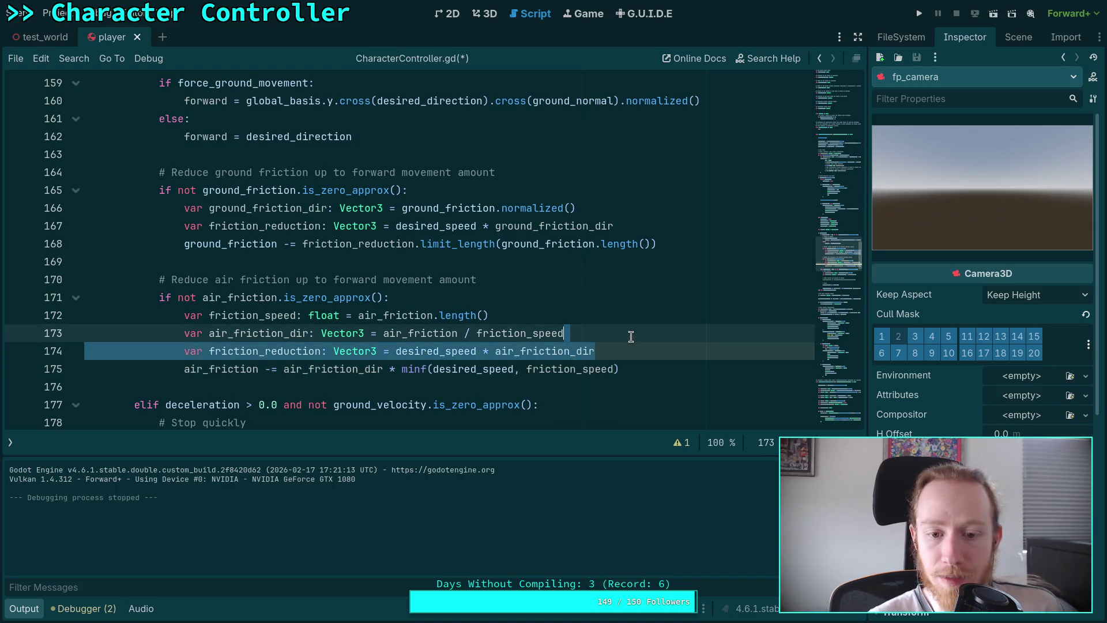
key("BackSpace")
left_click(282, 315)
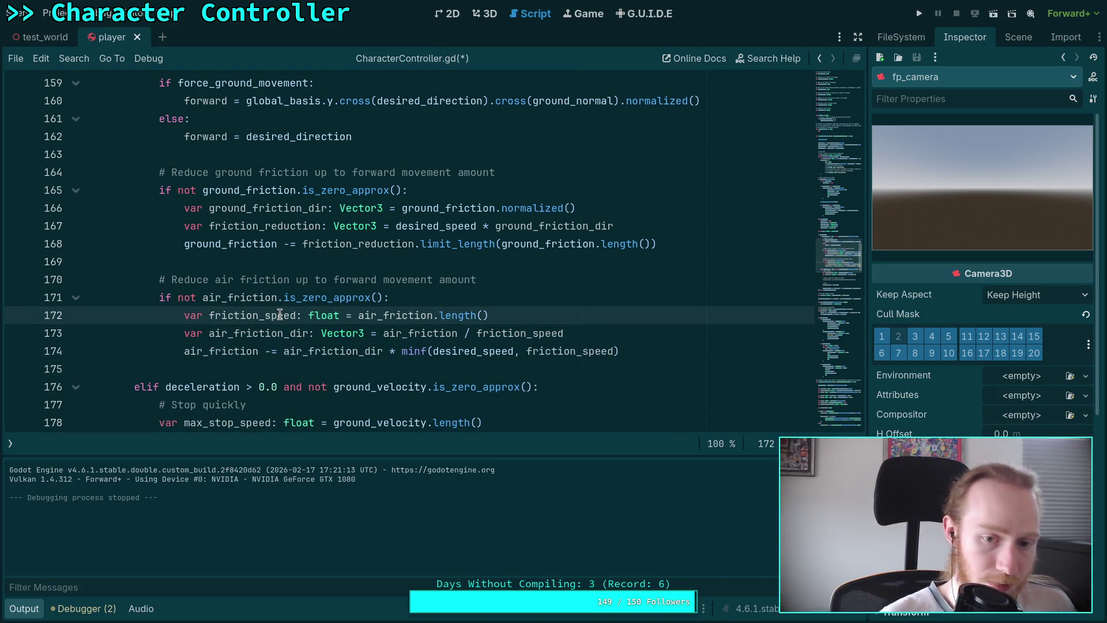
left_click_drag(210, 315, 257, 316)
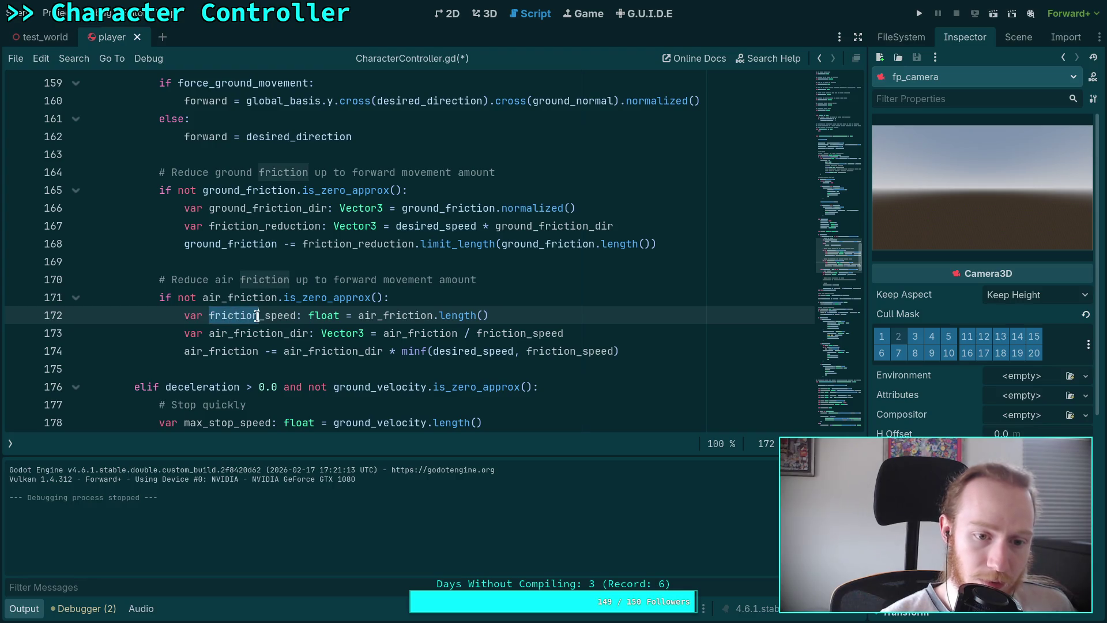
type("air")
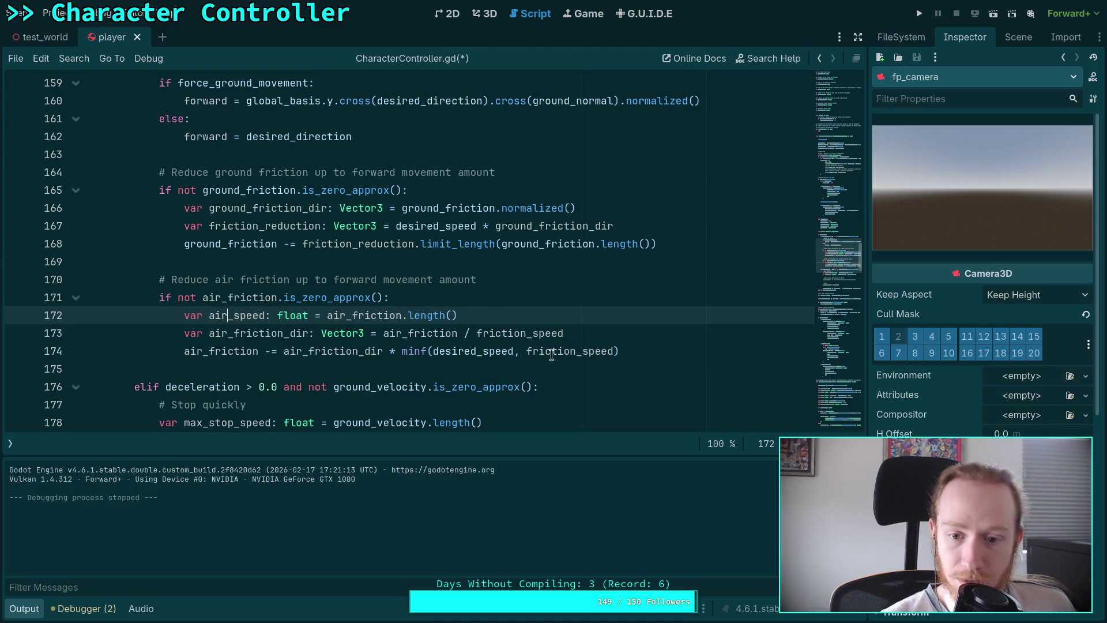
left_click_drag(526, 351, 574, 352)
type("air")
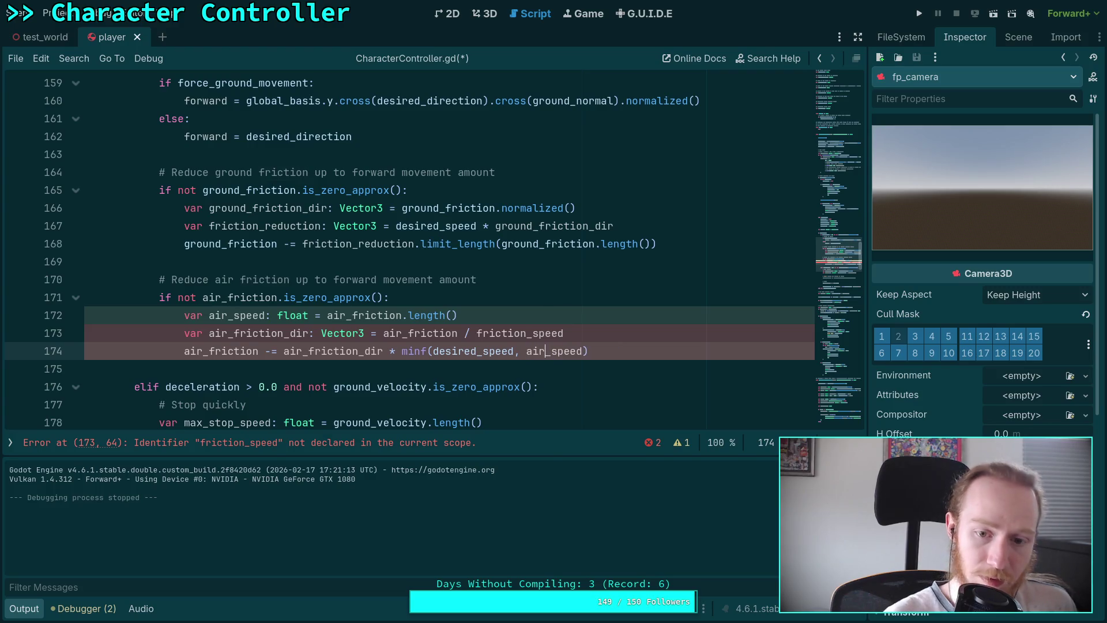
left_click_drag(477, 333, 527, 334)
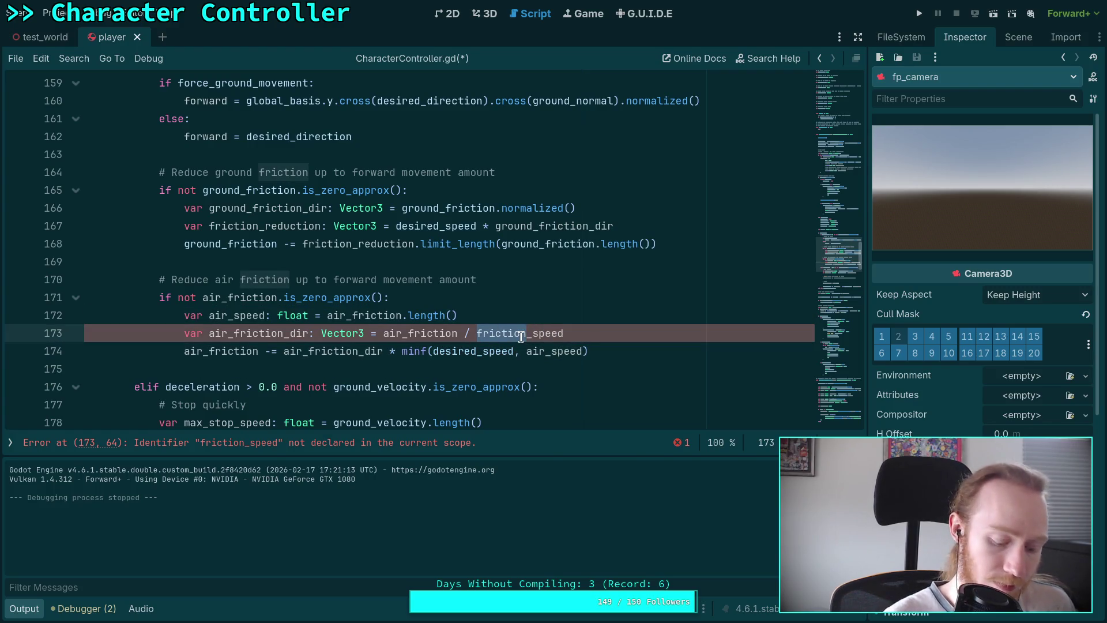
type("air")
Rename air_speed to air_friction_speed on lines 172, 173 and 174
left_click_drag(588, 351, 186, 321)
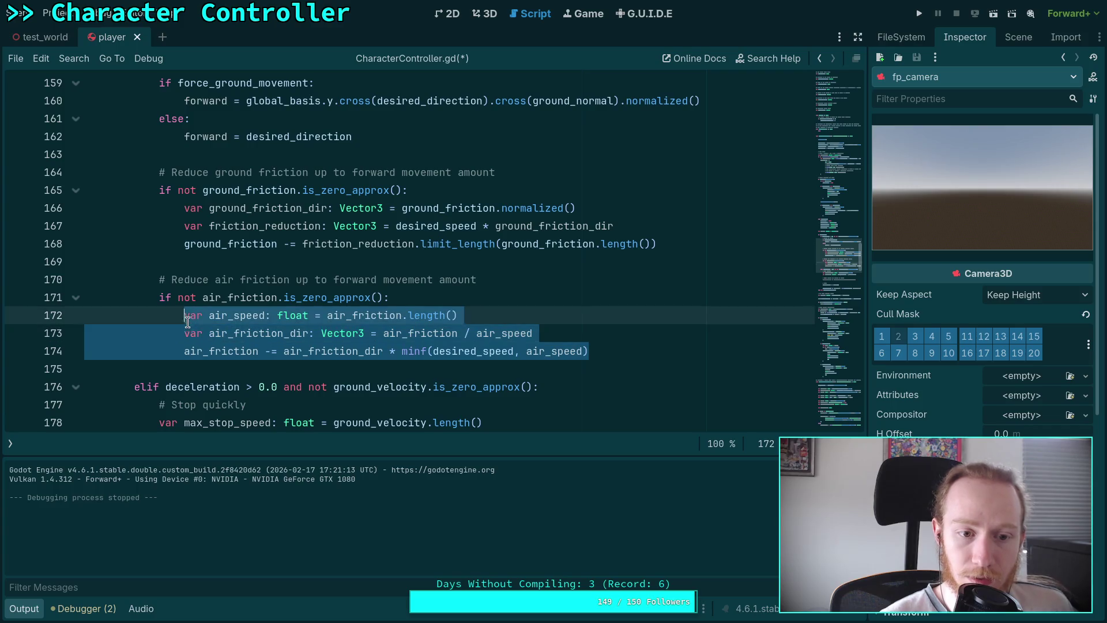
left_click(221, 315)
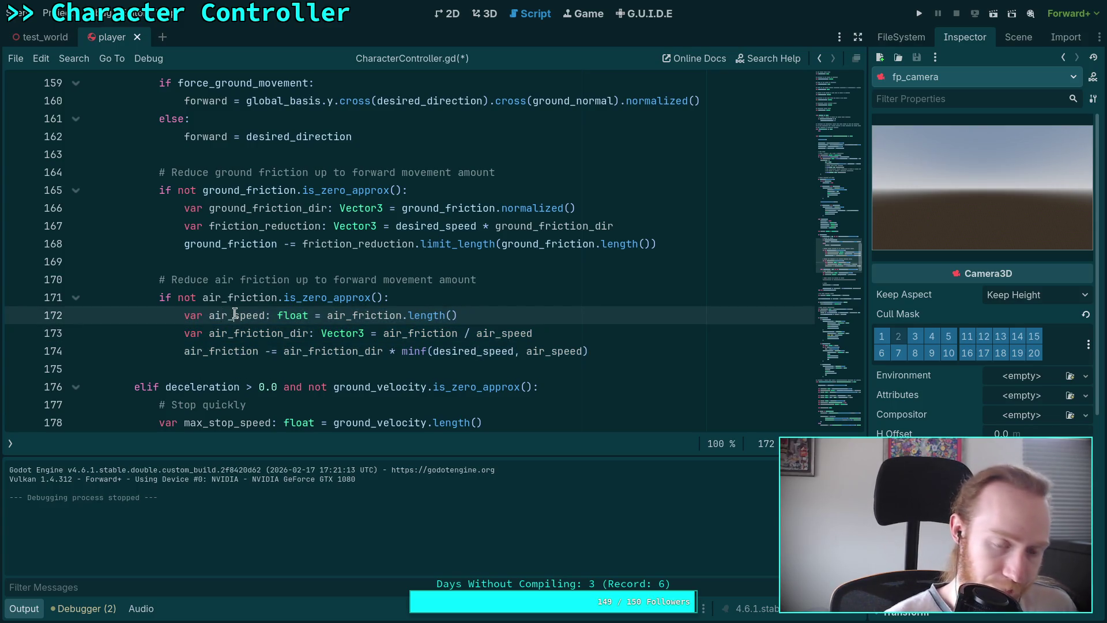
type("friction_")
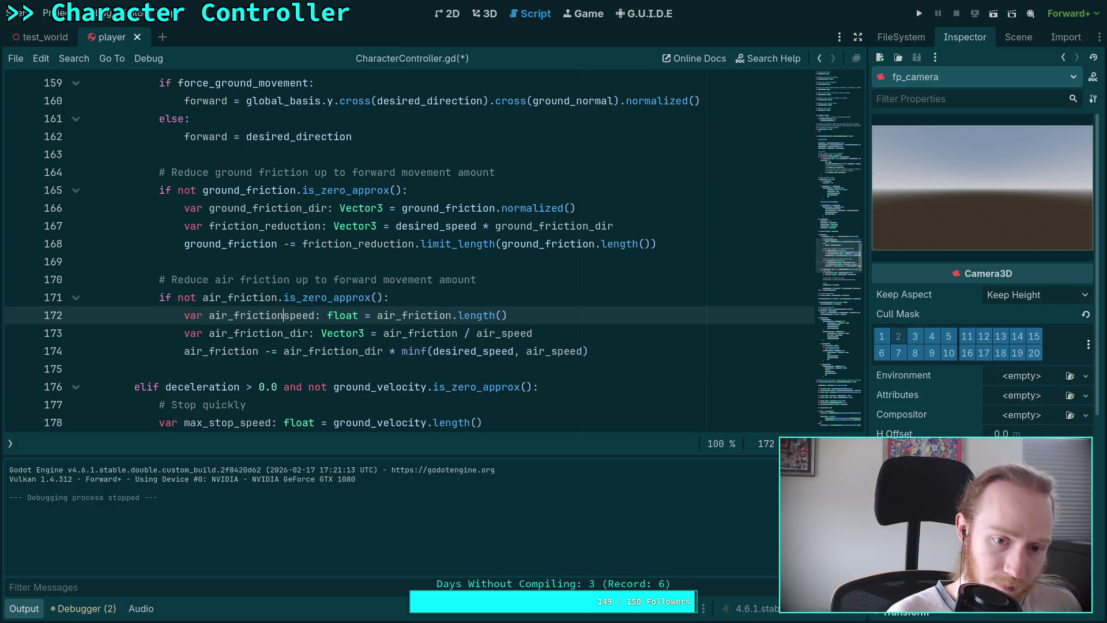
double_click(264, 315)
right_click(263, 320)
left_click(303, 377)
double_click(492, 333)
key("ctrl+v")
double_click(554, 351)
key("ctrl+v")
Paste the three air friction lines over the old ground friction lines 166–168
mouse_move(644, 351)
left_mouse_down()
mouse_move(176, 317)
mouse_move(185, 319)
left_mouse_up()
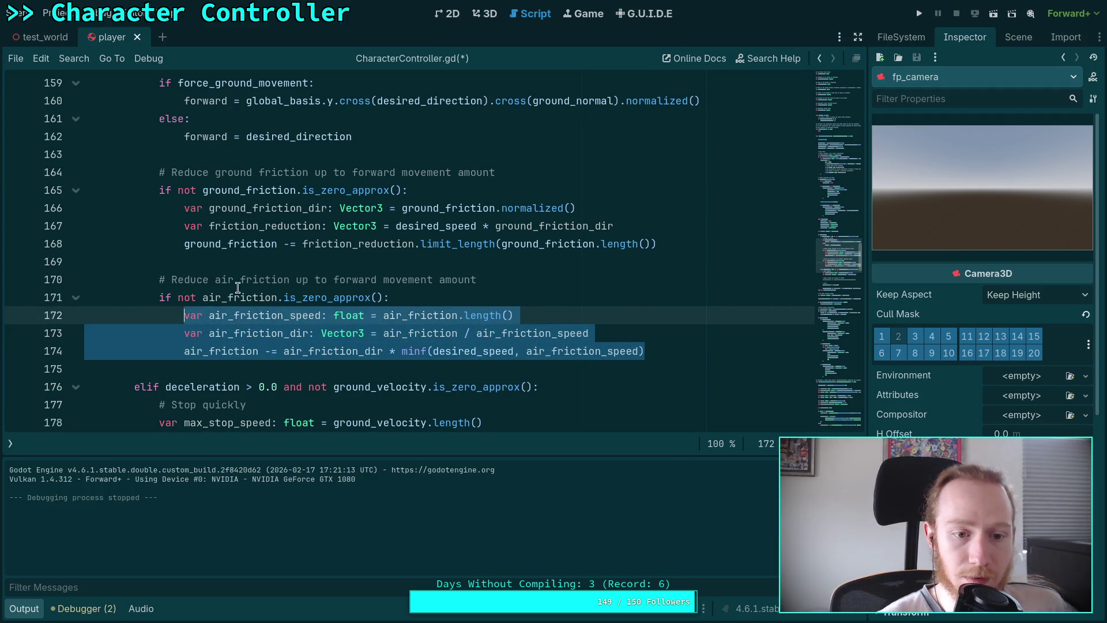
double_click(241, 316)
left_click(242, 316)
left_click_drag(234, 316, 321, 313)
left_click_drag(701, 352, 185, 315)
left_click_drag(657, 244, 185, 212)
key("ctrl+v")
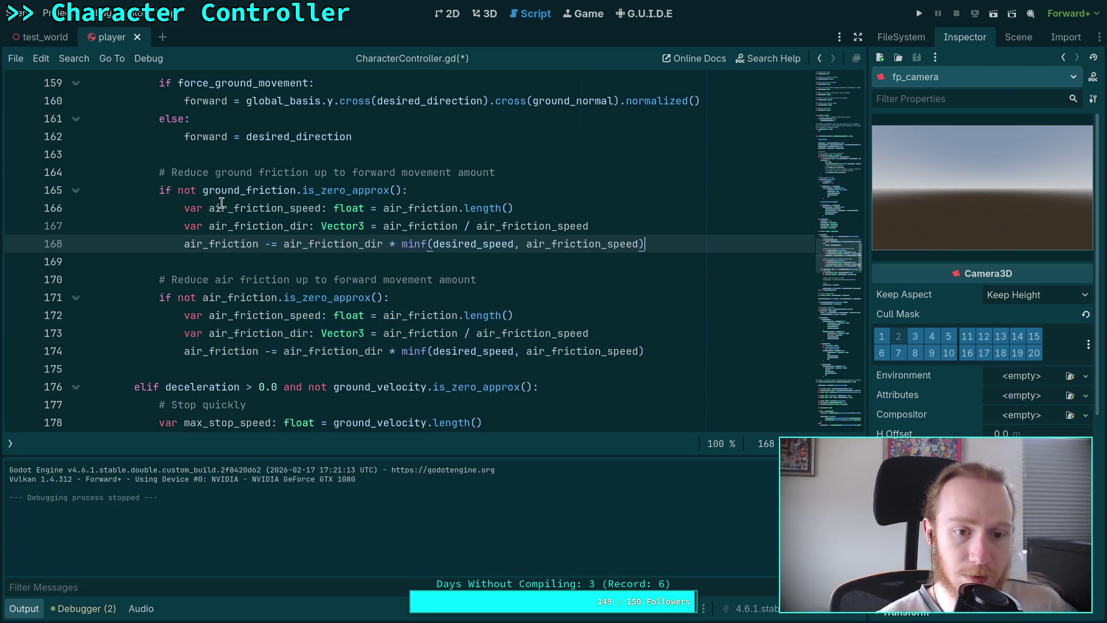
Change both 'air' names on line 166 to 'ground', keeping the script open
double_click(206, 190)
left_click(205, 190)
double_click(206, 190)
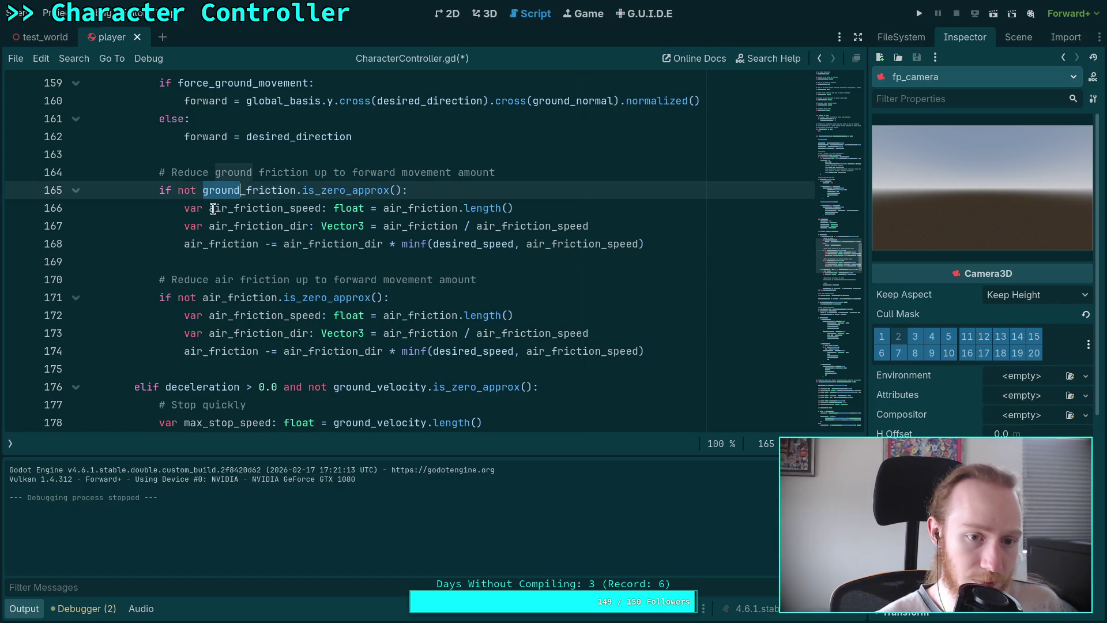
double_click(222, 208)
left_click(224, 208)
double_click(226, 208)
key("ctrl+w")
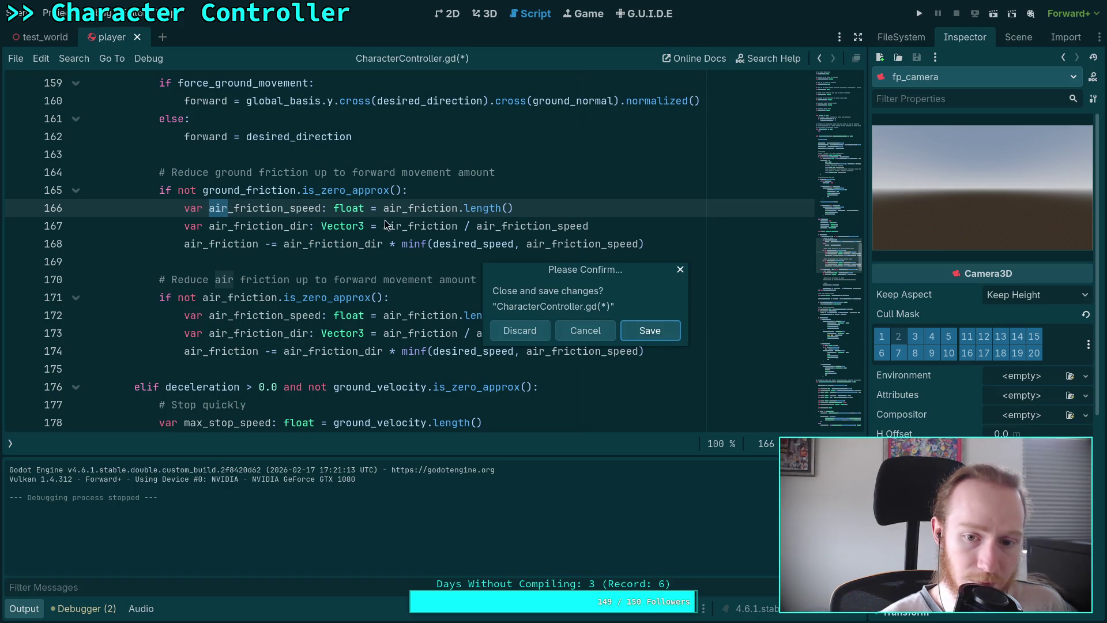
left_click(579, 334)
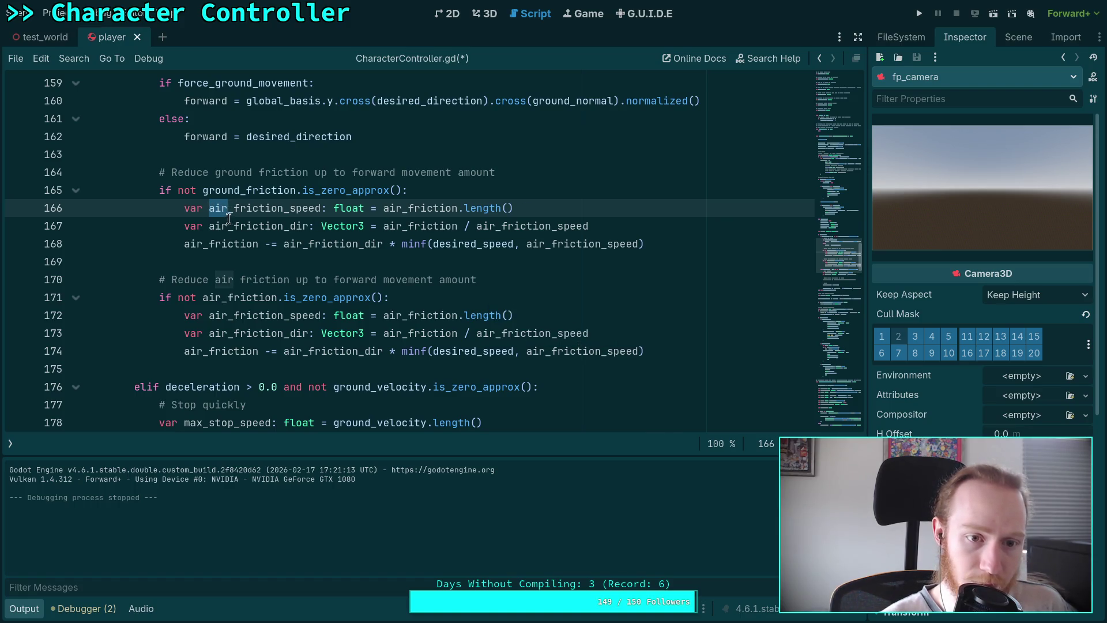
type("ground")
double_click(393, 208)
type("ground")
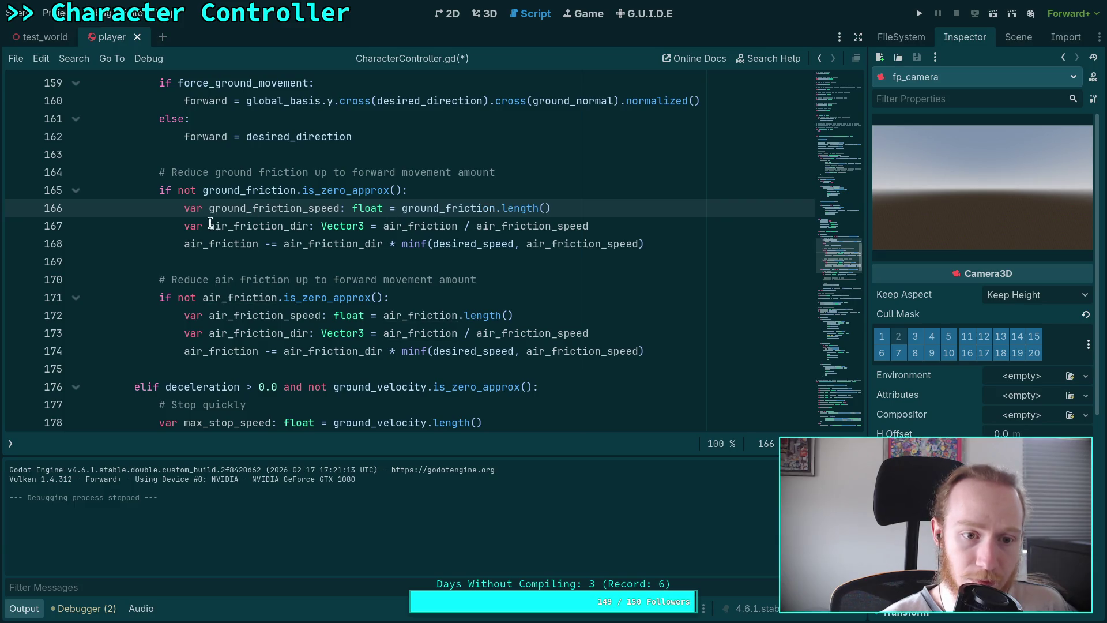
Change every 'air' on lines 167–168 to 'ground' and save CharacterController.gd
double_click(216, 226)
type("ground")
double_click(403, 231)
type("ground")
double_click(531, 231)
type("ground")
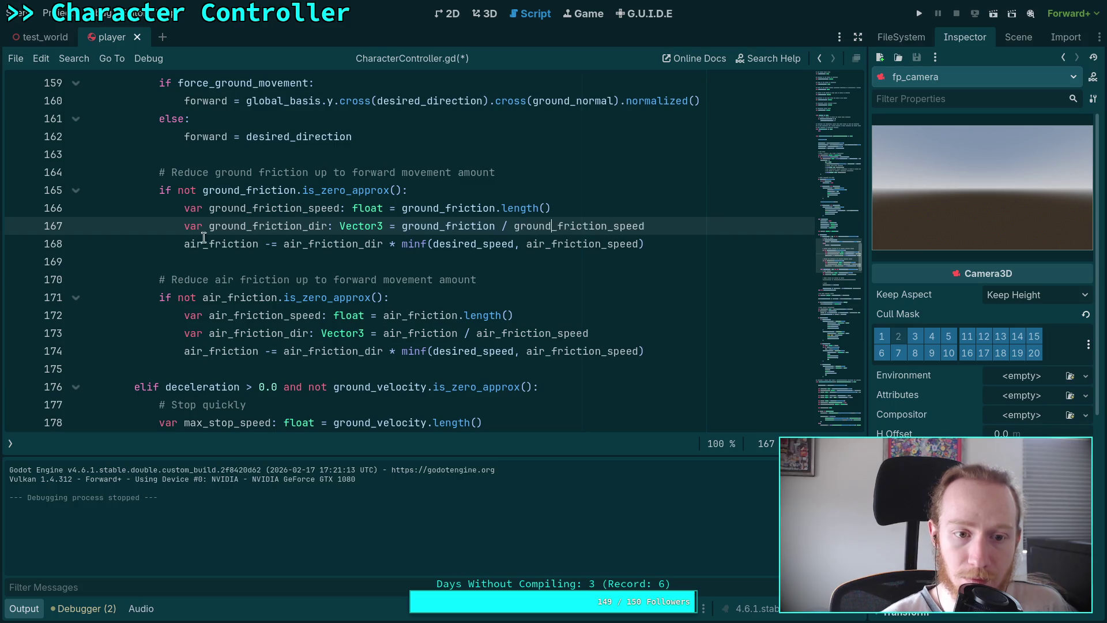
double_click(194, 243)
type("ground")
double_click(309, 244)
type("ground")
double_click(573, 245)
type("ground")
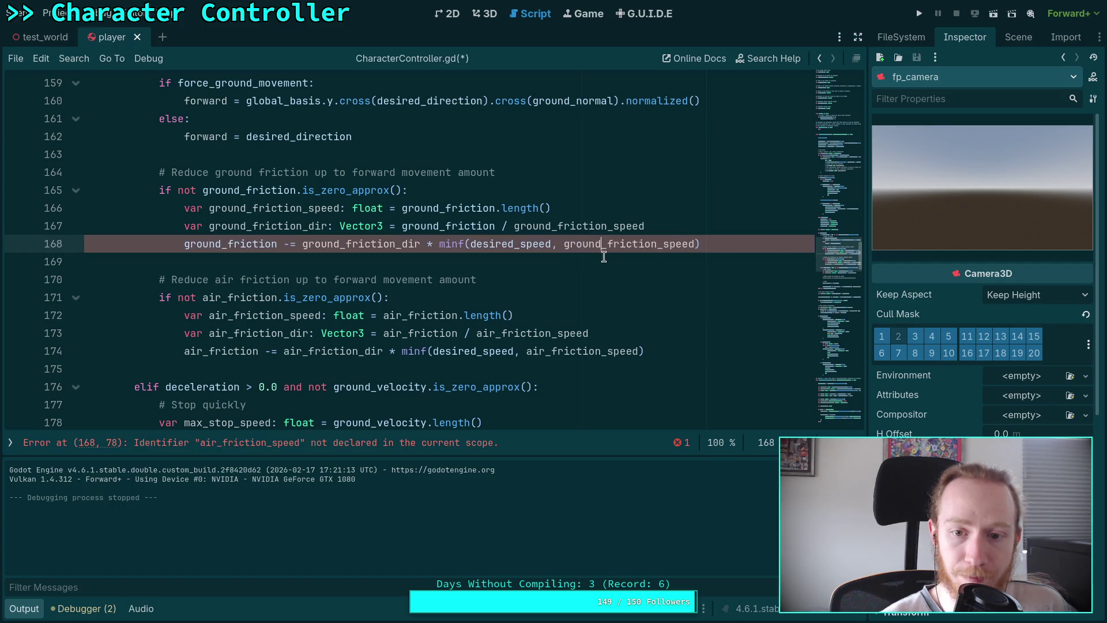
left_click(729, 243)
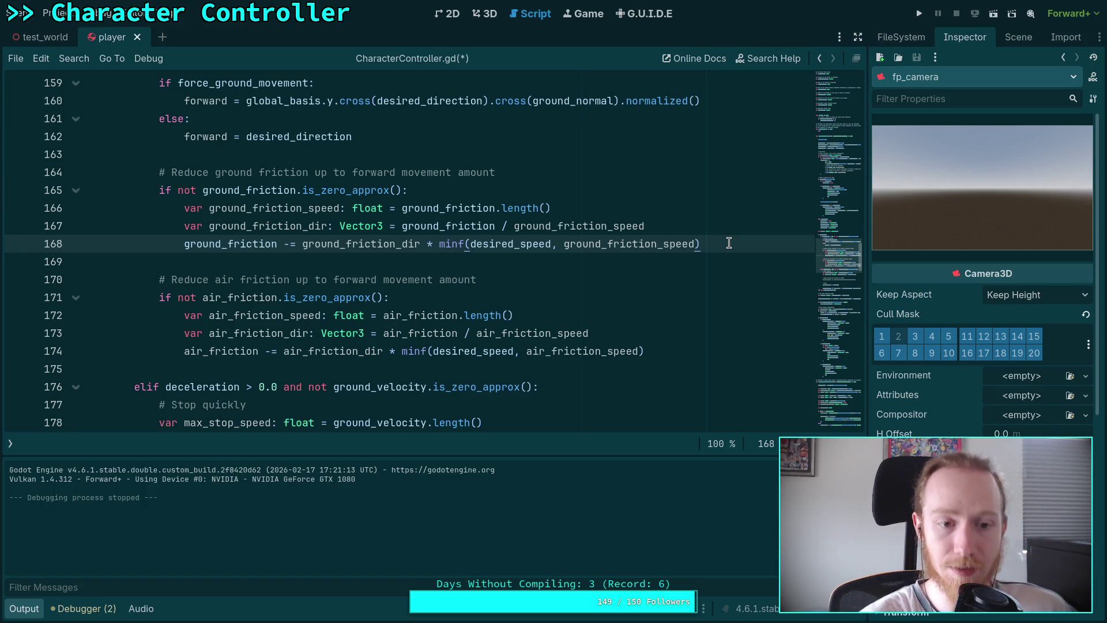
key("ctrl+s")
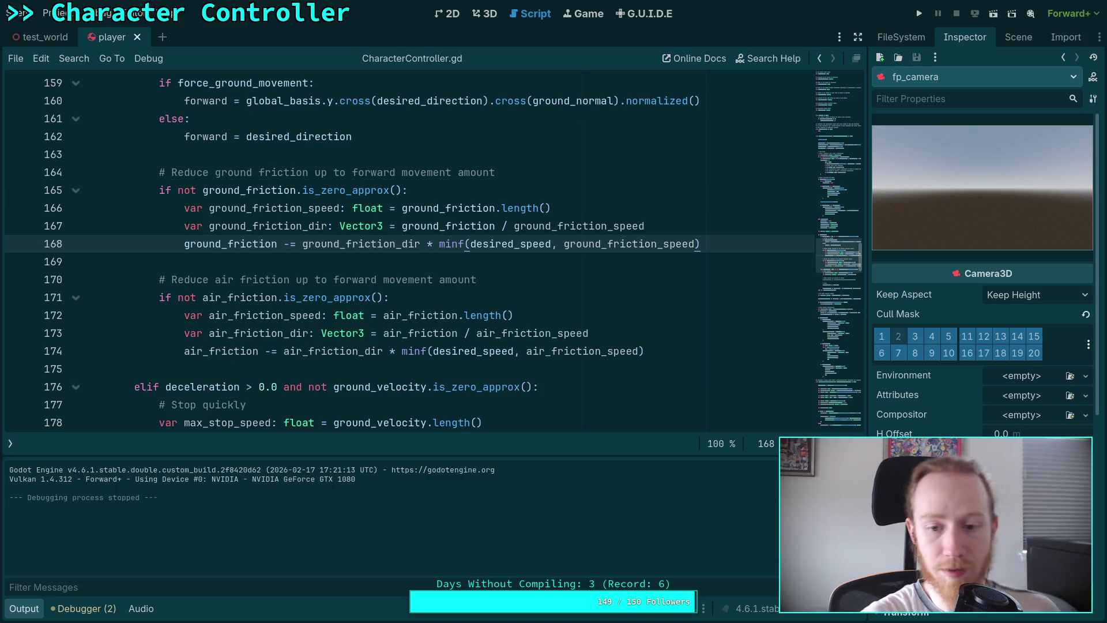
scroll(796, 279, "down", 5)
scroll(711, 288, "up", 6)
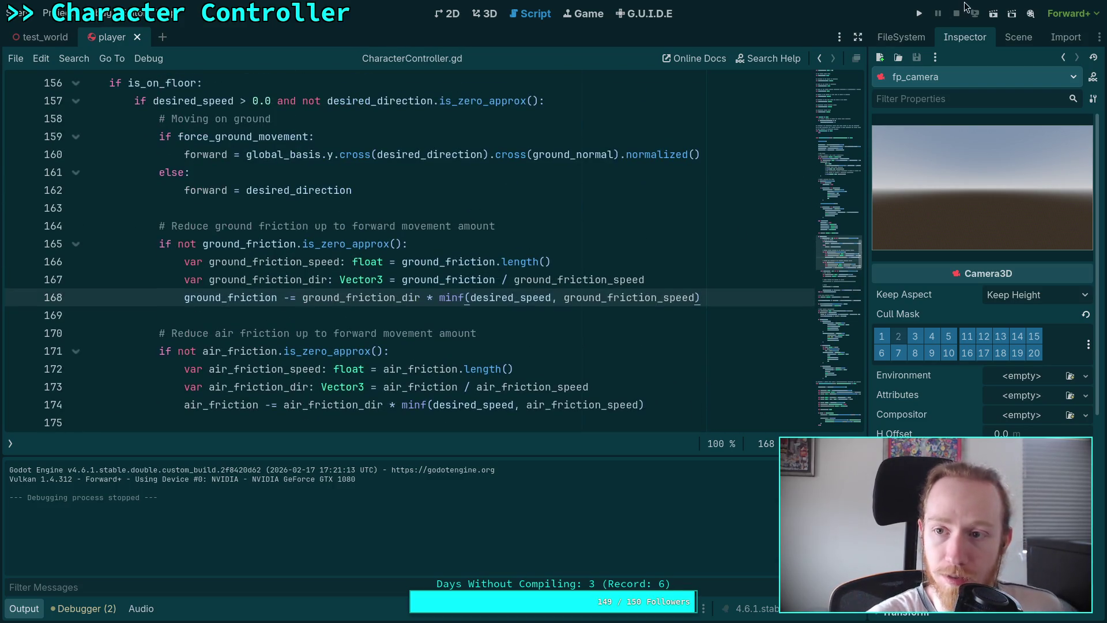
left_click(919, 13)
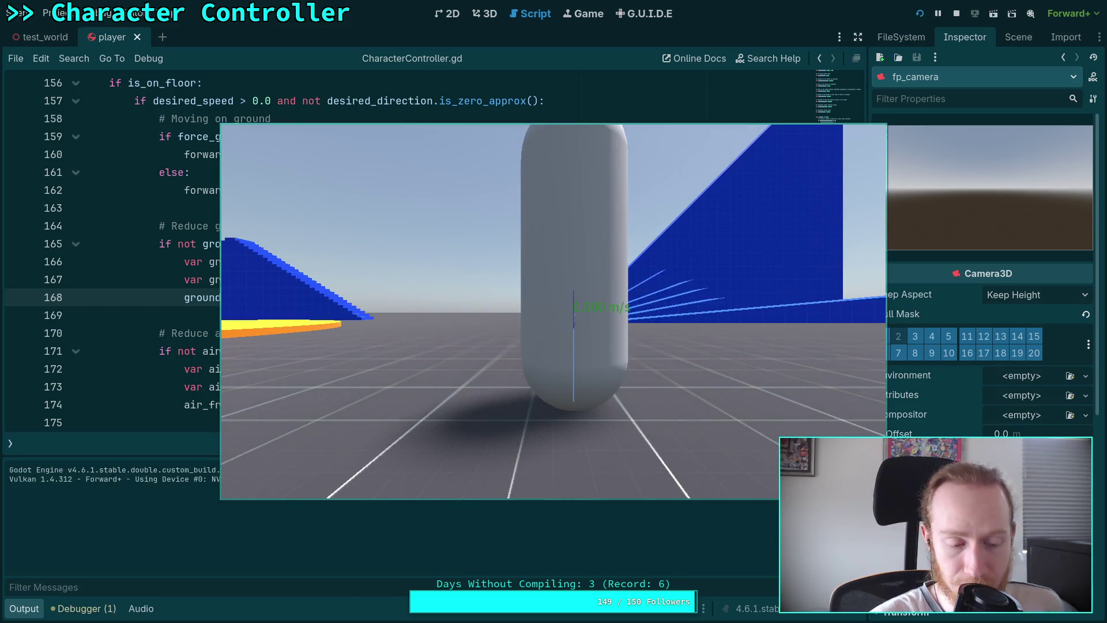
key("w")
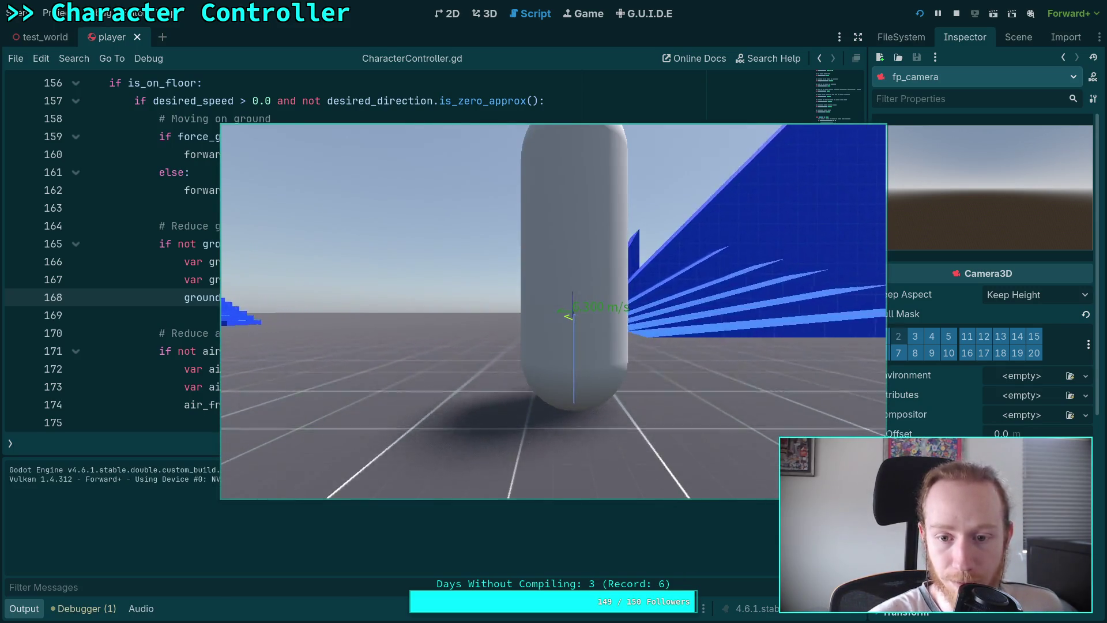
key("a")
key("s")
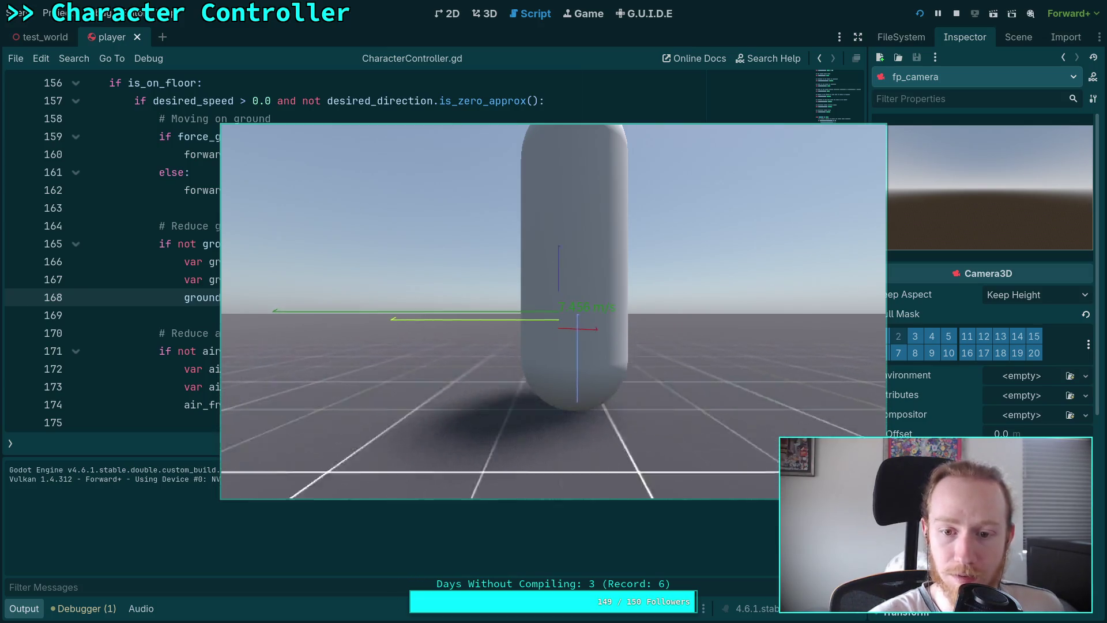
key("d")
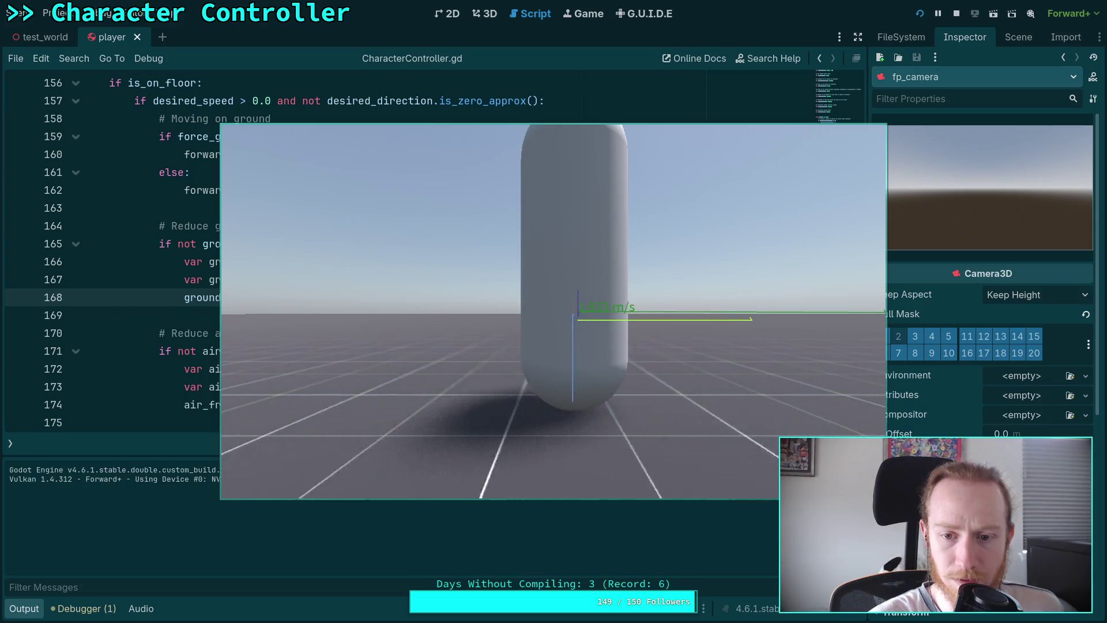
key("a")
key("a")
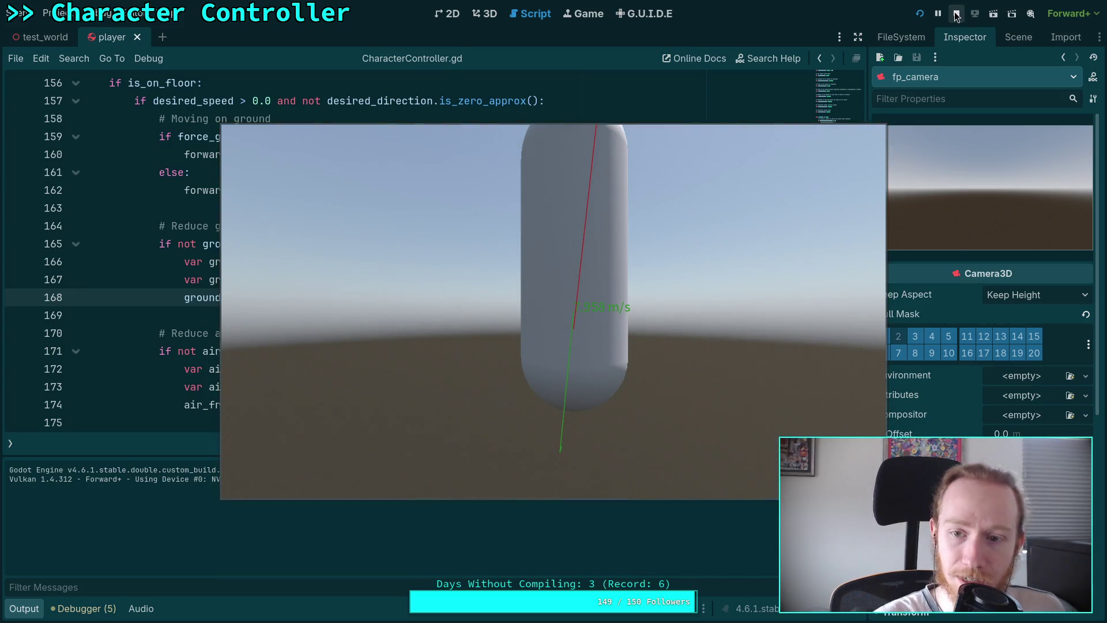
key("F8")
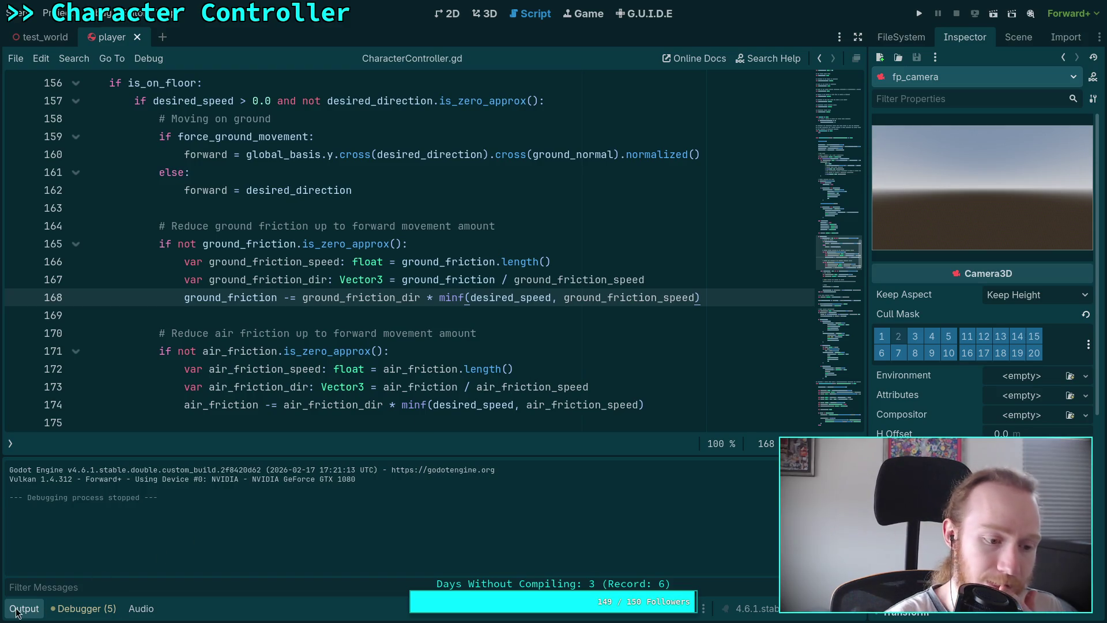
Collapse the Output panel, fold the is_on_floor branch, and highlight speed_in_dir's uses
left_click(348, 323)
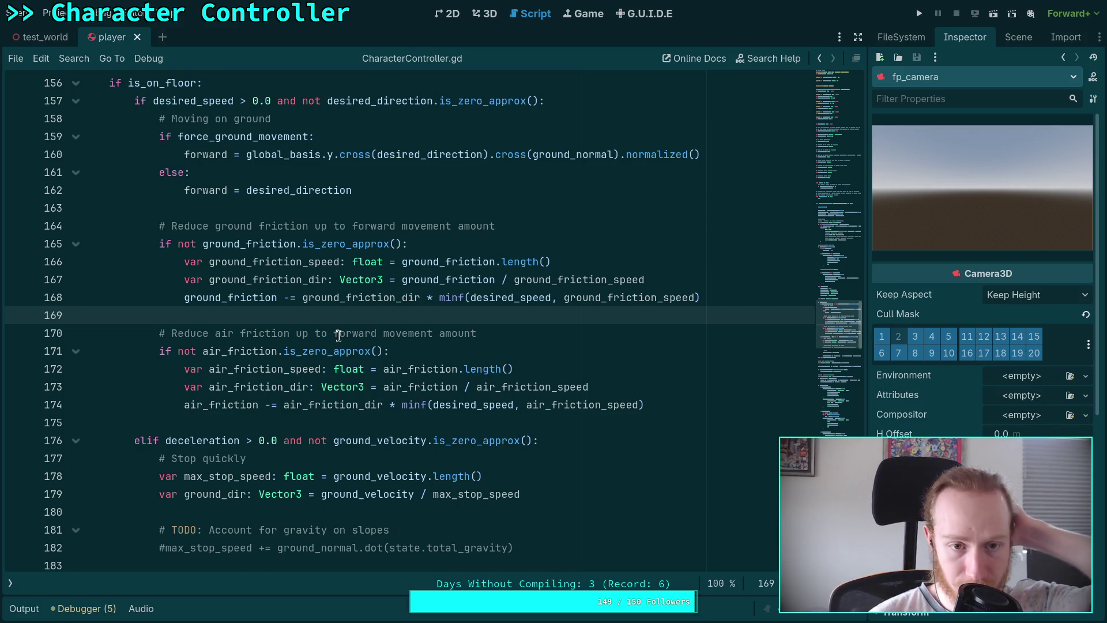
scroll(352, 335, "down", 3)
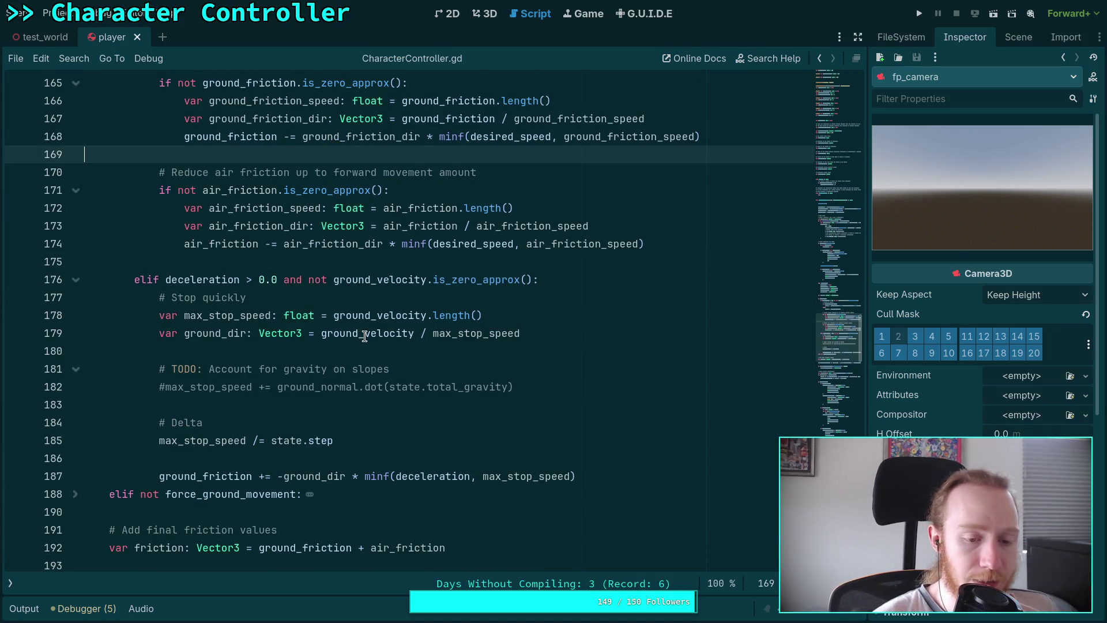
scroll(365, 337, "down", 1)
scroll(399, 370, "up", 6)
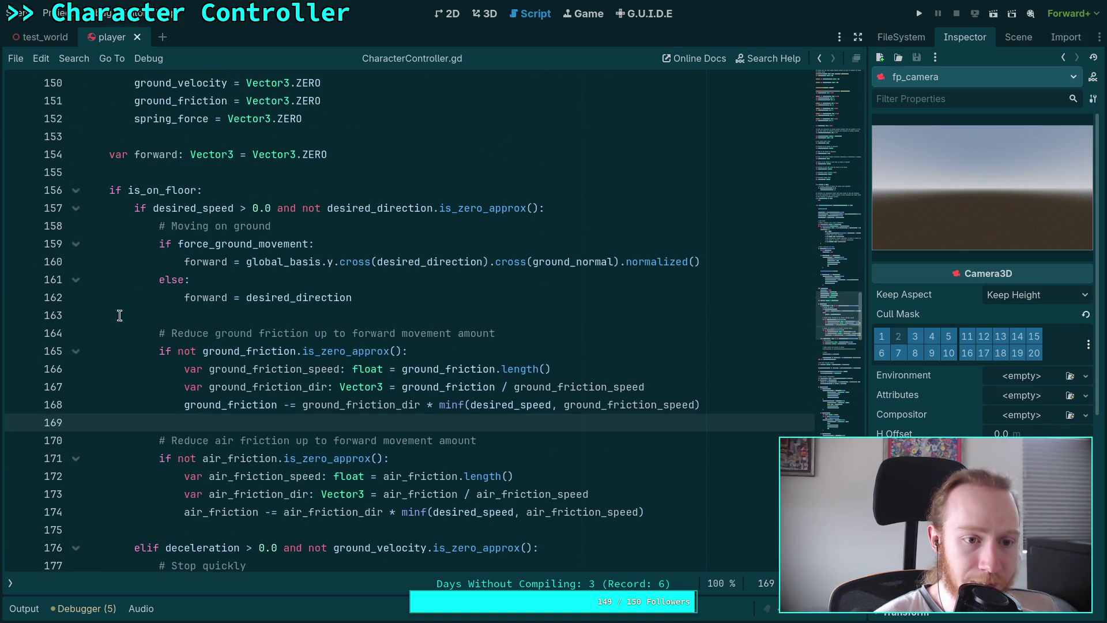
left_click(77, 190)
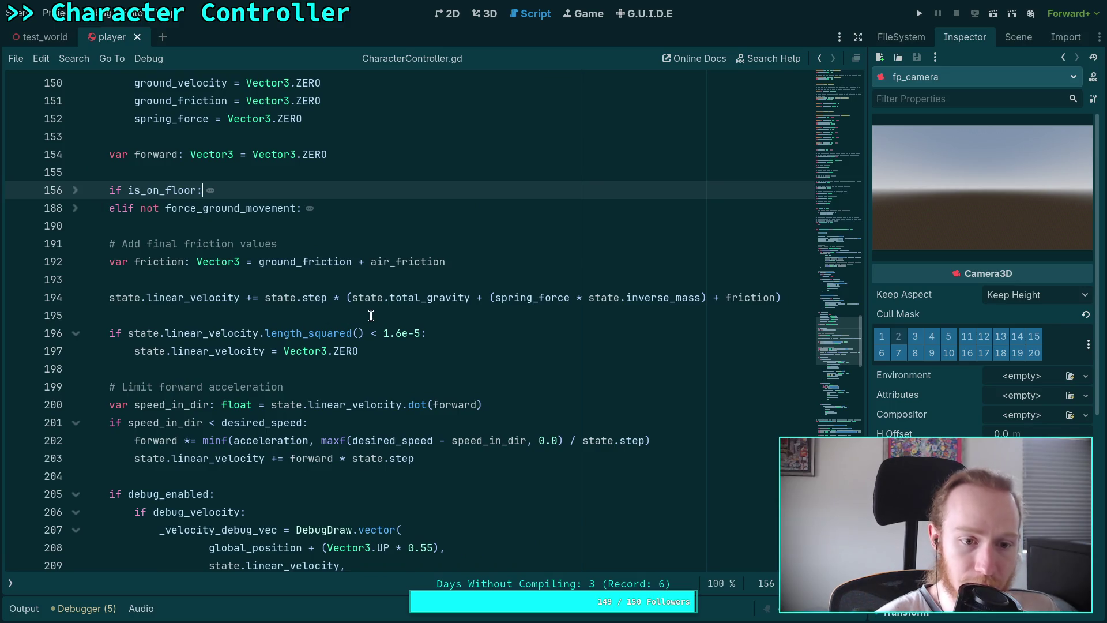
scroll(331, 364, "down", 1)
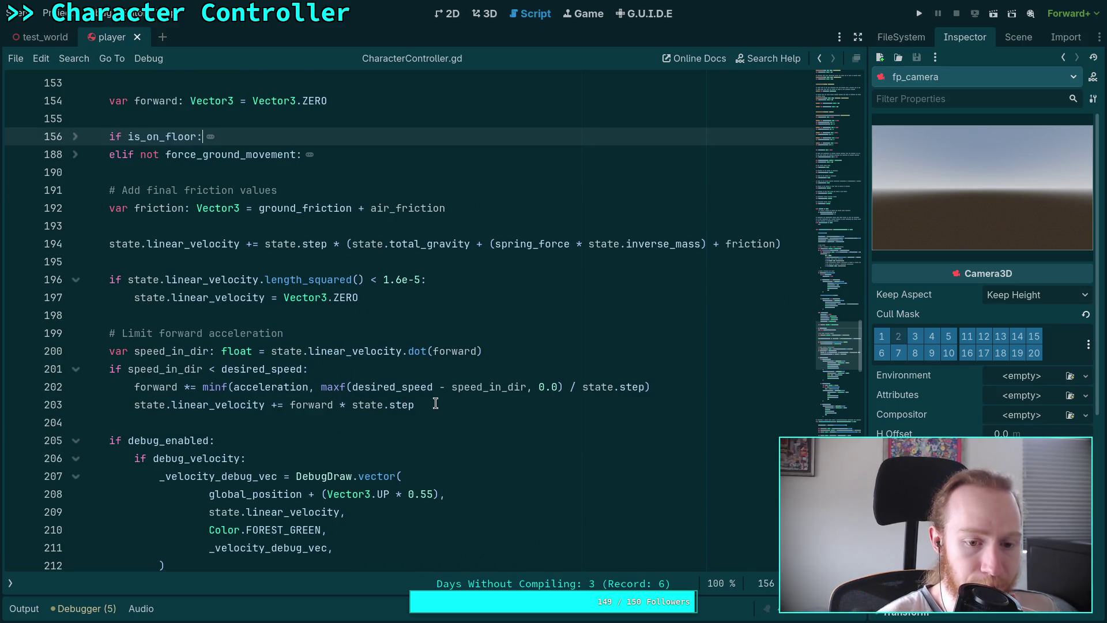
mouse_move(355, 388)
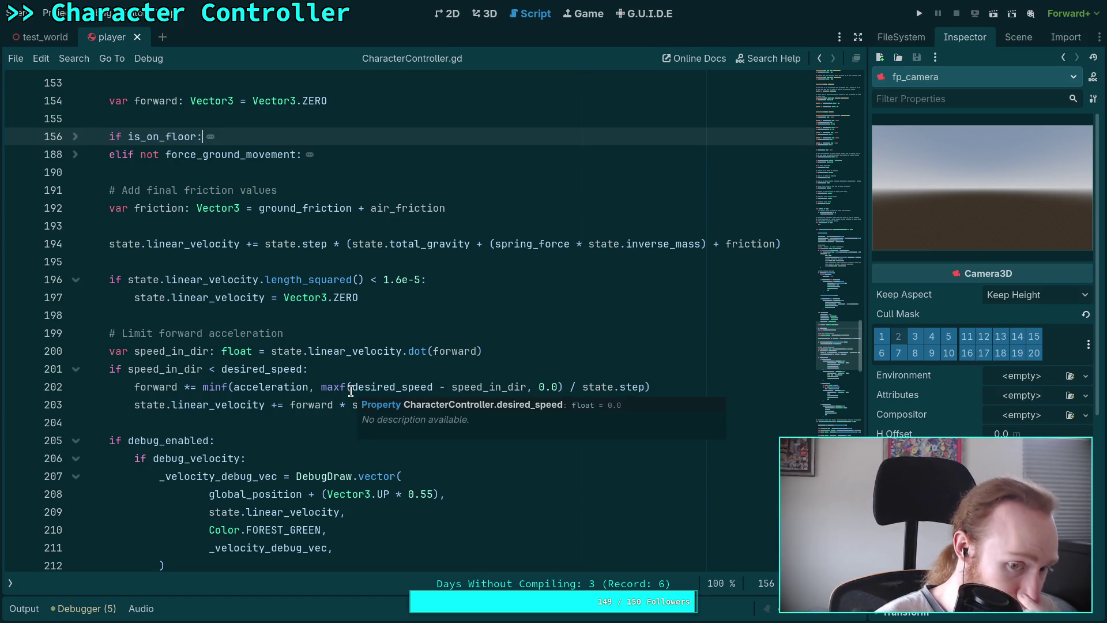
double_click(174, 350)
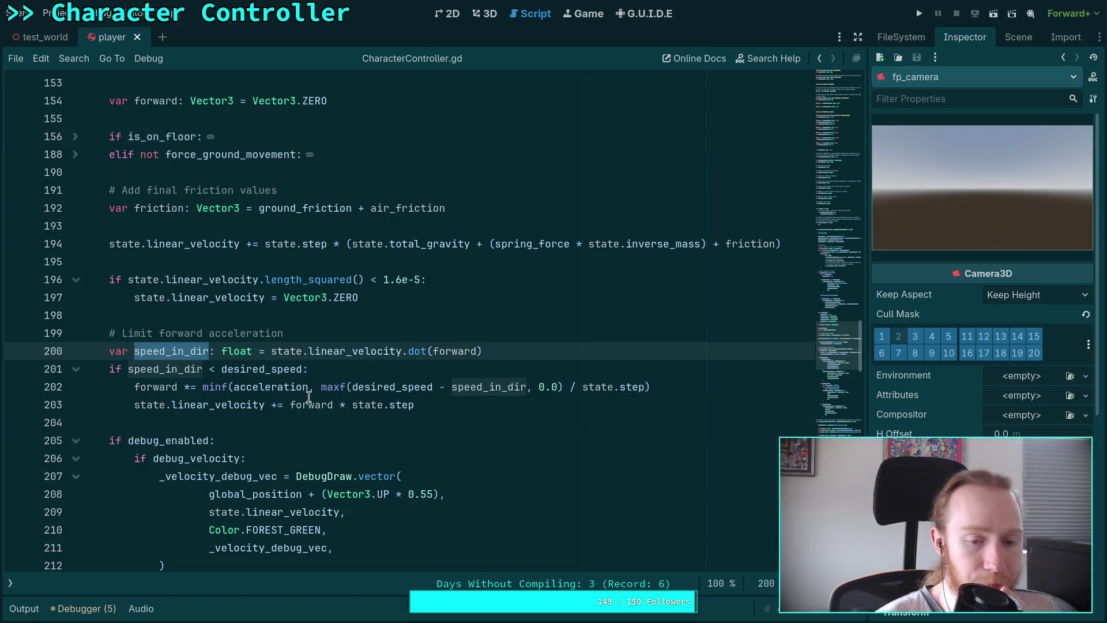
mouse_move(309, 403)
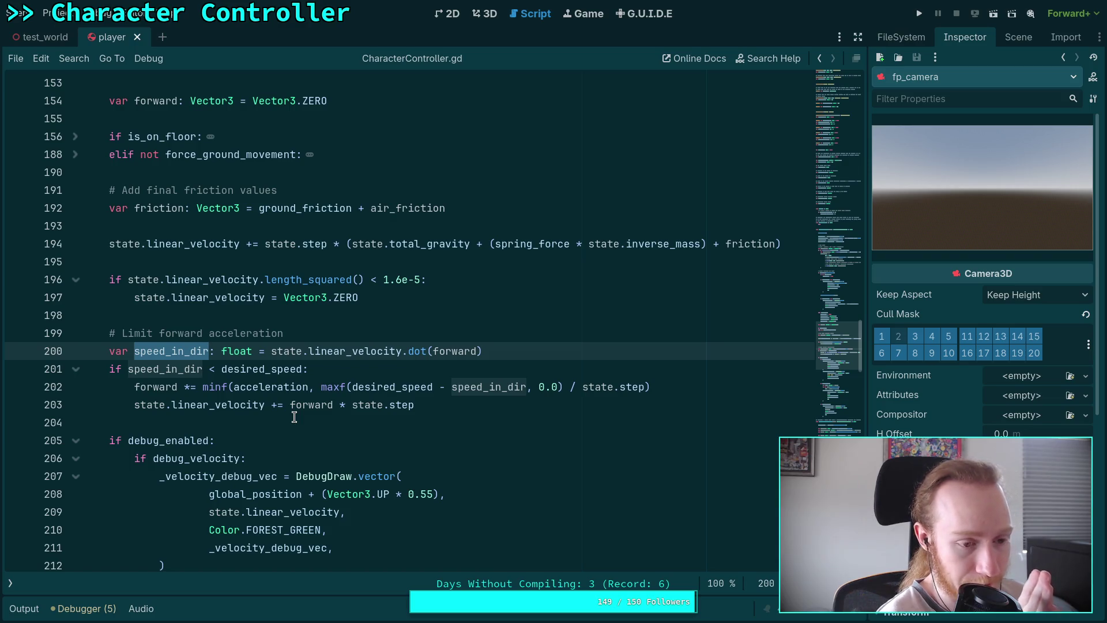
In the browser, scroll character_base.gd to its Friction section and select the compute_friction call
key("alt+Tab")
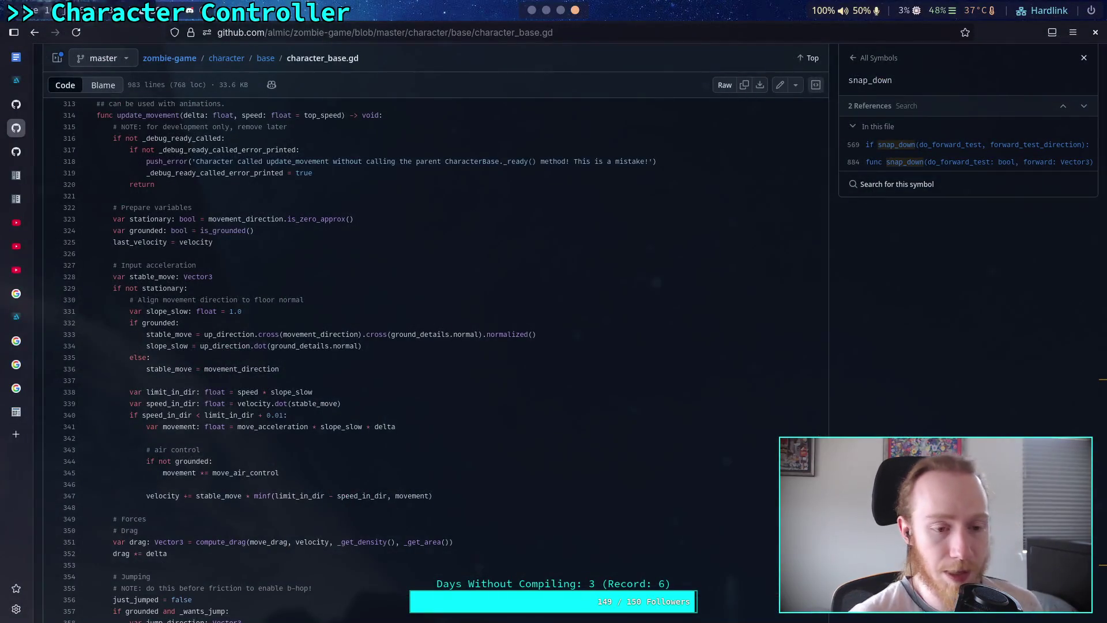
scroll(310, 353, "down", 2)
scroll(310, 353, "down", 3)
scroll(282, 306, "down", 10)
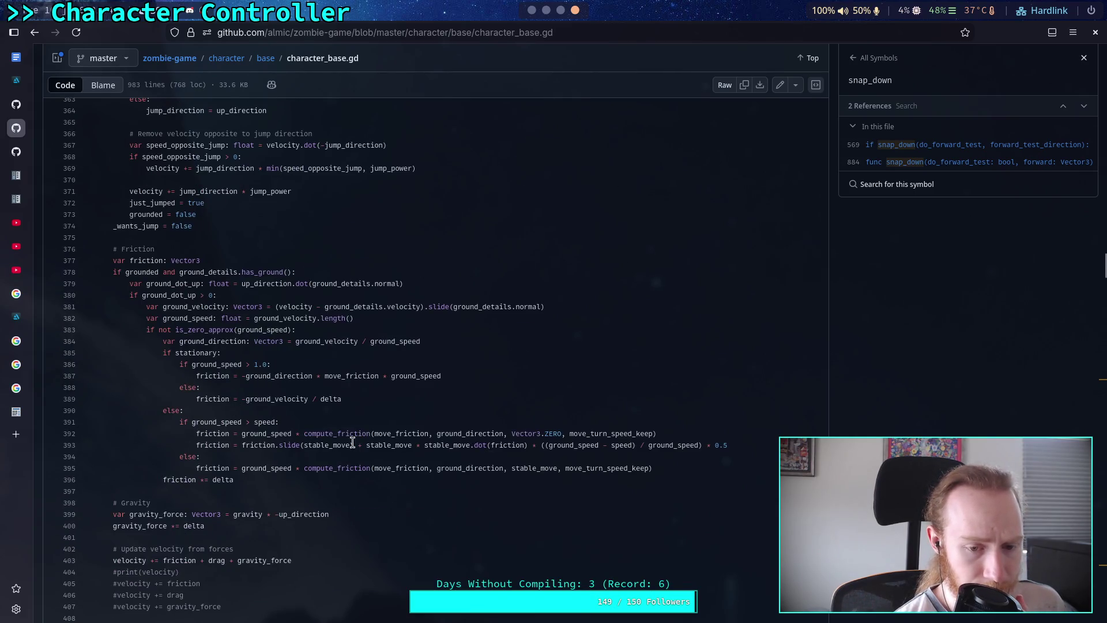
left_click_drag(293, 434, 545, 434)
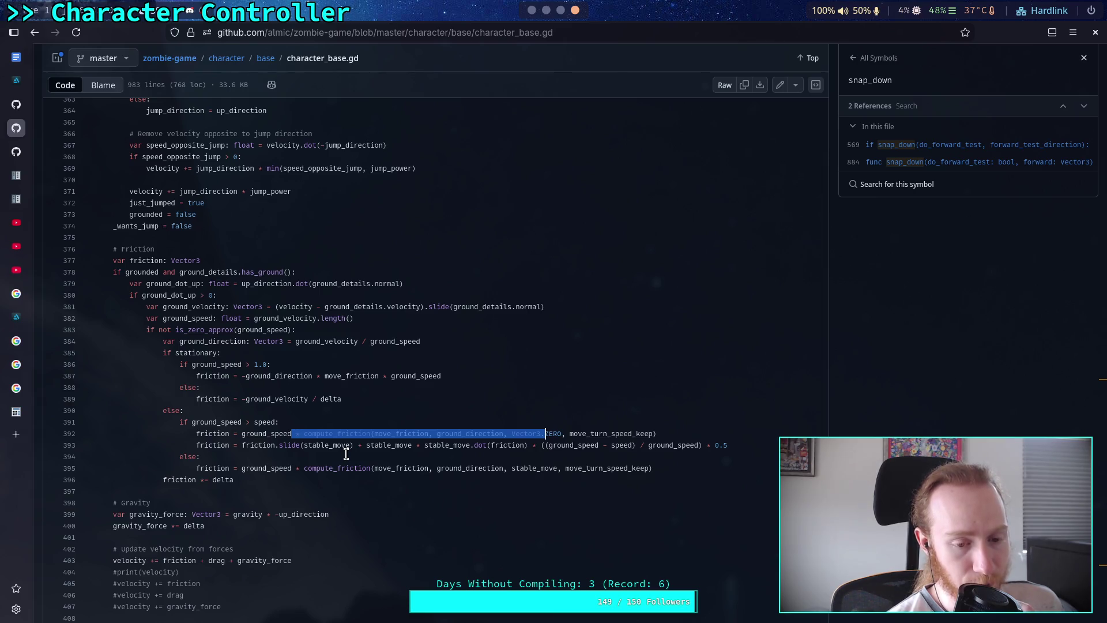
scroll(306, 455, "down", 5)
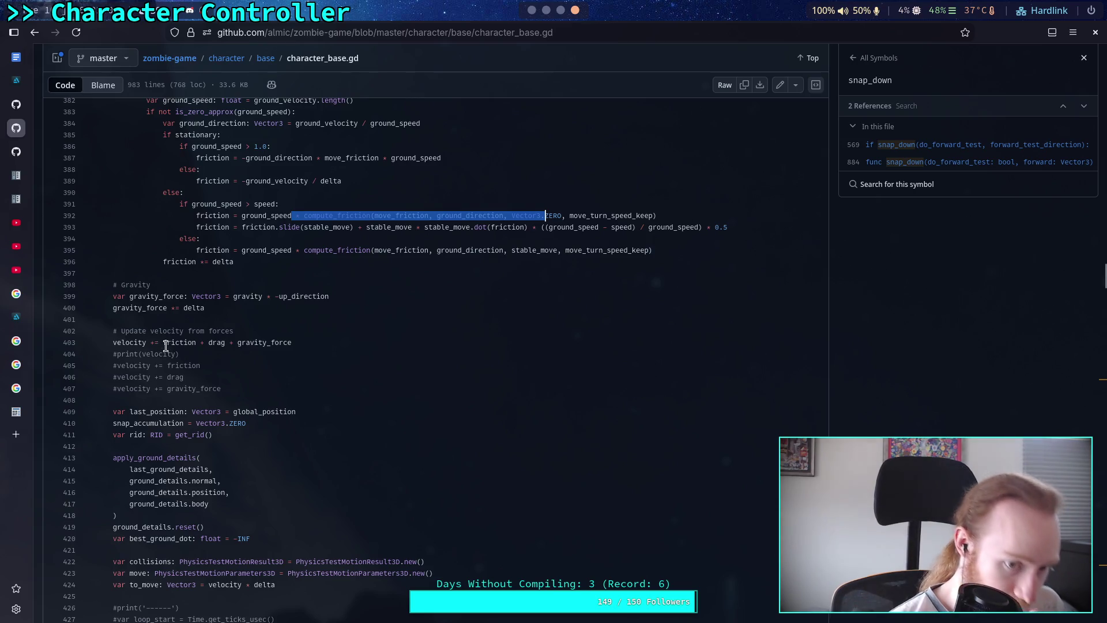
left_click_drag(166, 343, 196, 343)
scroll(199, 346, "up", 3)
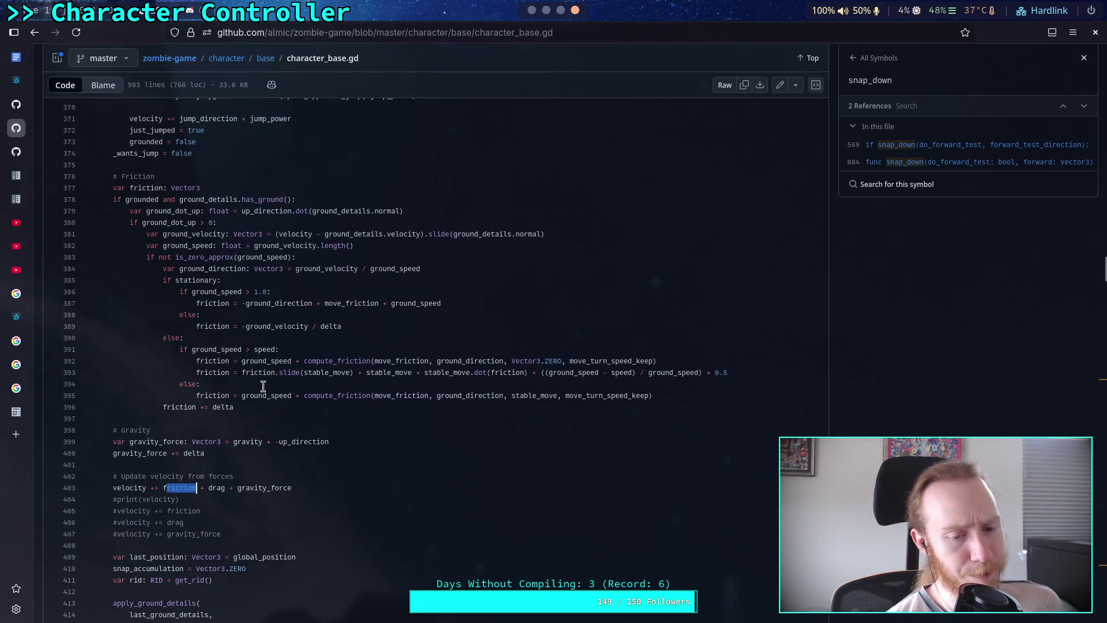
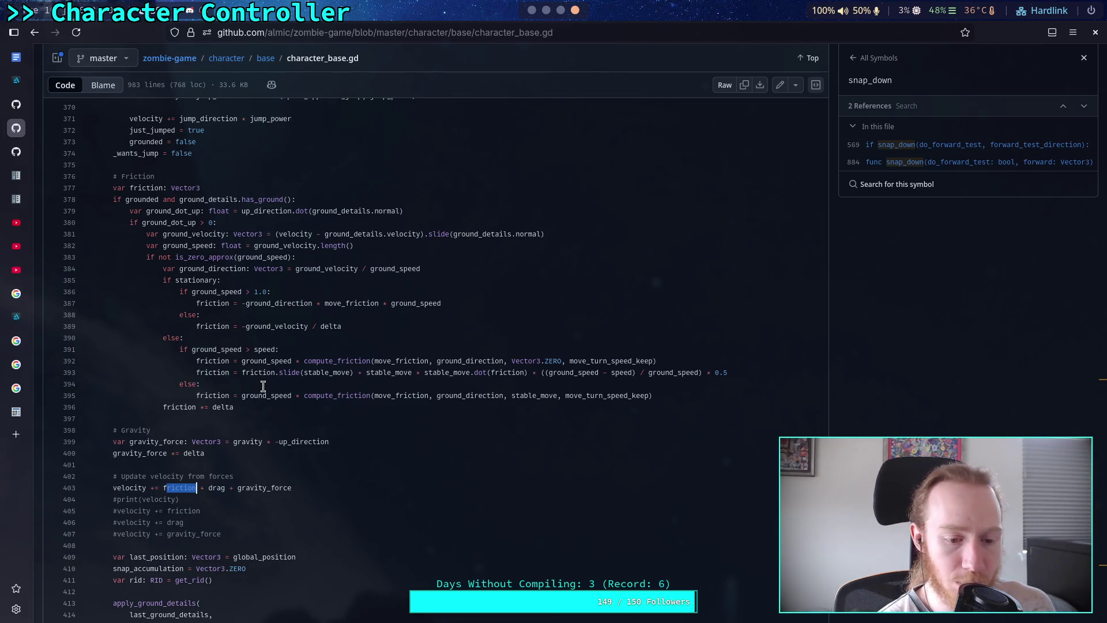
Step through the update_movement code down past the velocity update lines
left_click(196, 303)
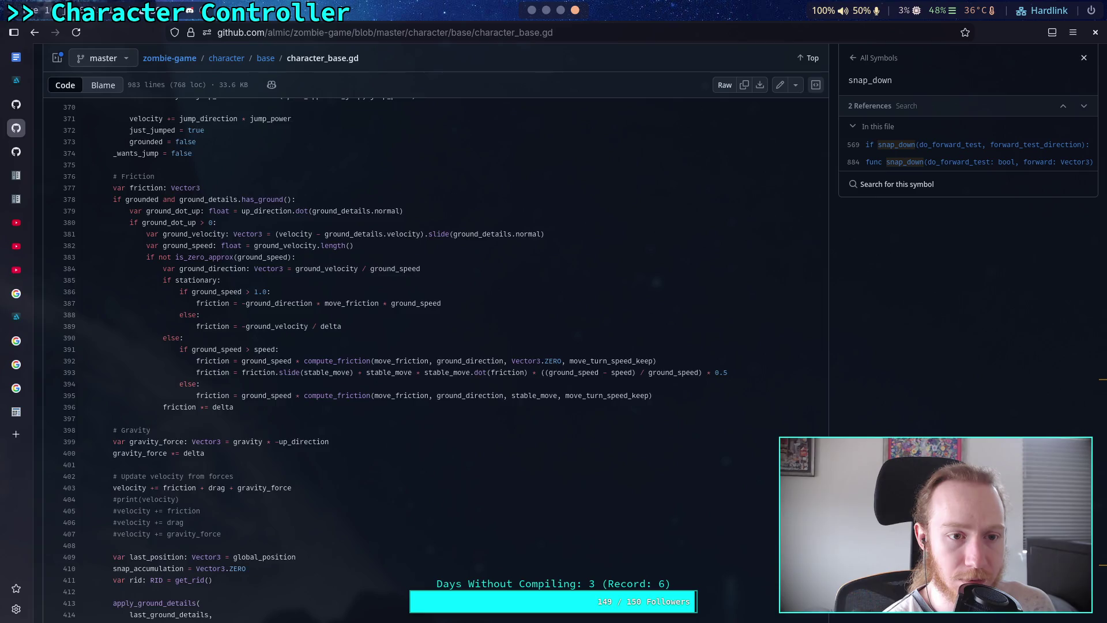
scroll(197, 302, "up", 10)
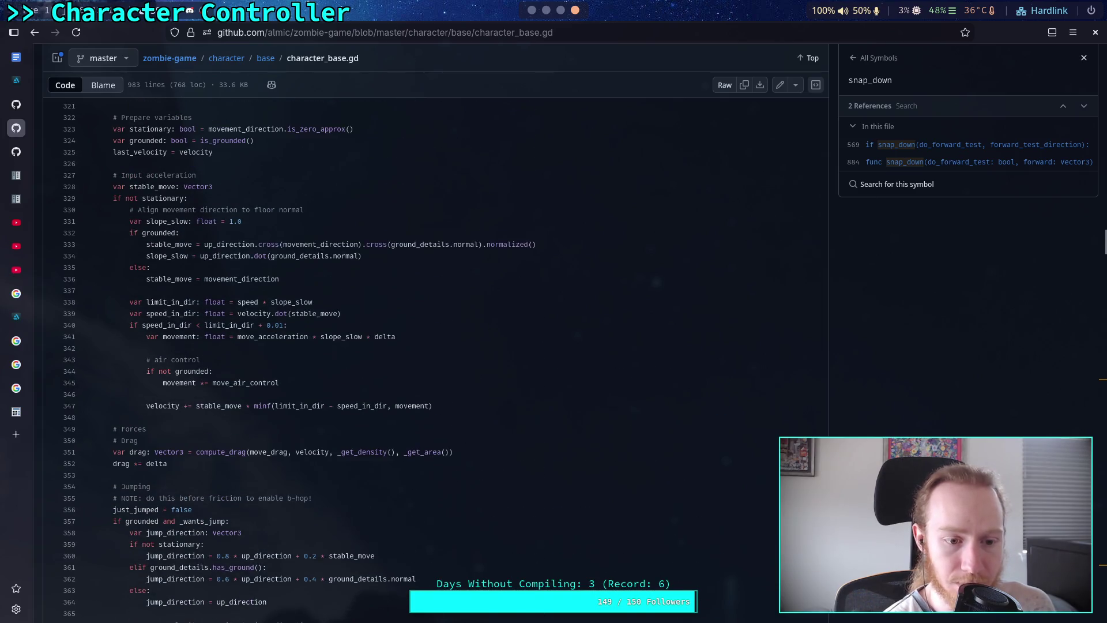
scroll(196, 303, "up", 2)
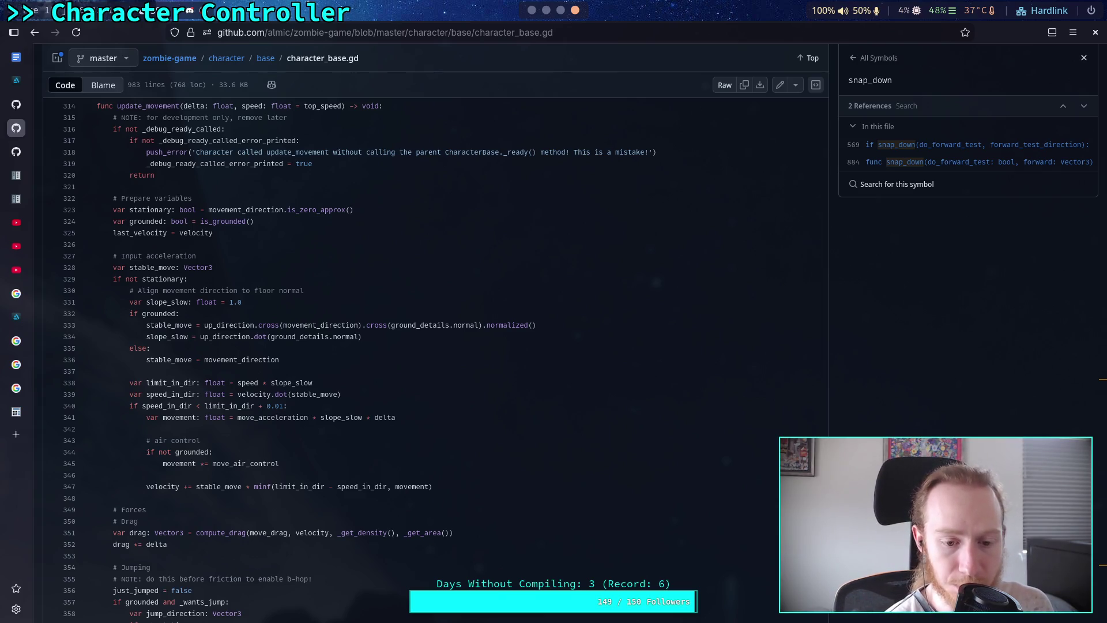
key("Down")
key("Down")
key("Down")
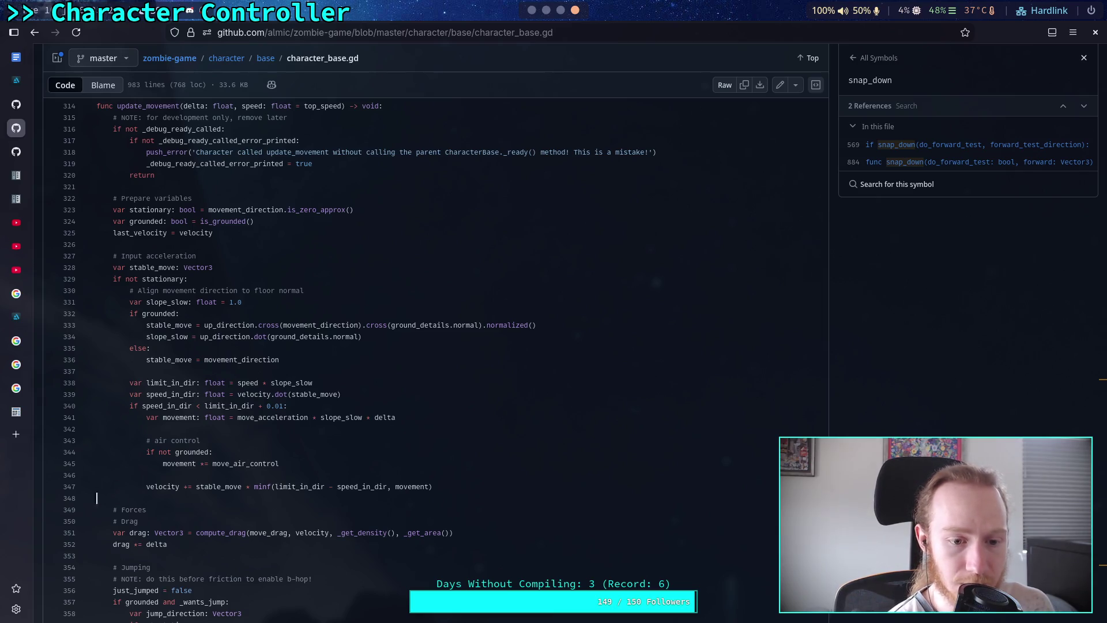
key("Down")
key("Down")
key("Down")
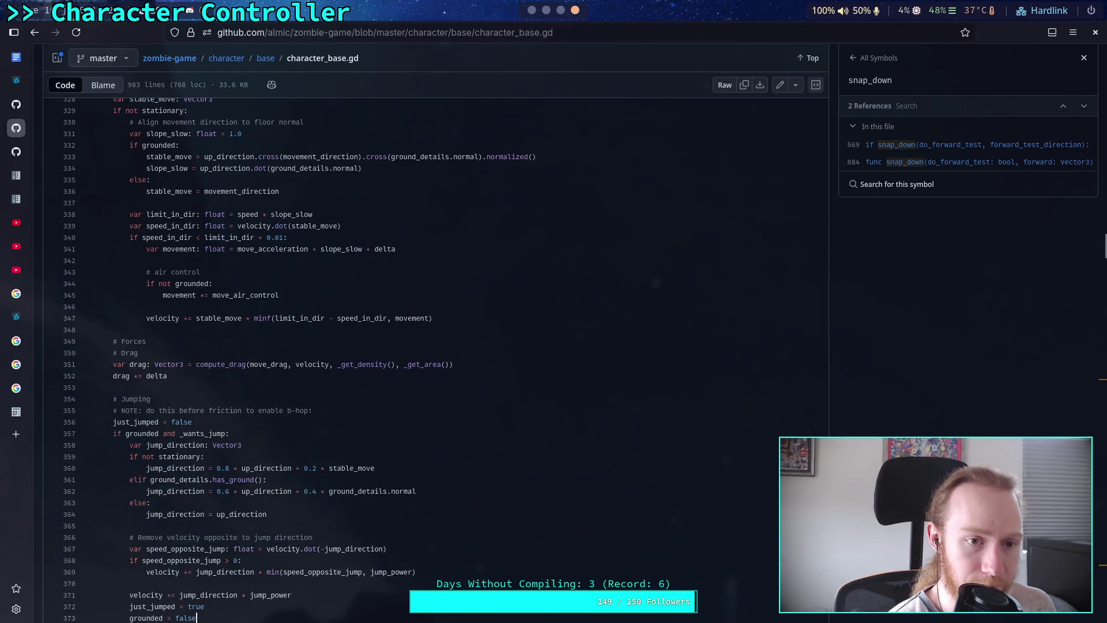
key("Down")
key("Down")
key("Down")
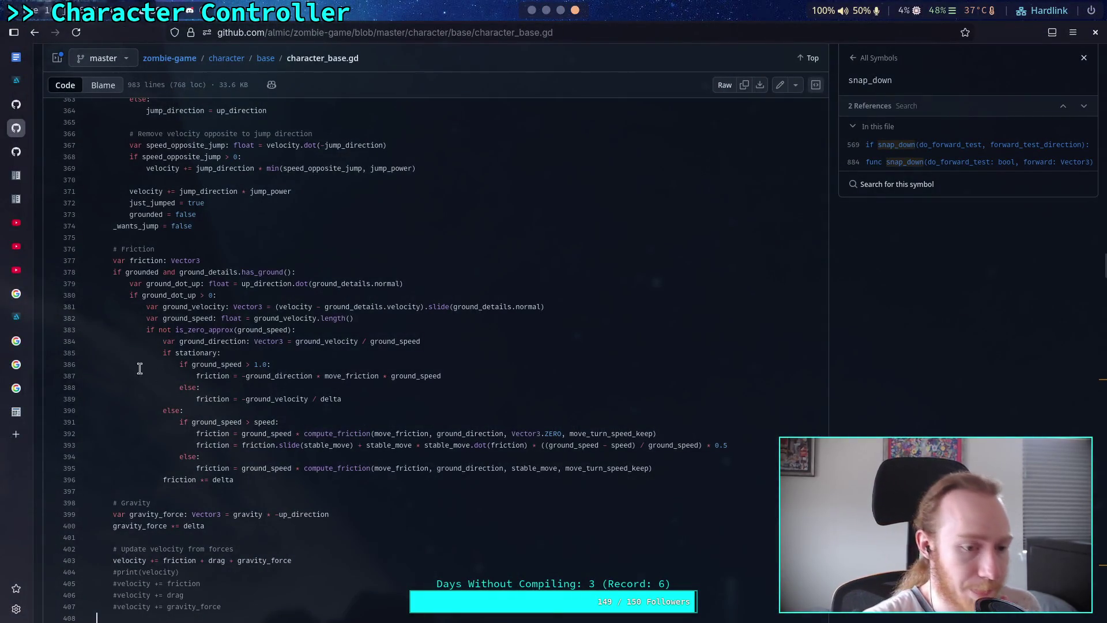
Change the GitHub code search from 'friction' to 'slide' and open the vector3.h slide declaration
left_click(24, 160)
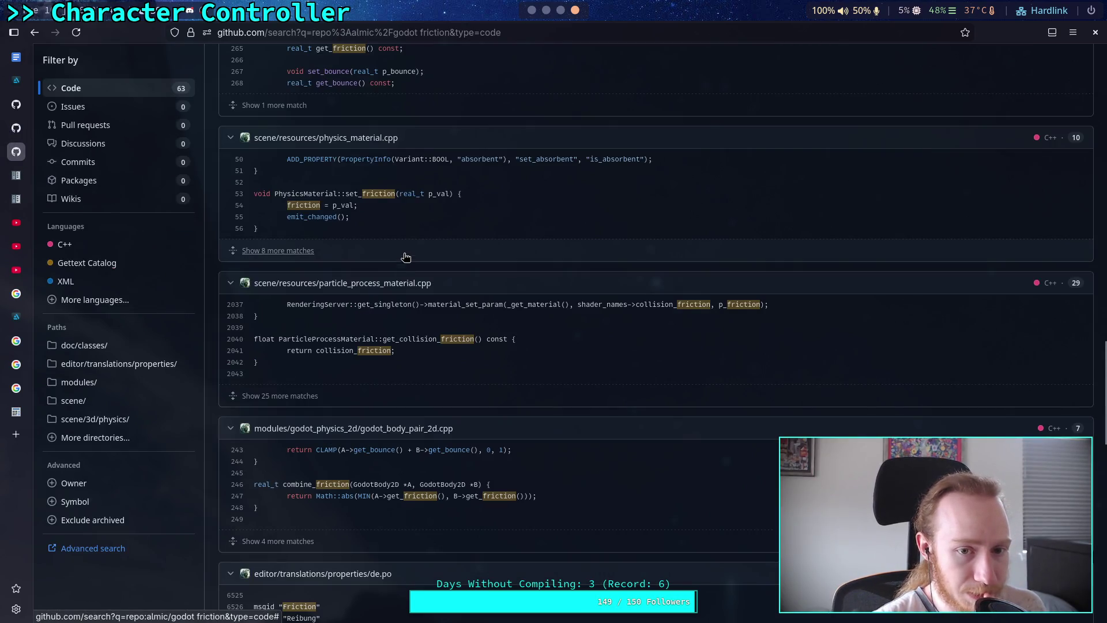
scroll(438, 233, "up", 15)
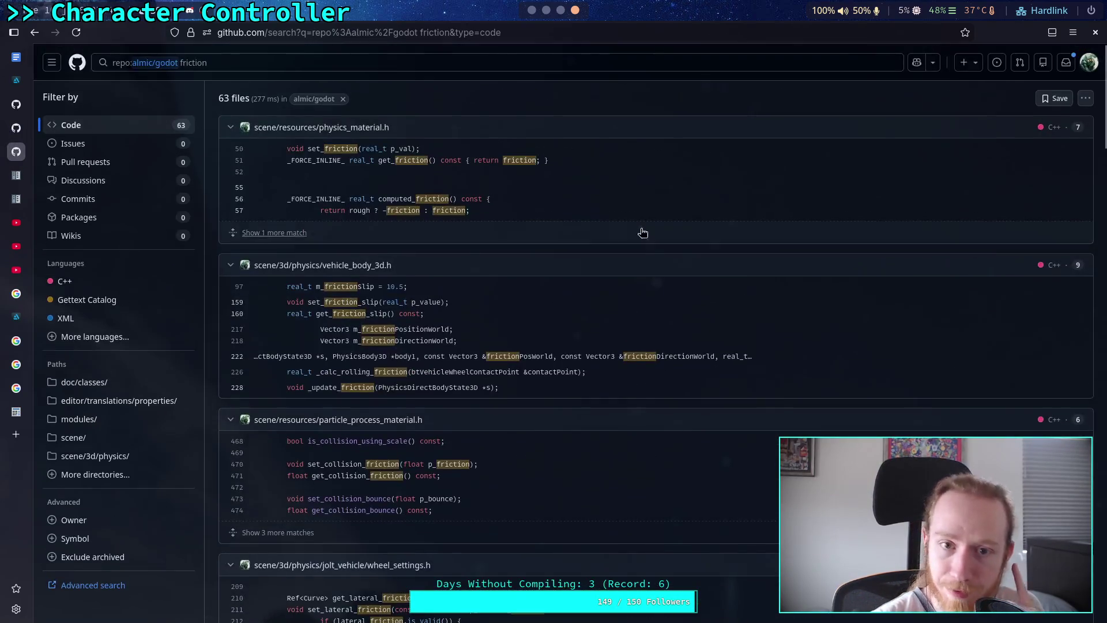
left_click(258, 67)
key("BackSpace")
key("BackSpace")
key("BackSpace")
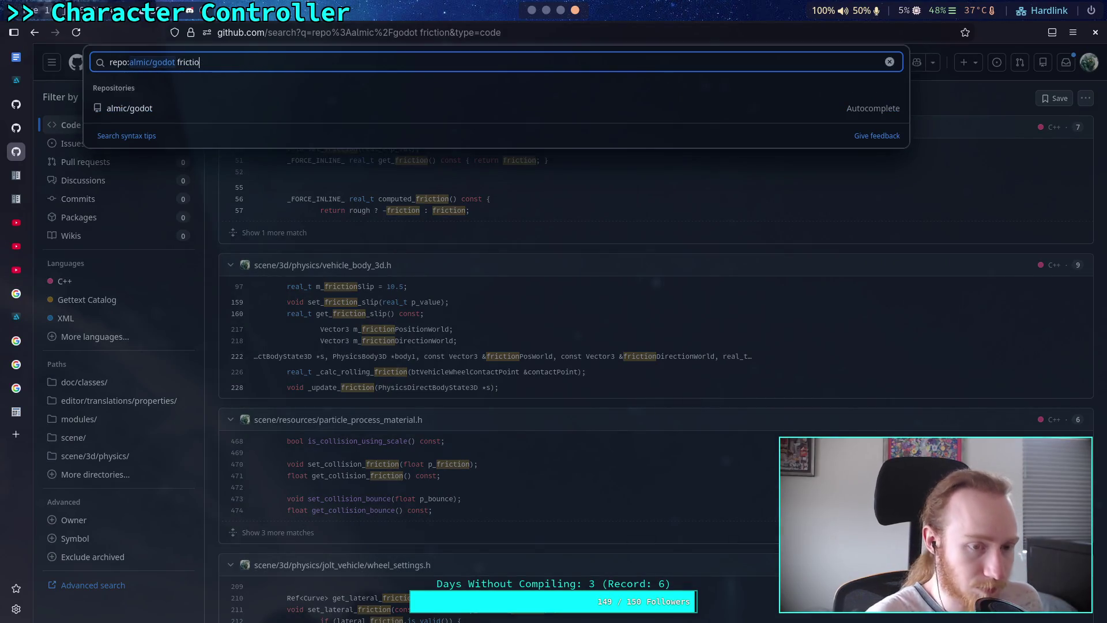
key("BackSpace")
key("BackSpace")
type("s")
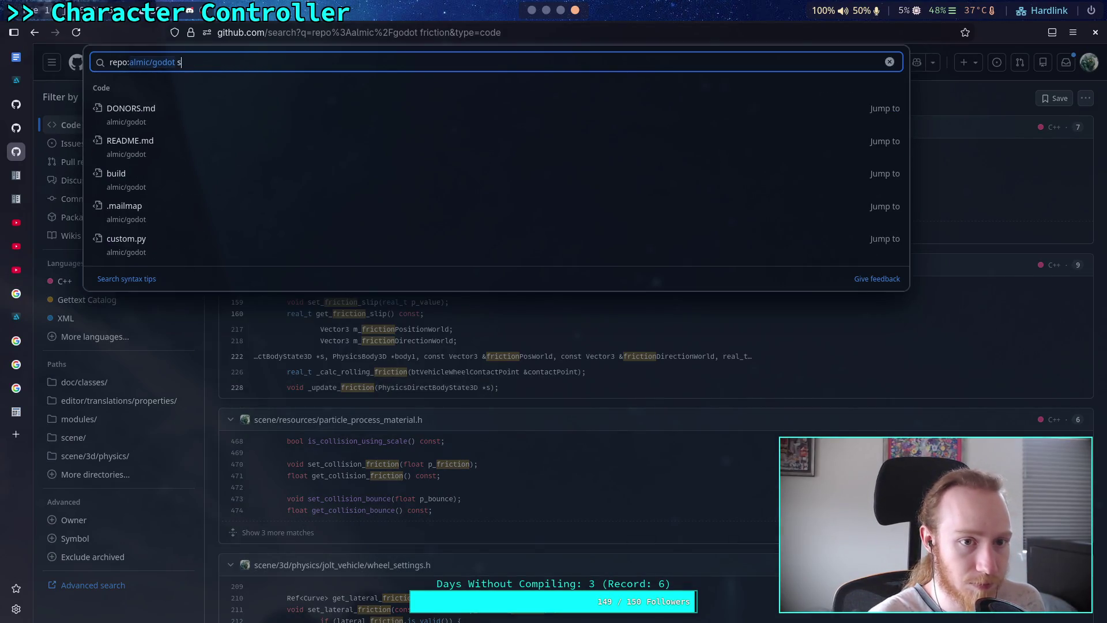
type("lide")
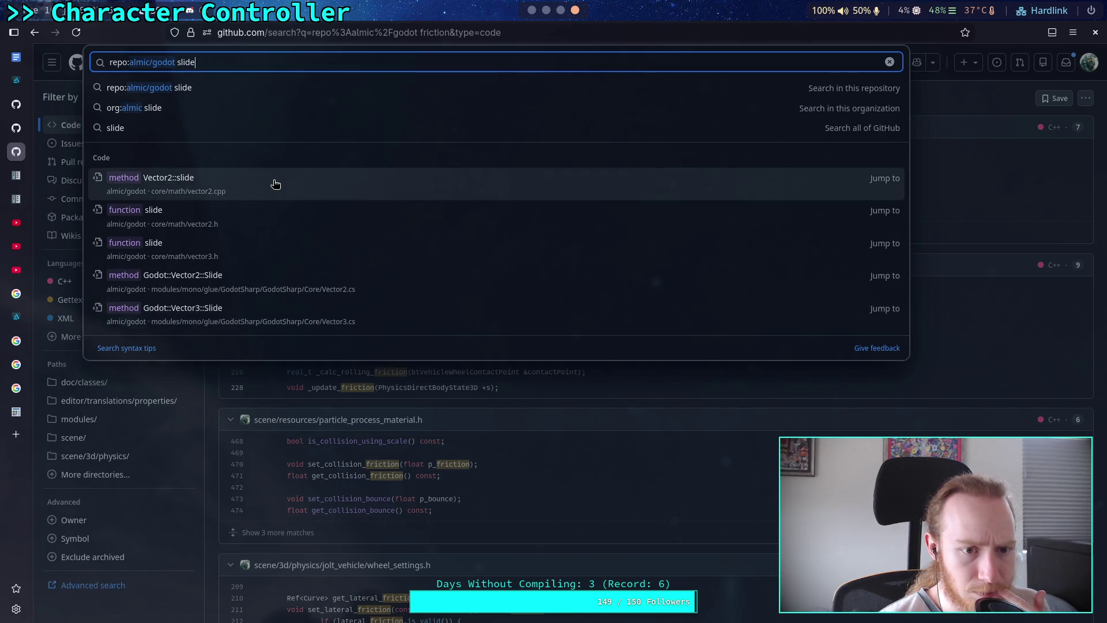
left_click(275, 246)
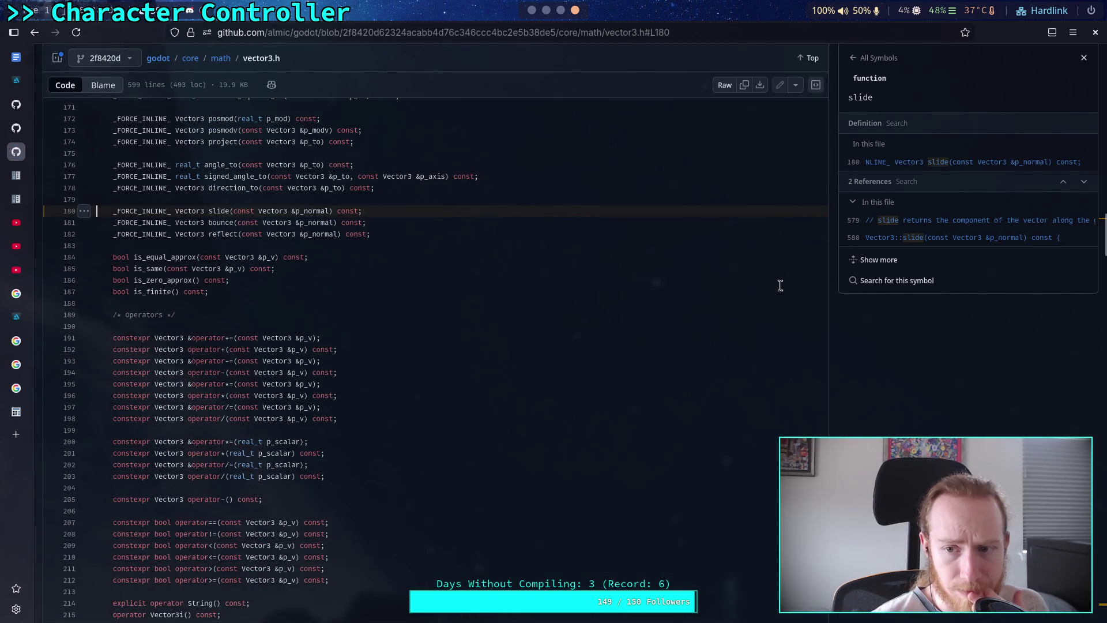
List all symbols in vector3.h and jump to the Vector3::slide definition at line 580
left_click(875, 57)
scroll(931, 336, "down", 10)
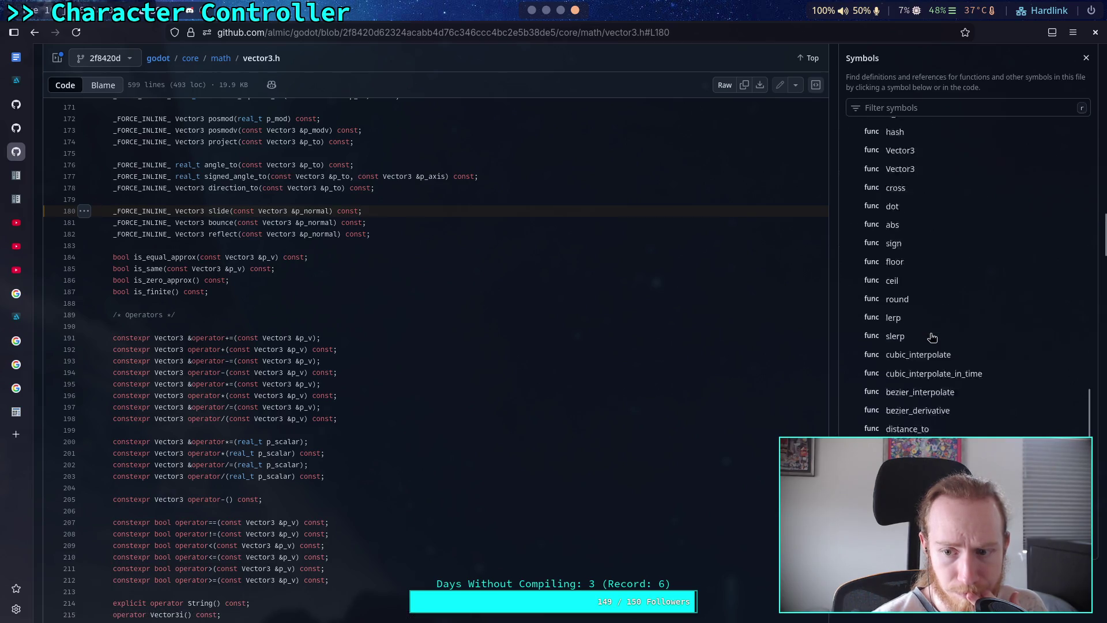
left_click(220, 211)
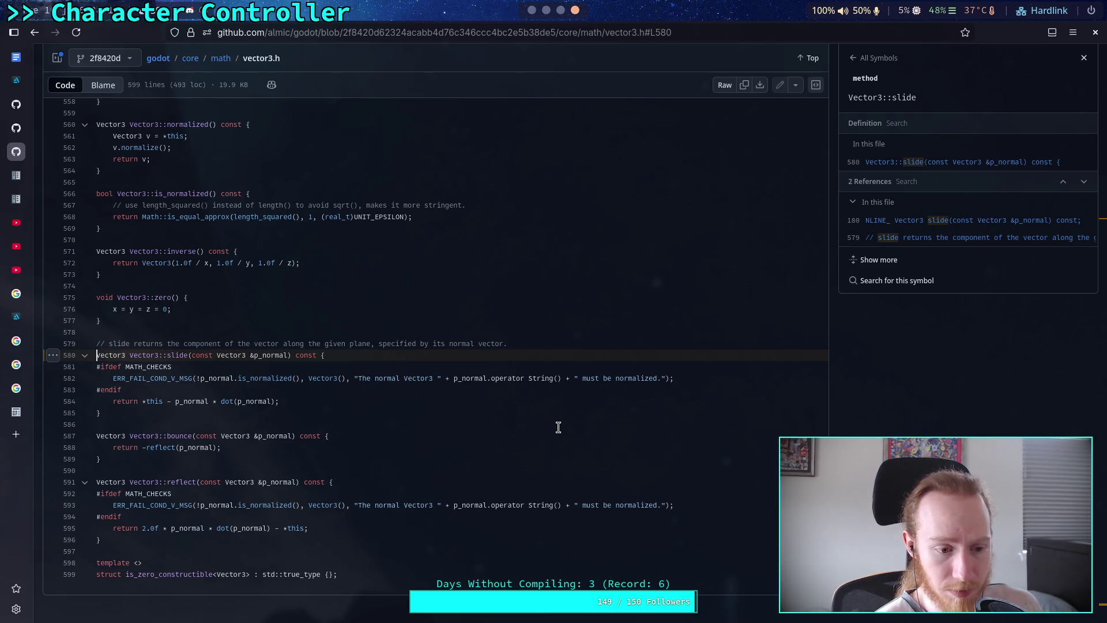
Glance at CharacterController.gd and the controller notes, then return to character_base.gd
key("alt+Tab")
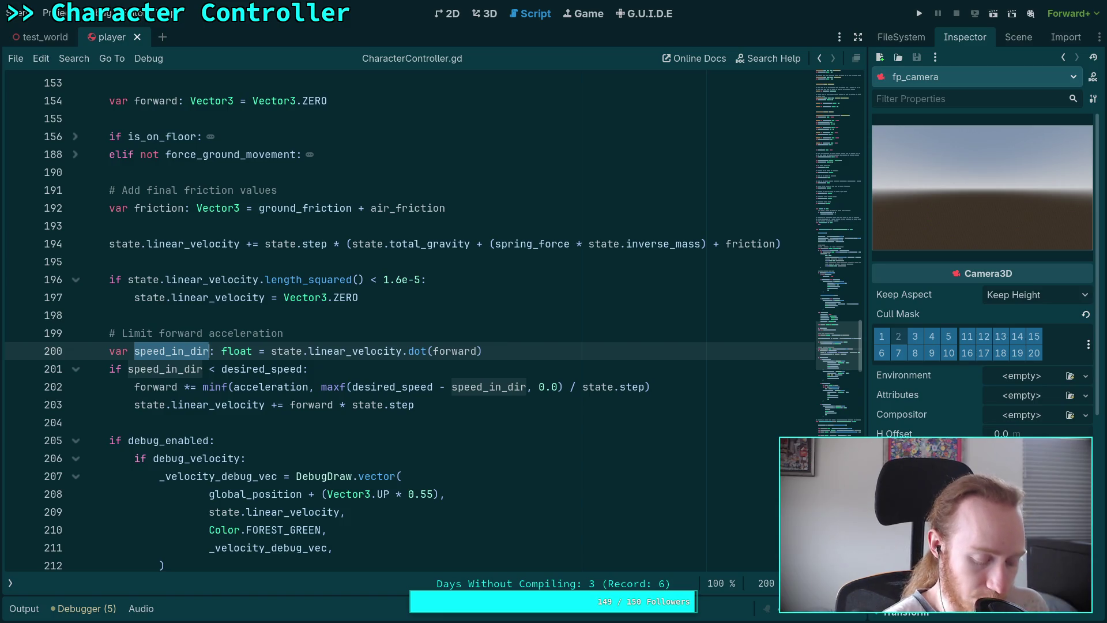
key("alt+Tab")
key("alt+Tab")
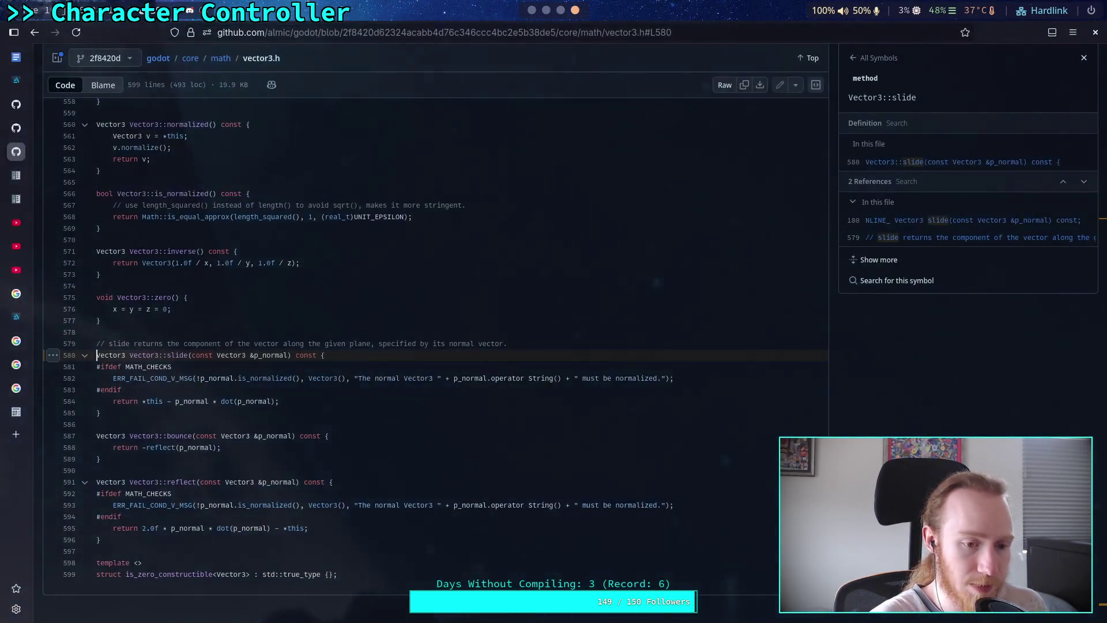
left_click(23, 135)
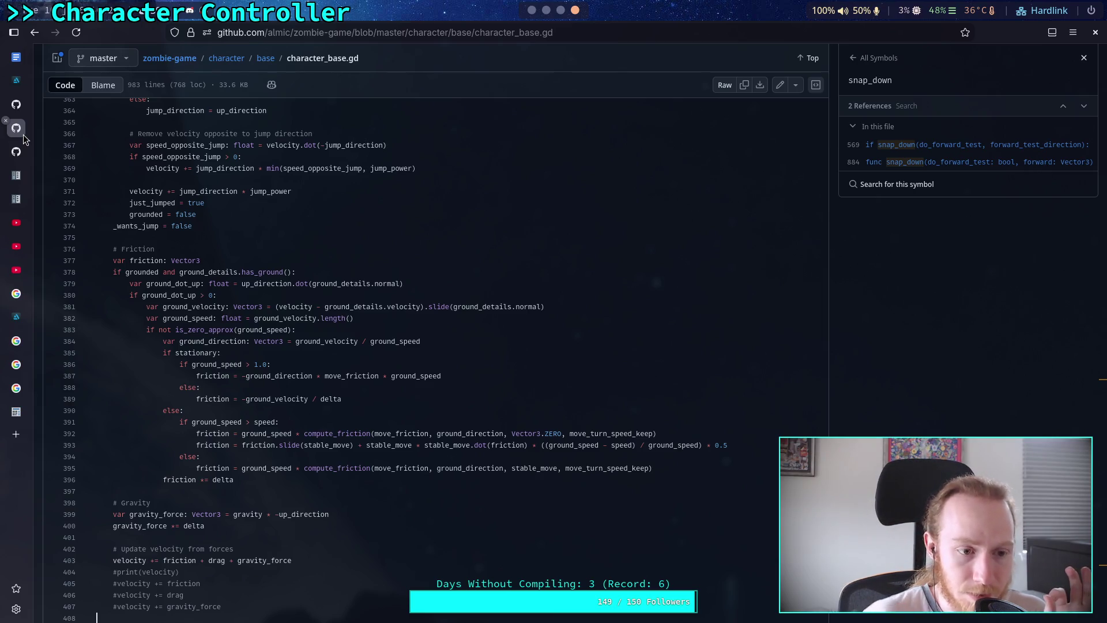
left_click(16, 152)
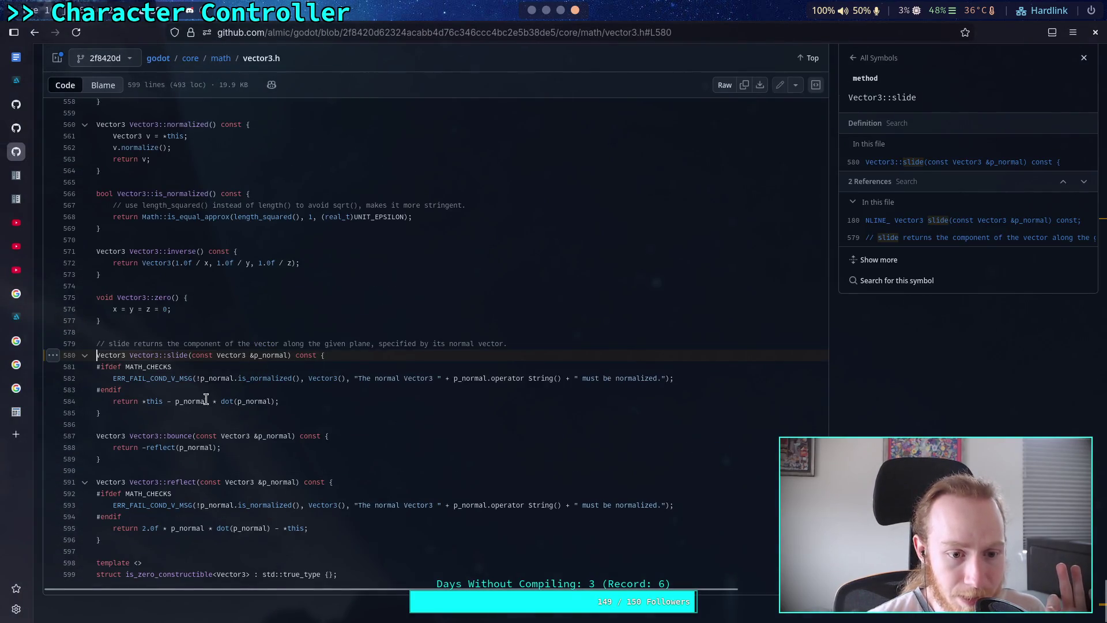
left_click_drag(175, 402, 260, 402)
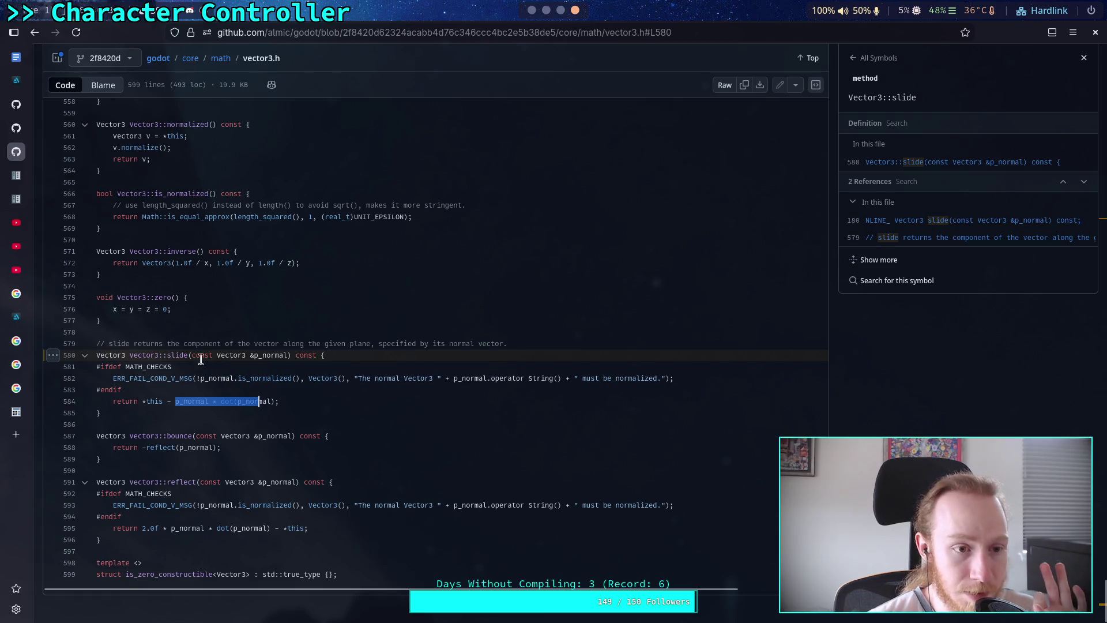
left_click(25, 131)
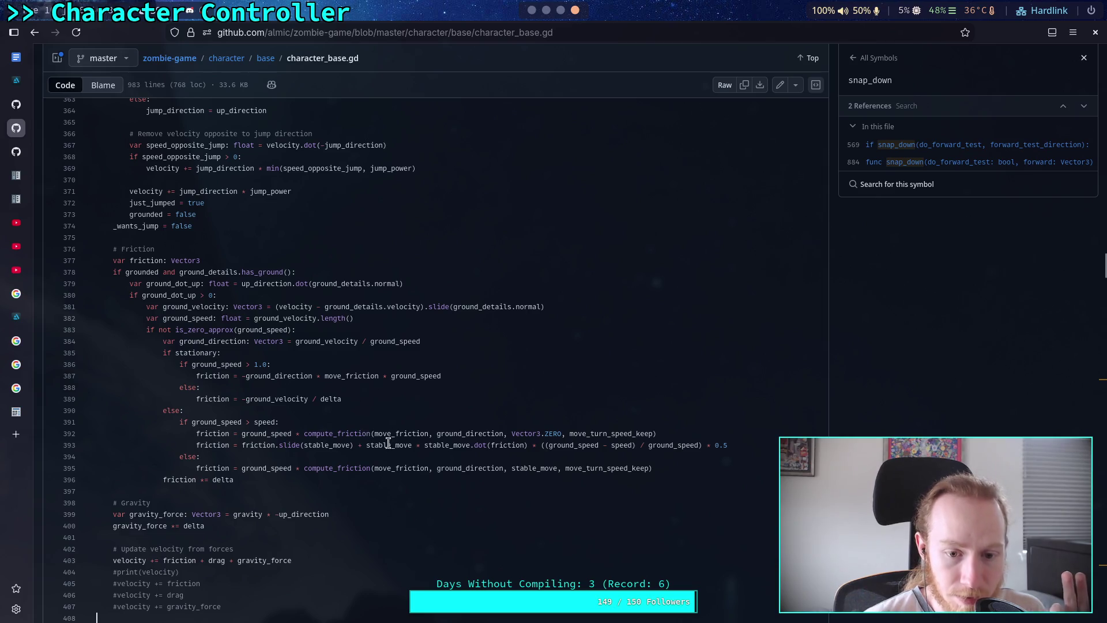
left_click_drag(380, 445, 529, 445)
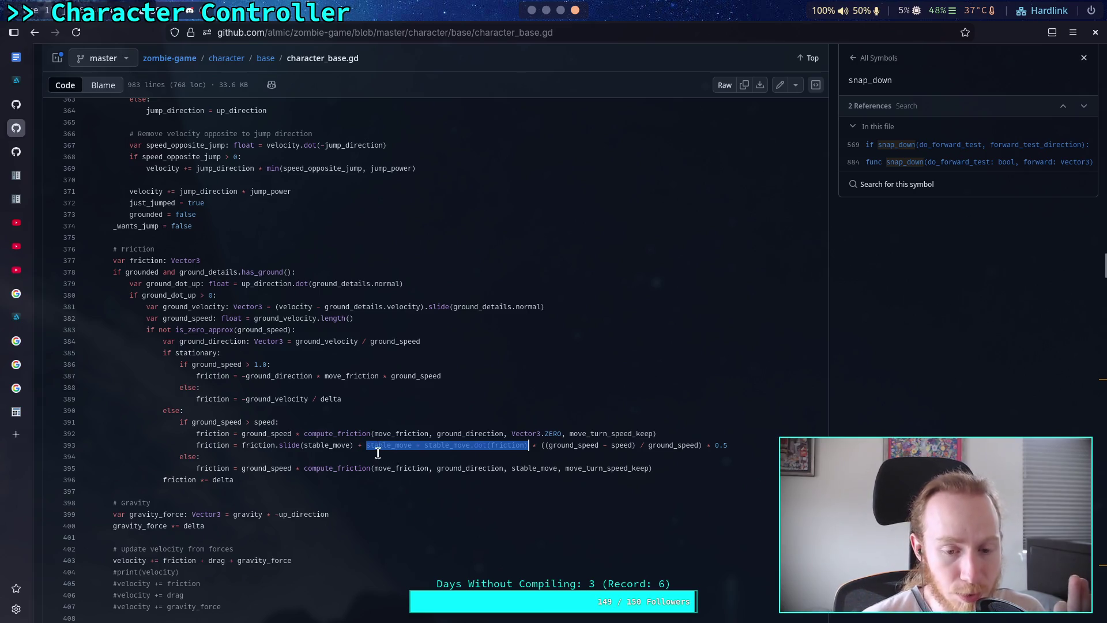
left_click_drag(366, 448, 528, 449)
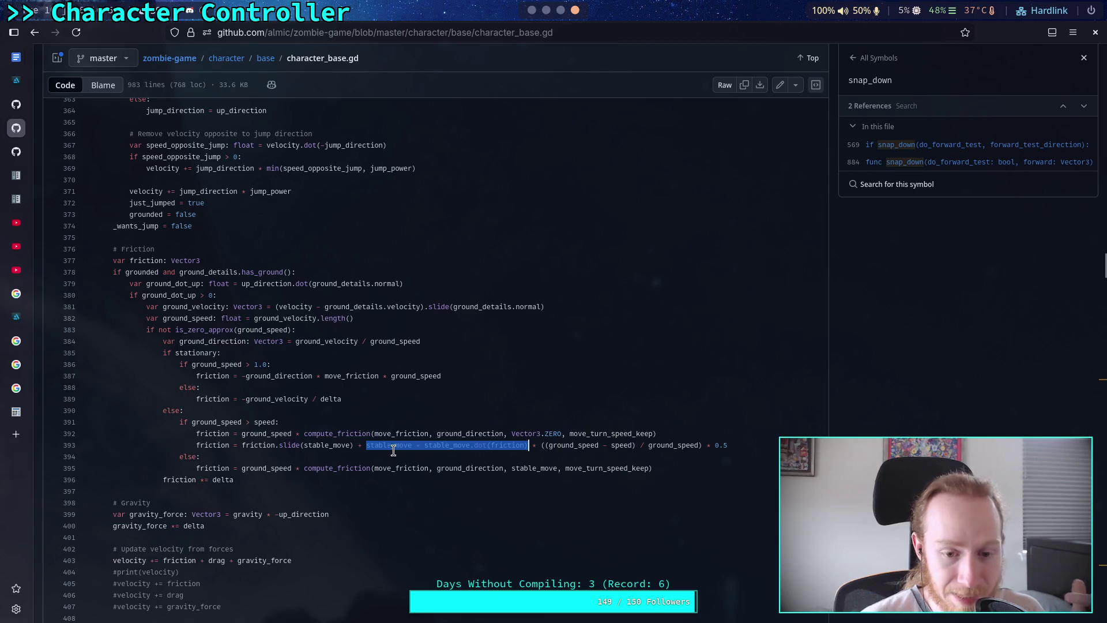
left_click(368, 449)
left_click_drag(368, 449, 526, 447)
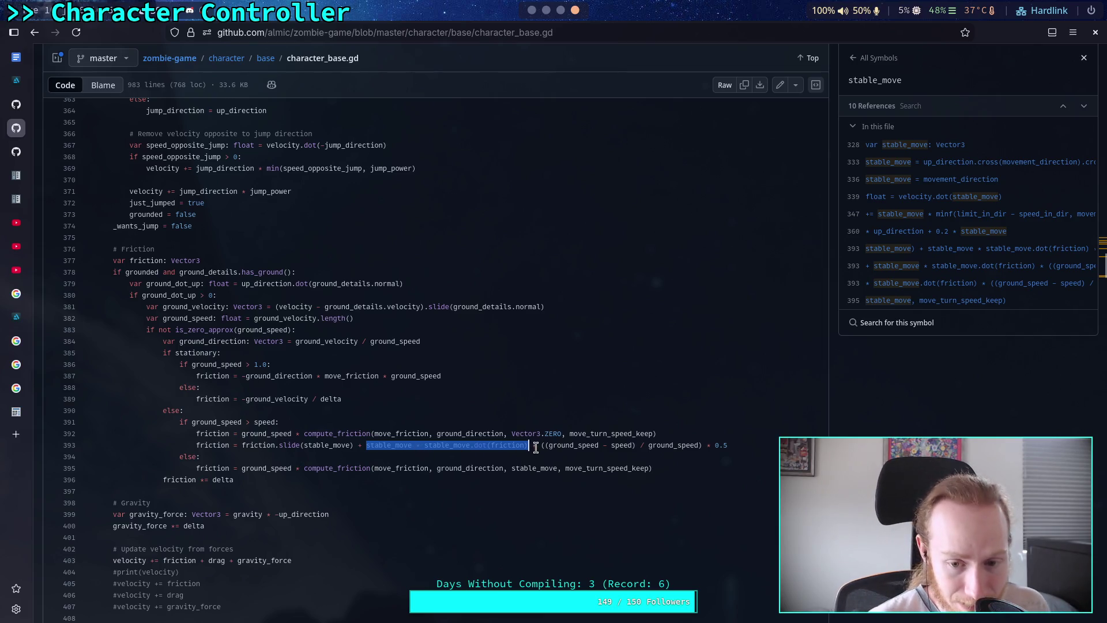
left_click_drag(539, 447, 731, 450)
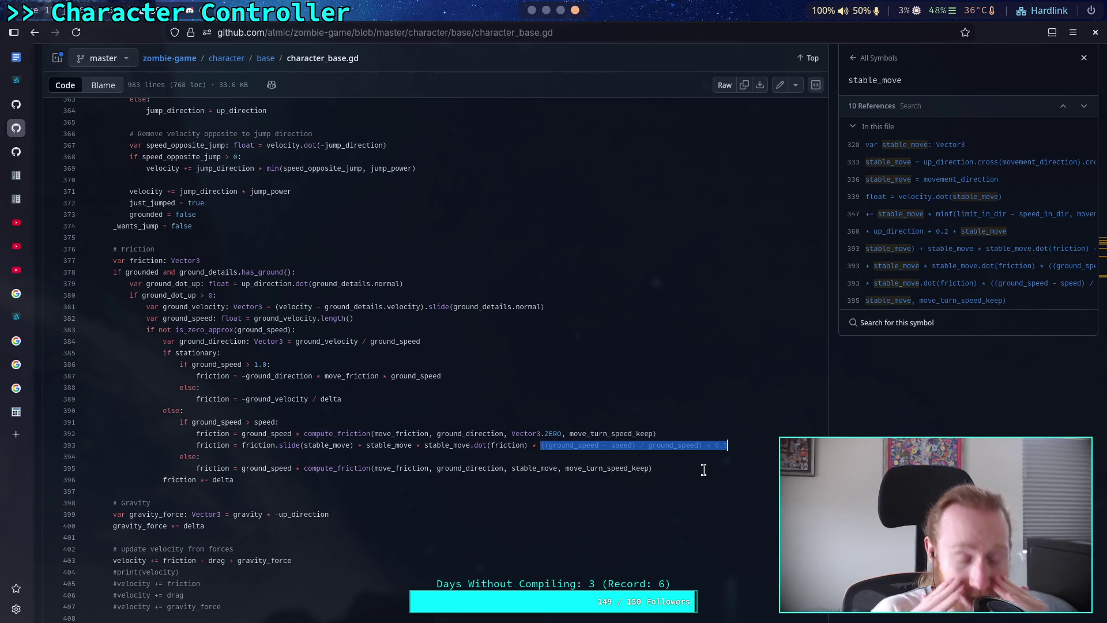
left_click(256, 452)
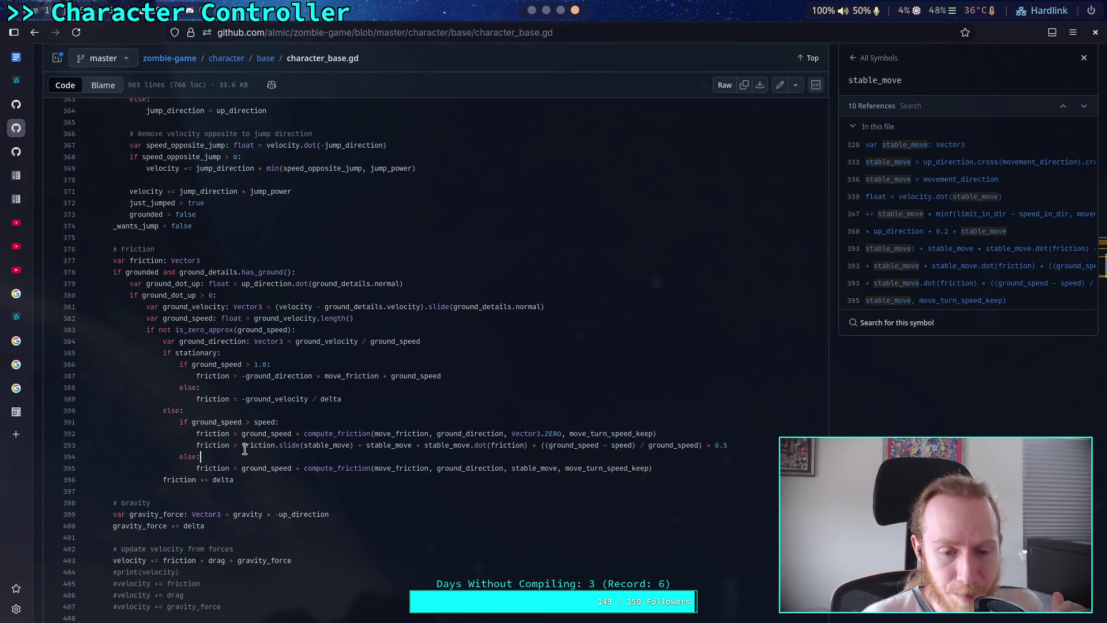
mouse_move(242, 448)
left_mouse_down()
mouse_move(355, 436)
mouse_move(439, 444)
mouse_move(335, 445)
mouse_move(529, 443)
left_mouse_up()
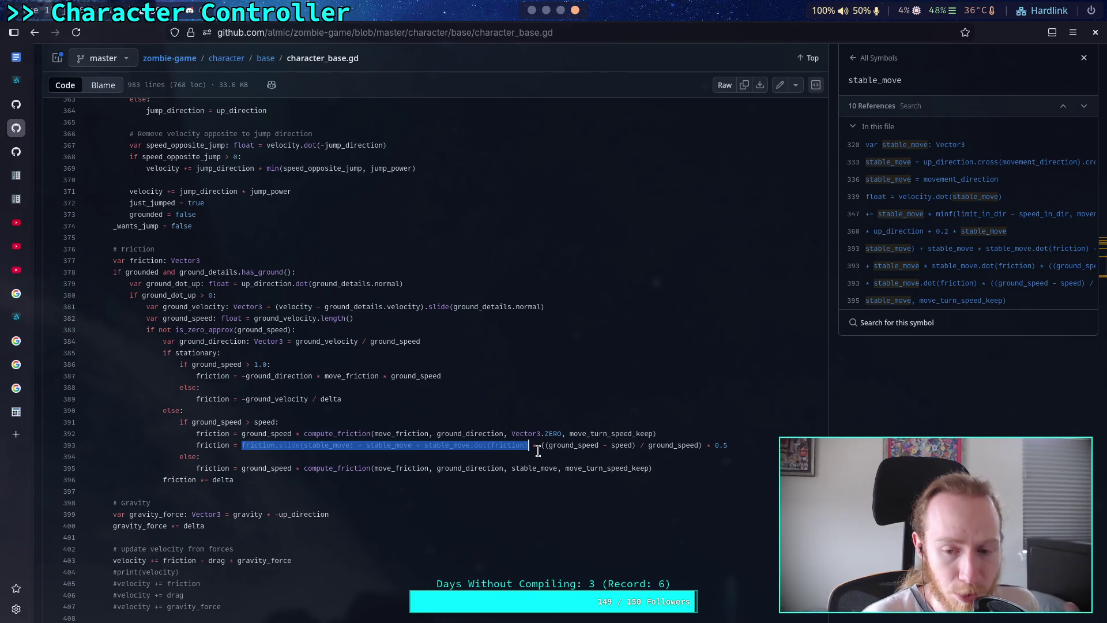
left_click(570, 444)
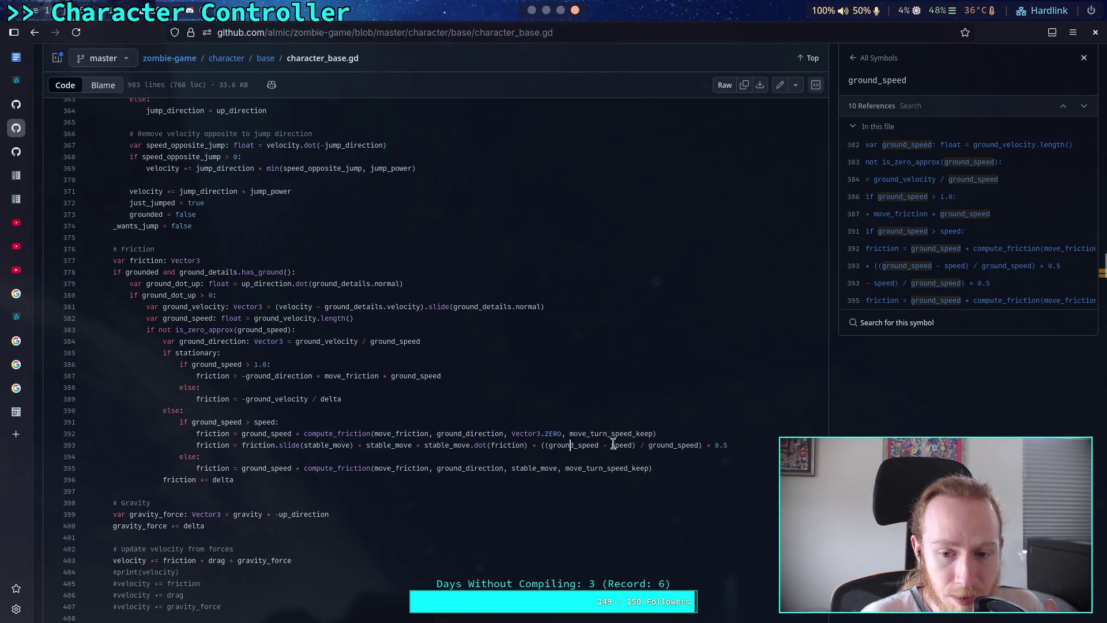
Copy the whole compute_friction function, lines 616–639, from character_base.gd
left_click_drag(548, 444, 600, 444)
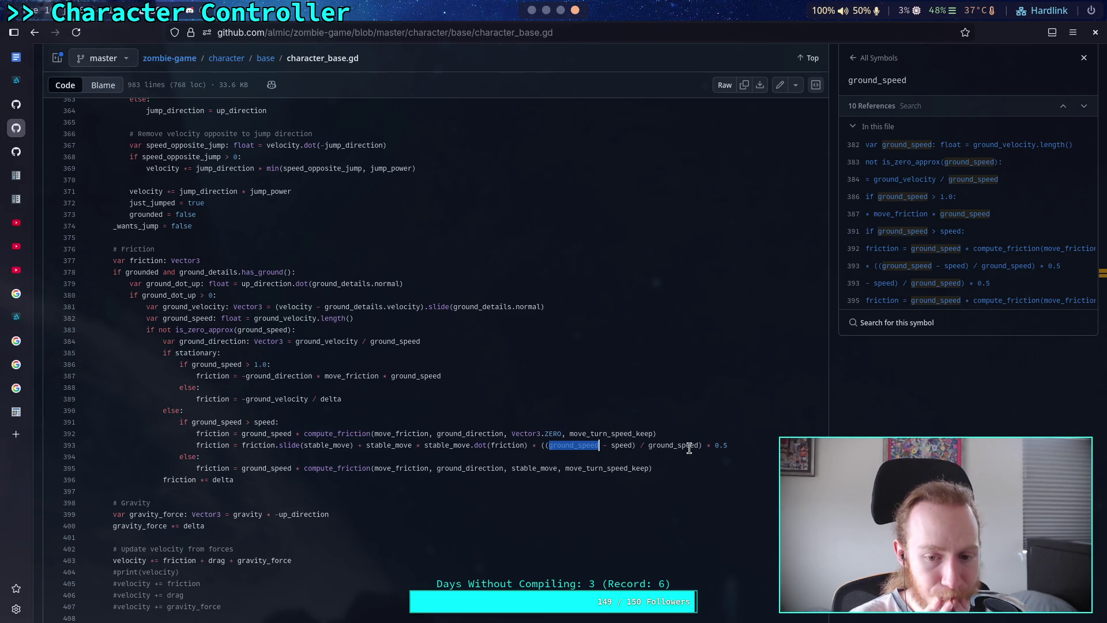
scroll(673, 448, "down", 10)
scroll(431, 368, "down", 20)
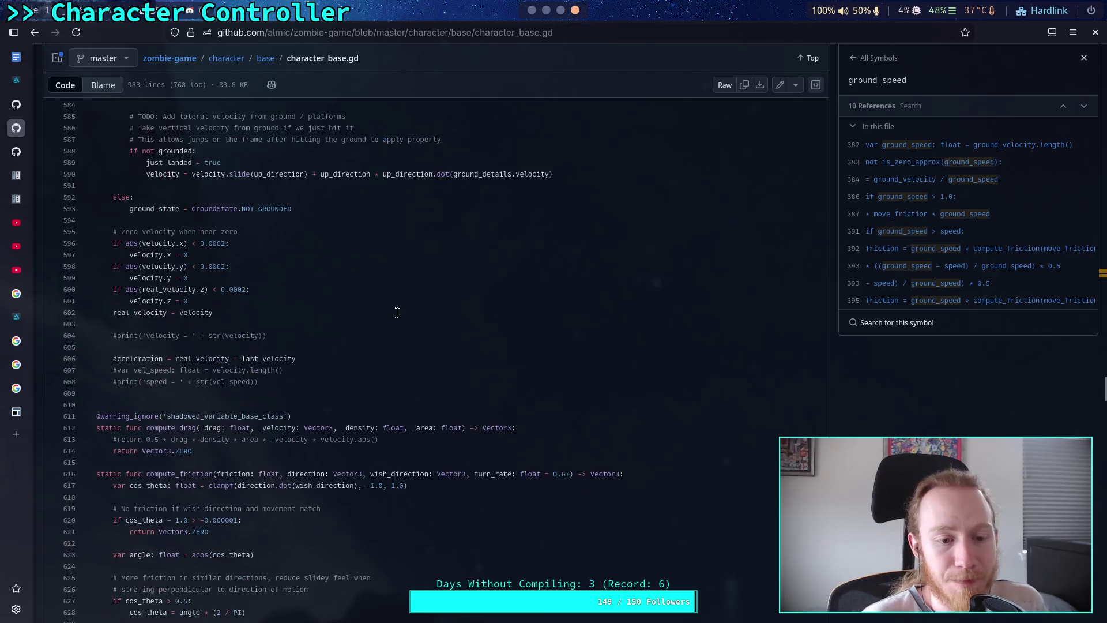
scroll(398, 312, "down", 6)
mouse_move(403, 455)
left_mouse_down()
mouse_move(173, 369)
mouse_move(141, 248)
mouse_move(98, 182)
left_mouse_up()
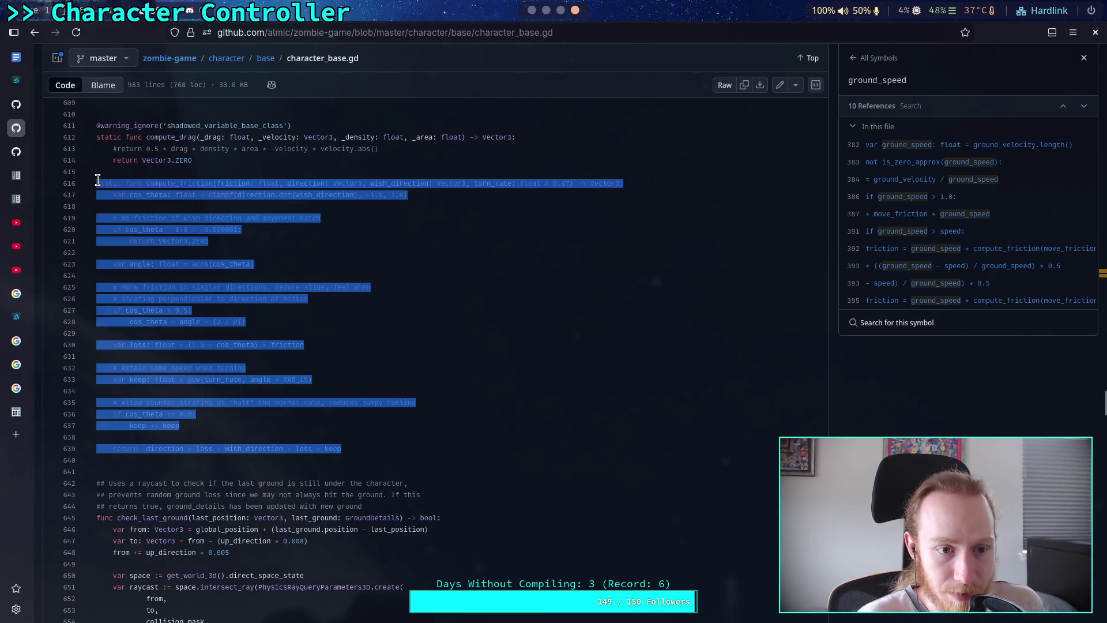
right_click(192, 205)
left_click(210, 259)
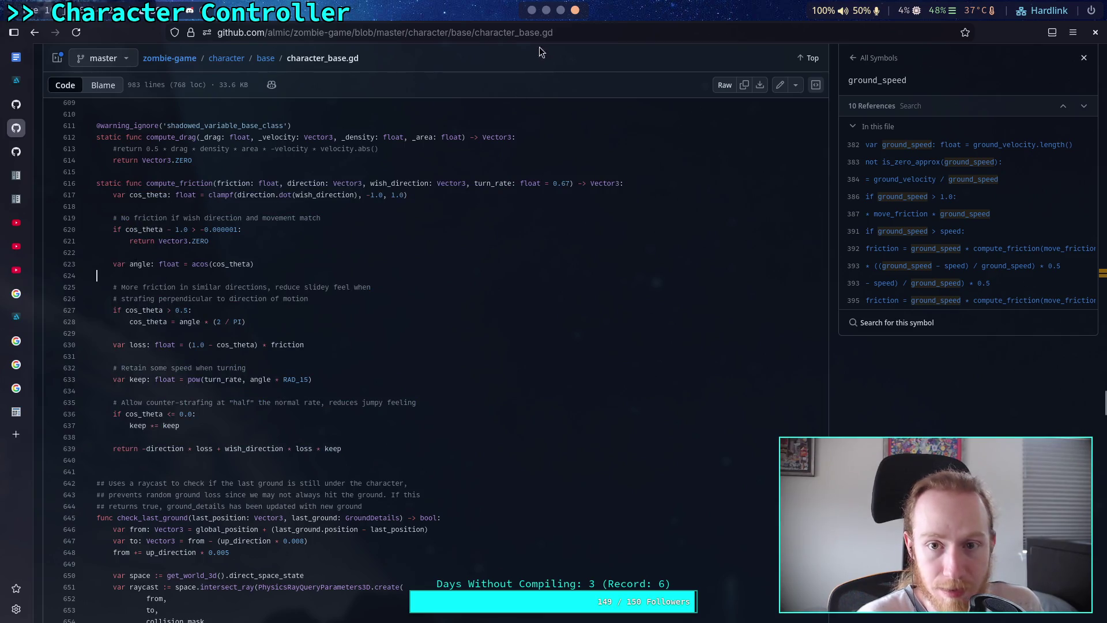
Bring the Godot editor back at CharacterController.gd's _calculate_ground_force function
key("alt+Tab")
scroll(411, 367, "down", 15)
scroll(242, 309, "up", 5)
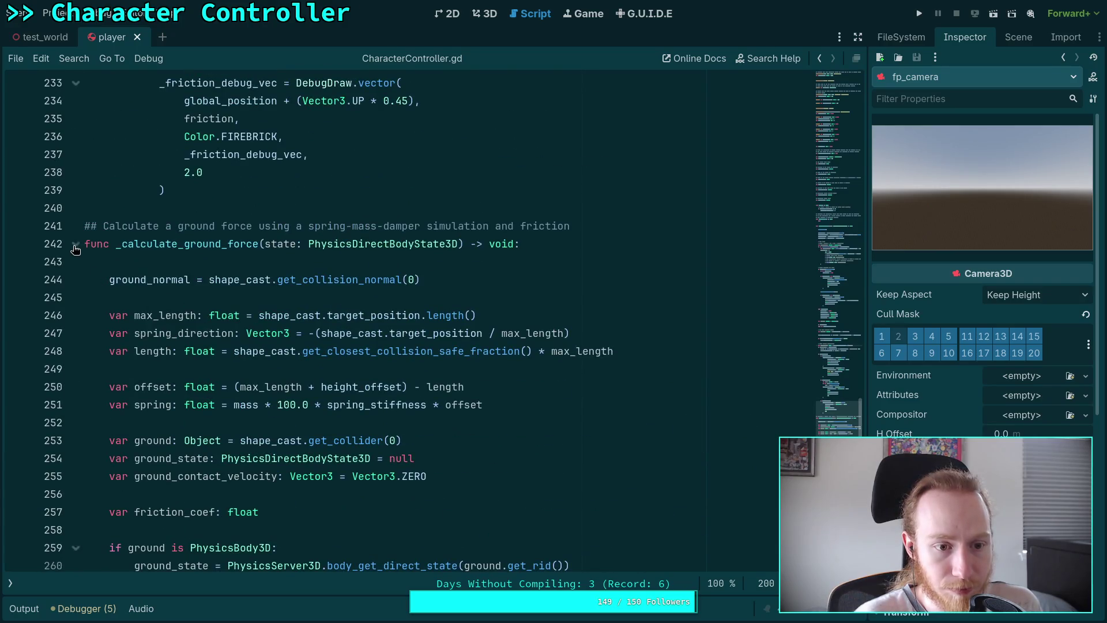
Paste the copied function at line 306 below the folded _calculate_ground_force, removing 'static func '
left_click(75, 245)
scroll(217, 321, "up", 3)
left_click(299, 371)
left_click(296, 461)
scroll(396, 467, "down", 3)
key("Return")
type("func _")
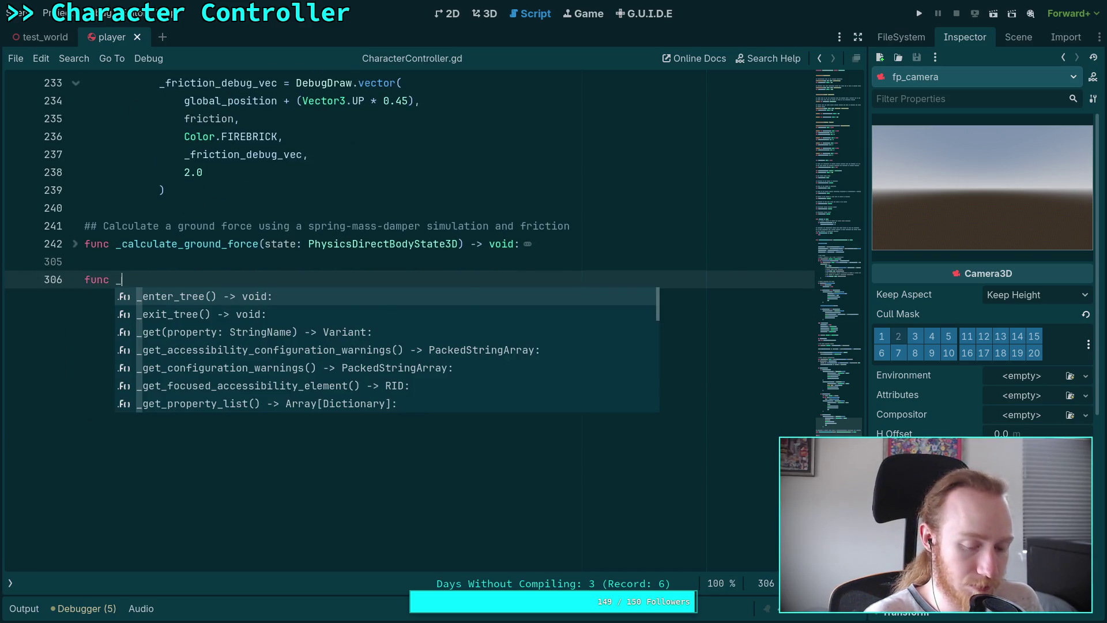
scroll(404, 288, "down", 3)
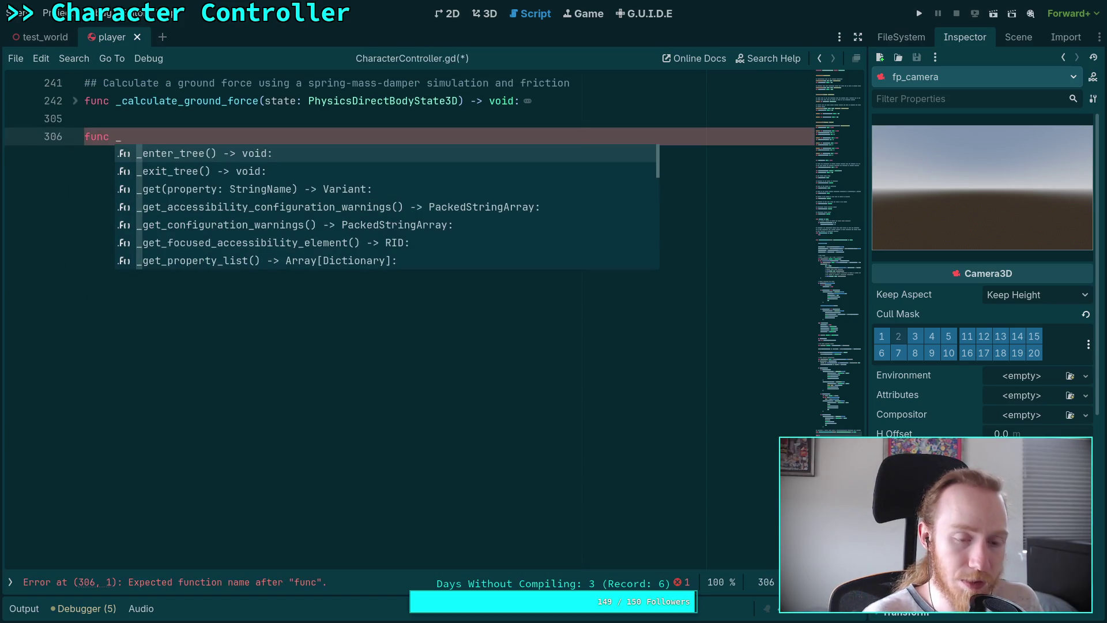
key("ctrl+v")
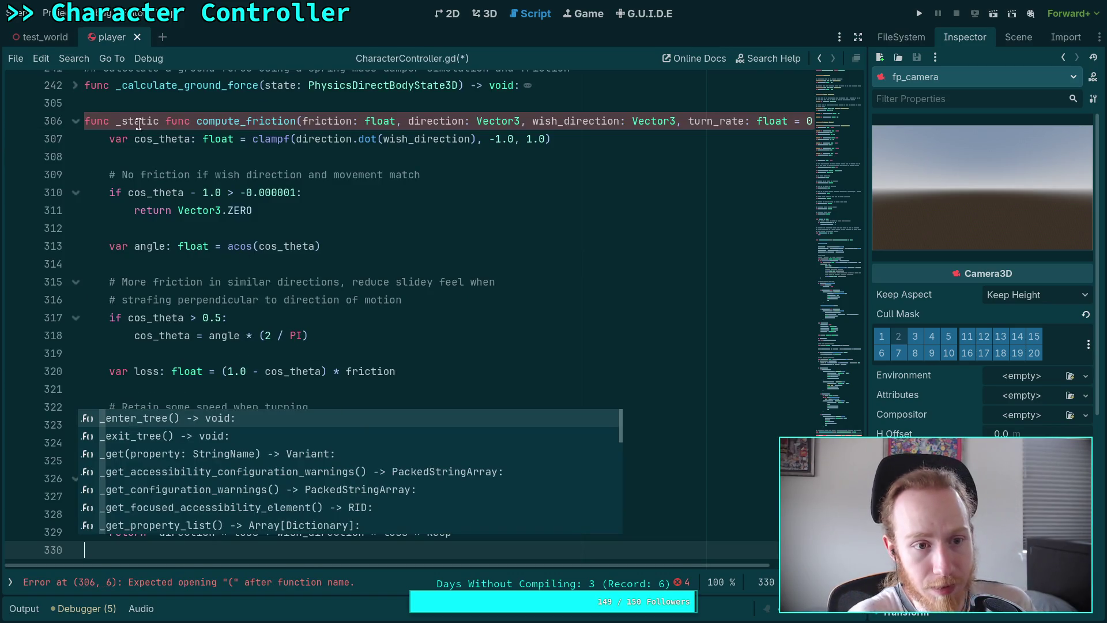
left_click_drag(122, 120, 196, 120)
key("BackSpace")
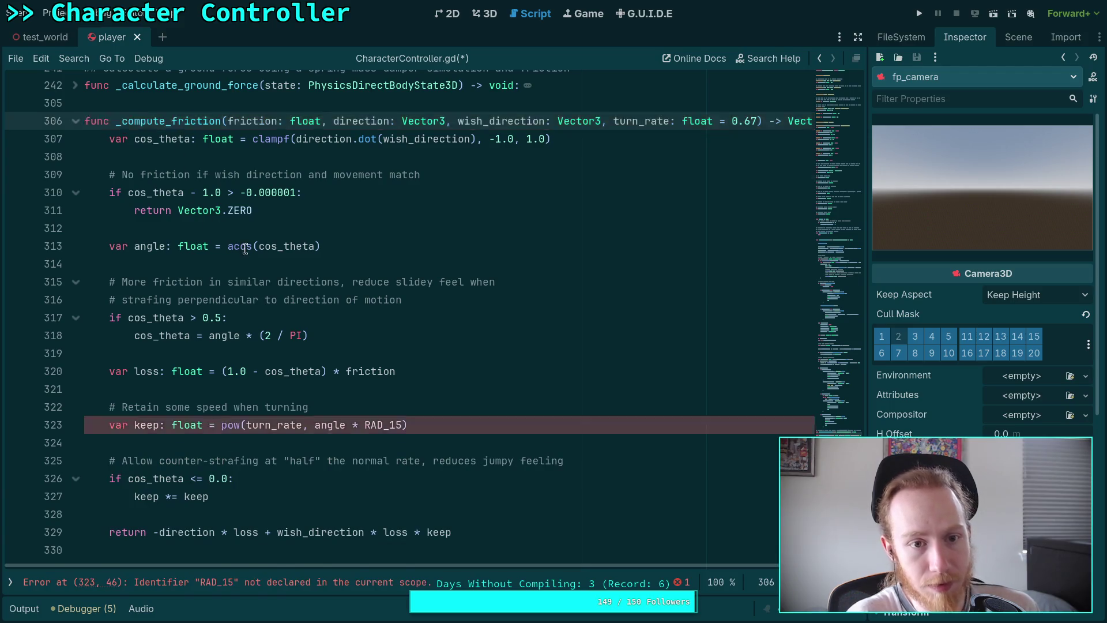
Start a '## Calculate additional' doc comment above the pasted _compute_friction function
scroll(309, 324, "up", 3)
left_click(243, 264)
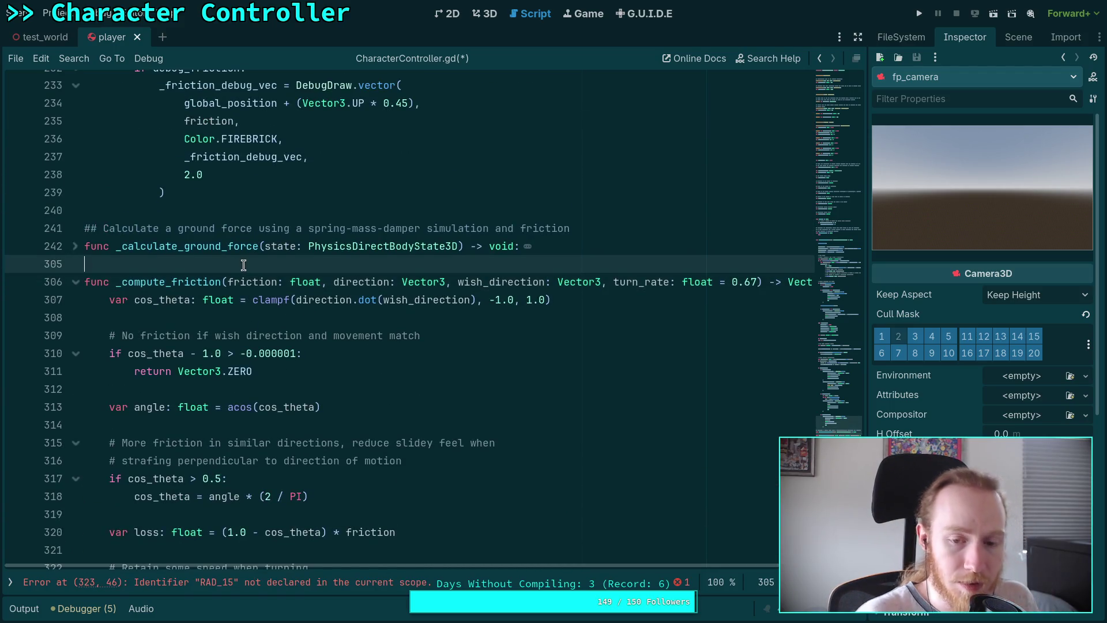
key("Return")
type("## C")
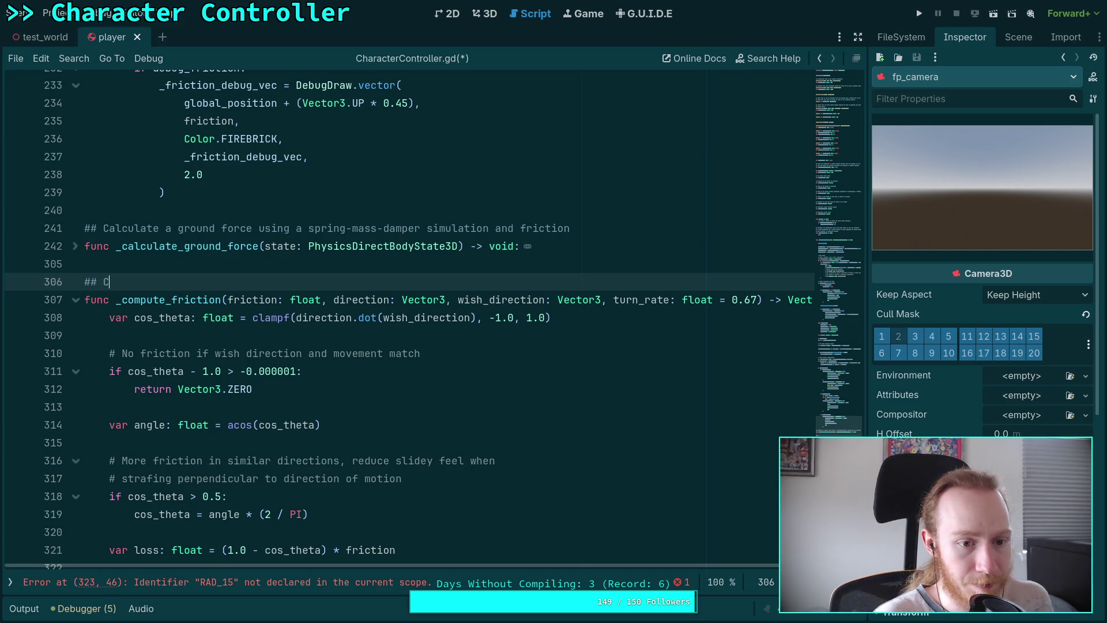
type("alce")
key("BackSpace")
type("ulate additional")
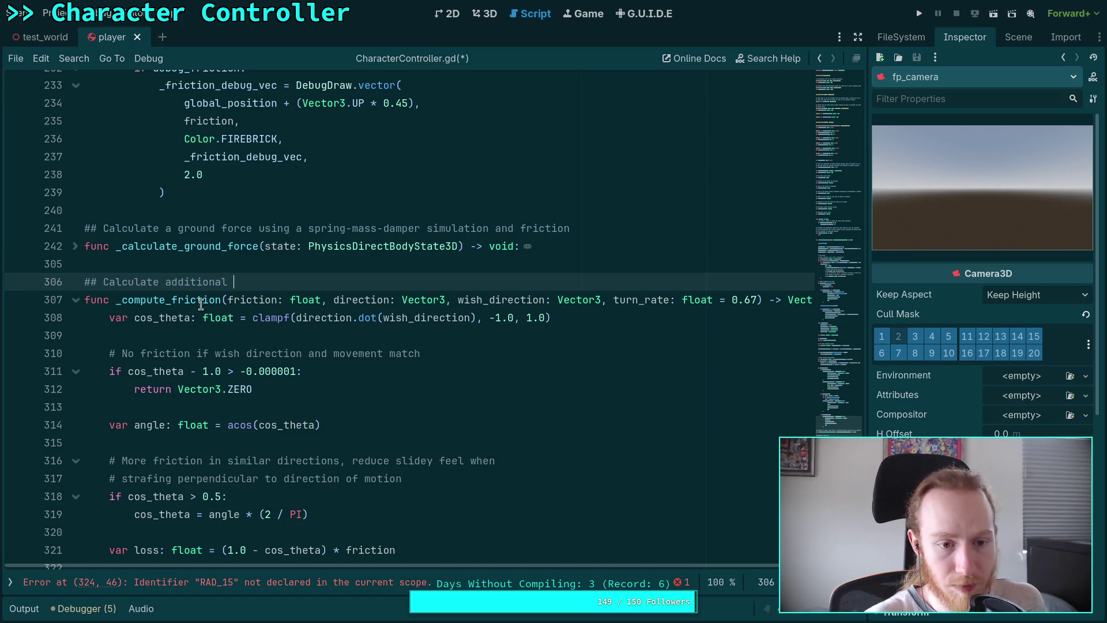
left_click(174, 300)
Rename it _compute_movement_friction and complete the comment '...friction based on the current ground'
type("movement_")
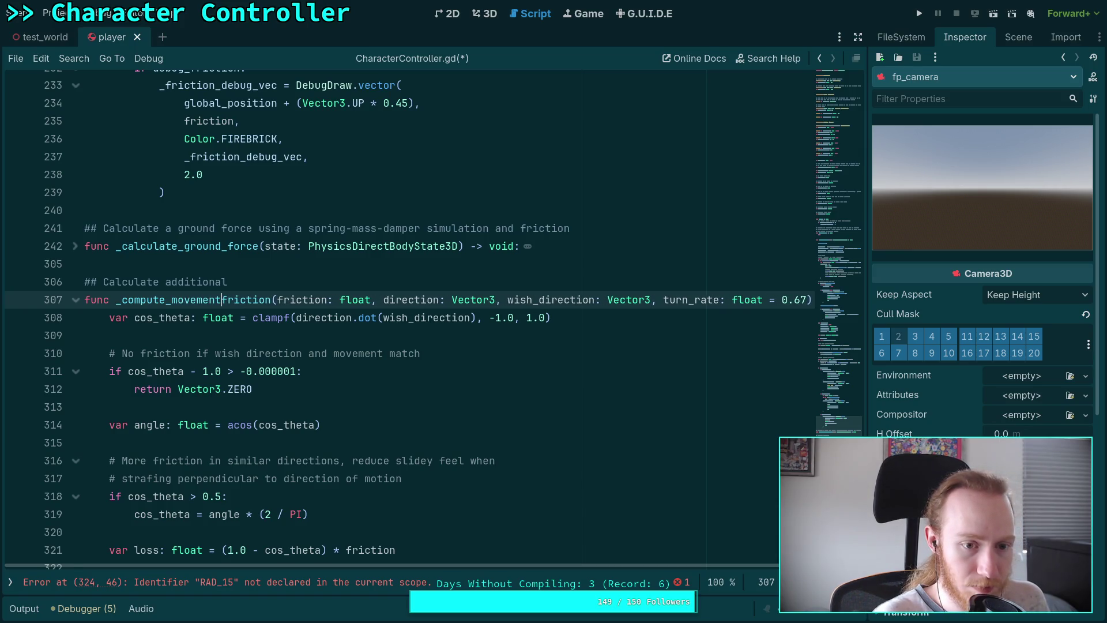
left_click(292, 278)
type("friction based ")
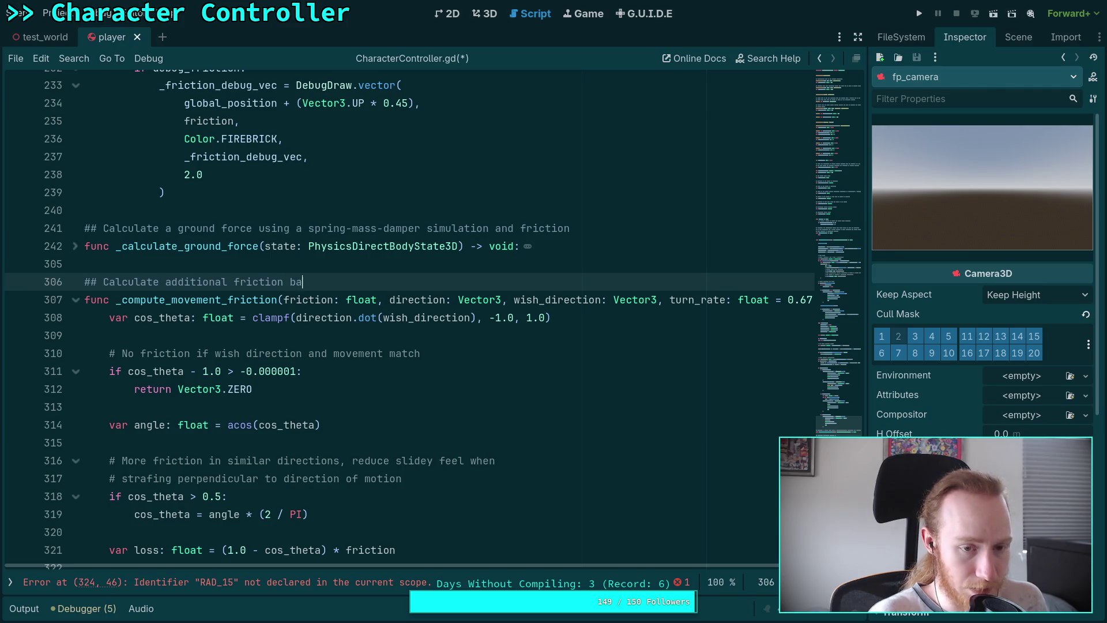
type("on th")
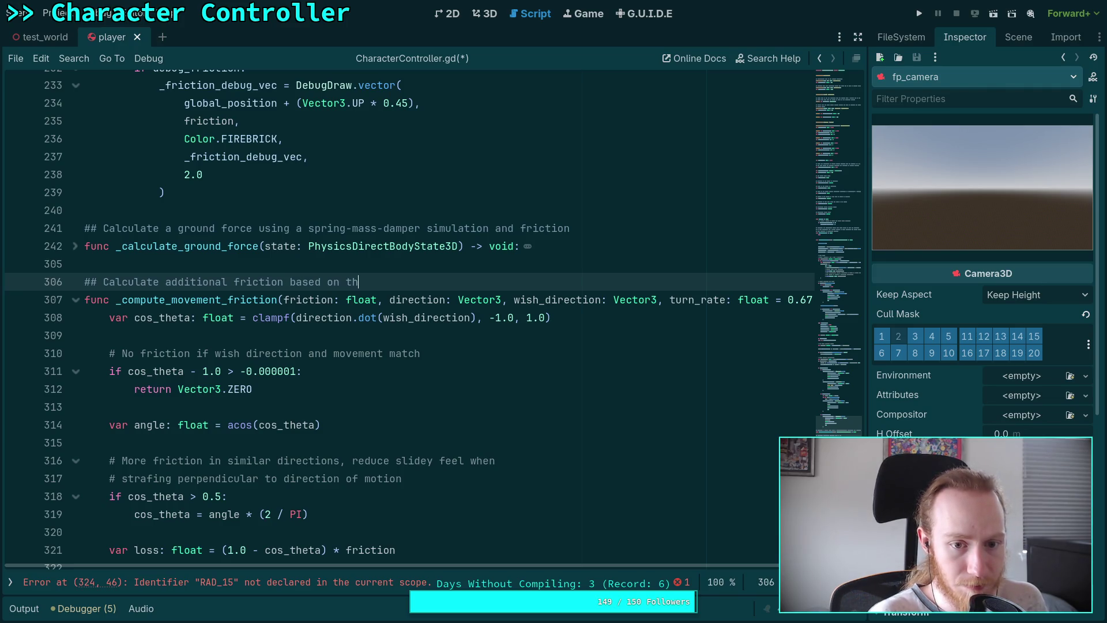
type("e current ")
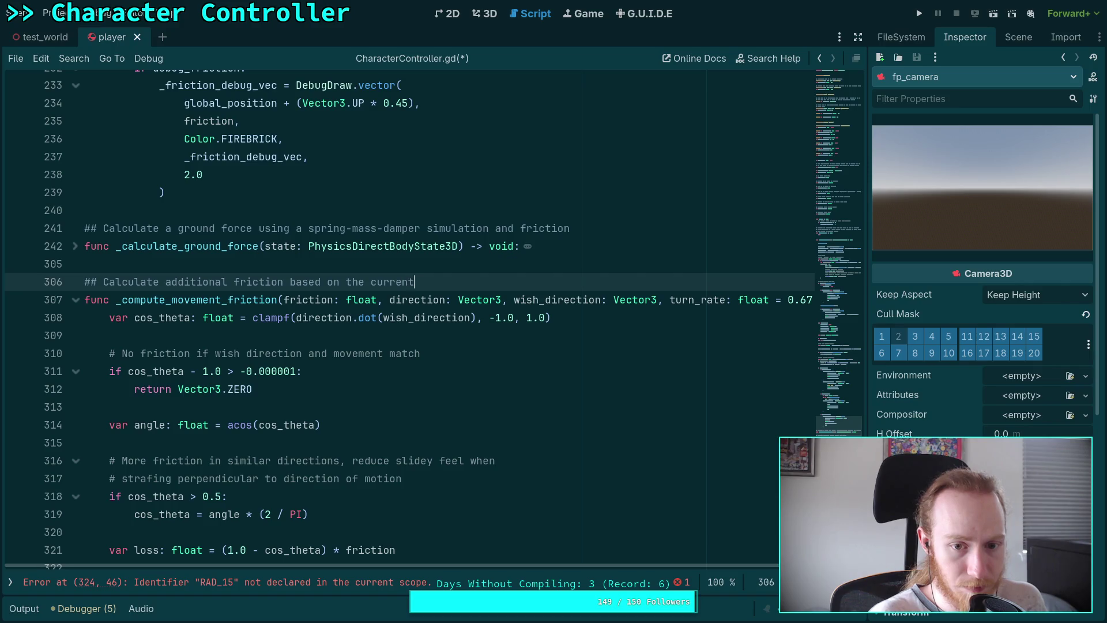
type("ground")
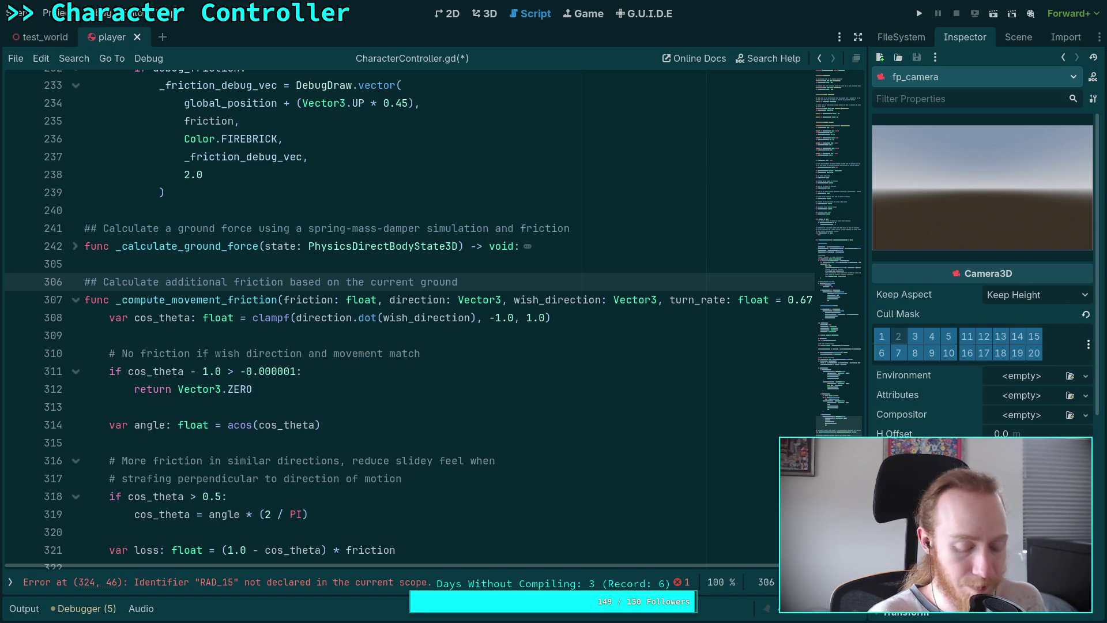
key("alt+Tab")
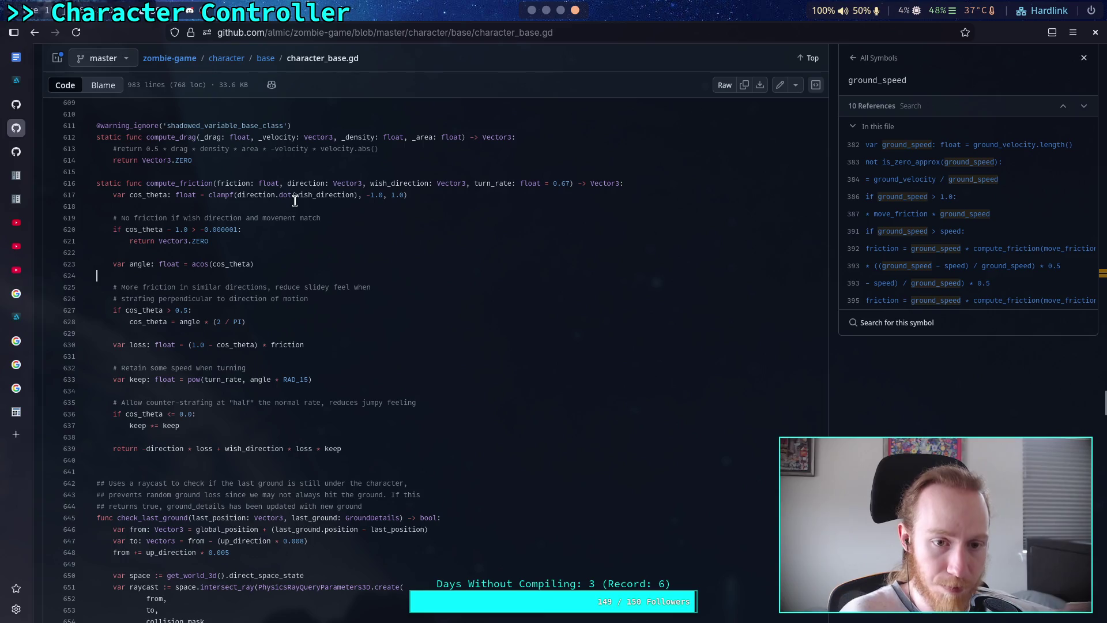
Select and inspect compute_friction's direction, wish_direction and turn_rate parameters
left_click_drag(287, 186, 467, 184)
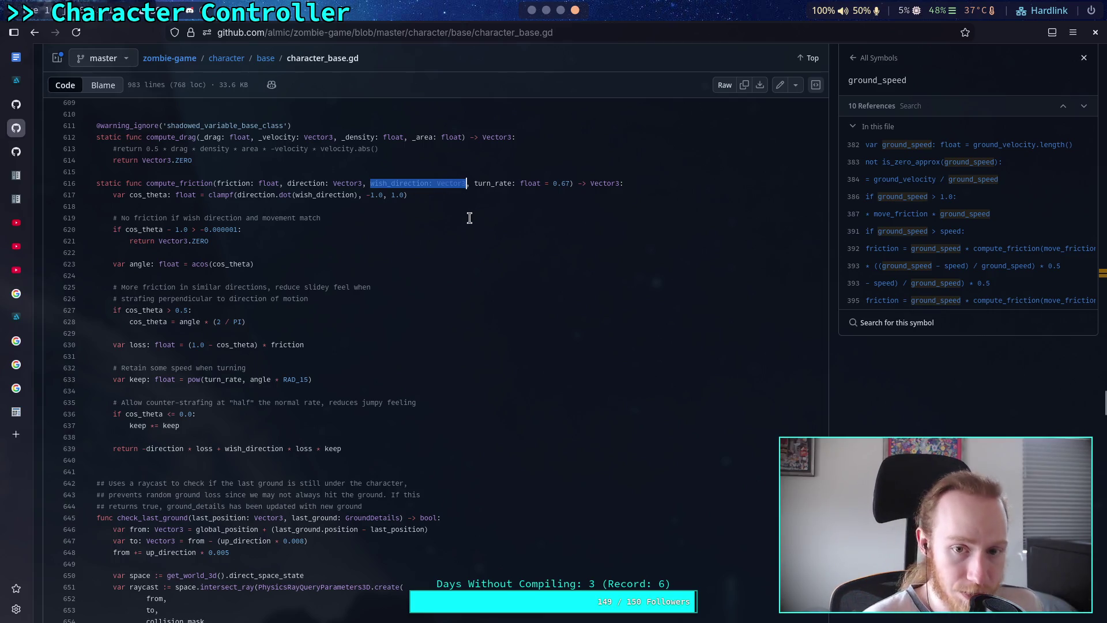
scroll(470, 260, "up", 5)
key("shift+Home")
left_click_drag(474, 473, 570, 467)
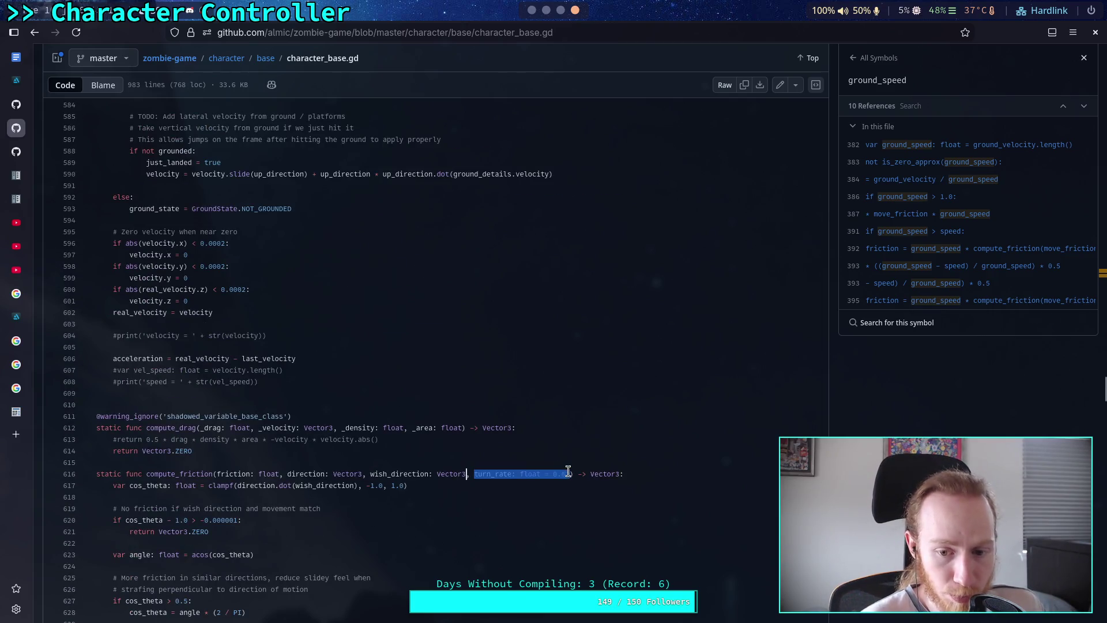
left_click(474, 397)
Scroll up to the friction block near line 377 and list references of move_friction and ground_direction
scroll(474, 397, "up", 10)
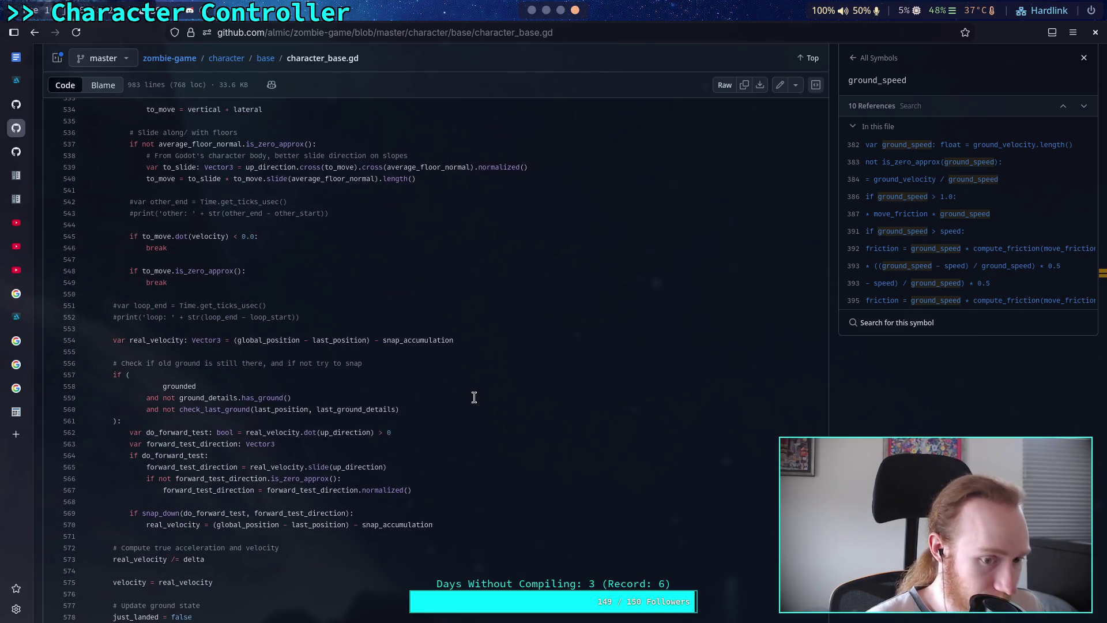
scroll(474, 396, "up", 4)
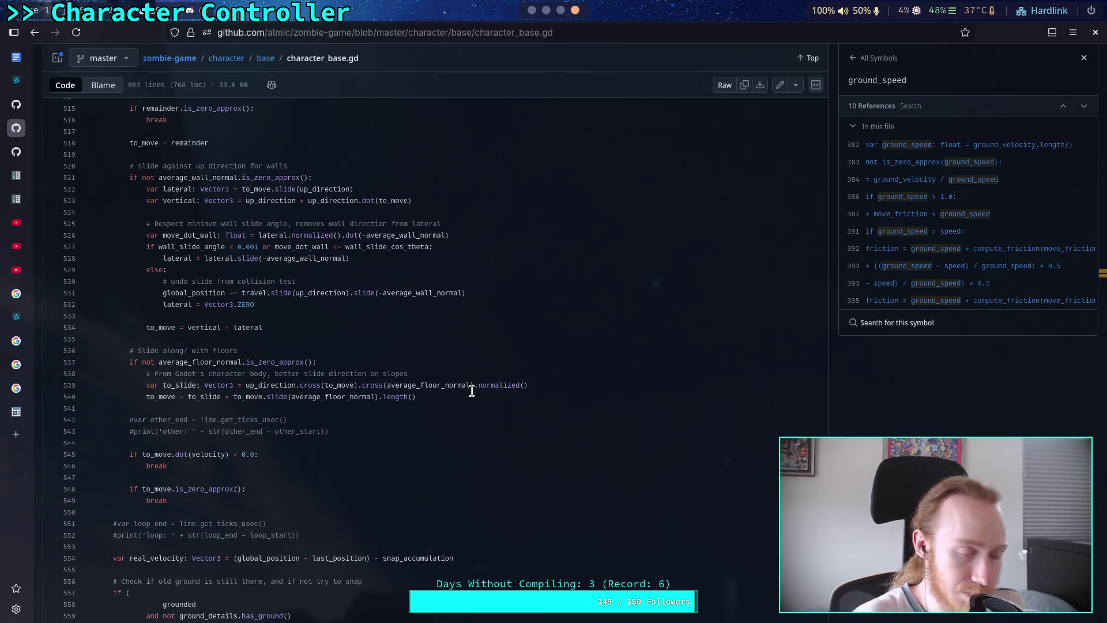
scroll(513, 392, "up", 15)
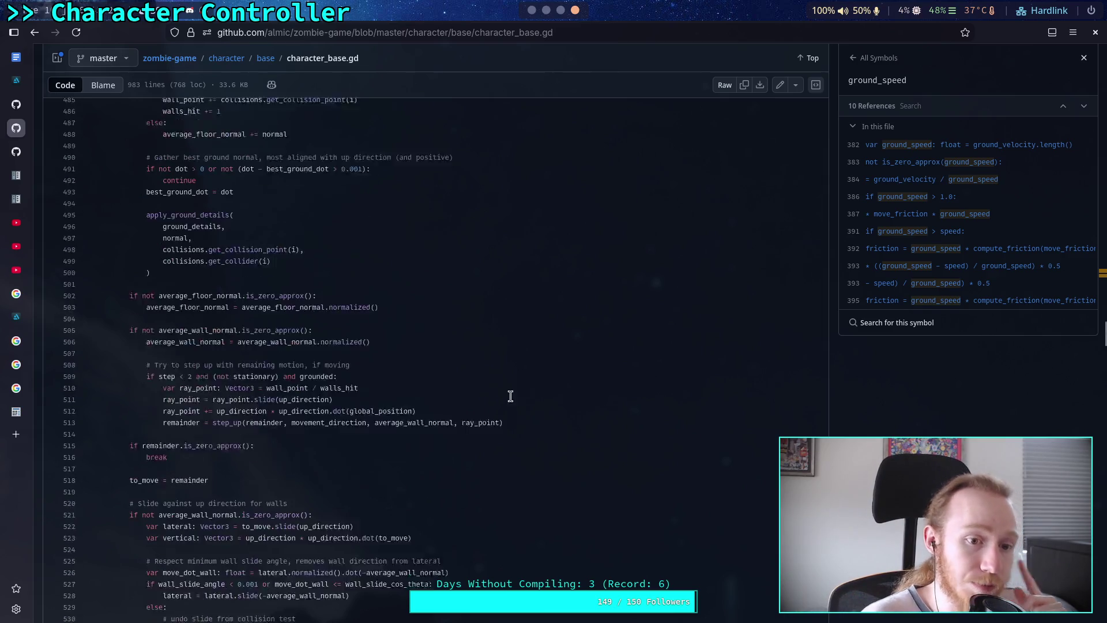
scroll(494, 393, "up", 14)
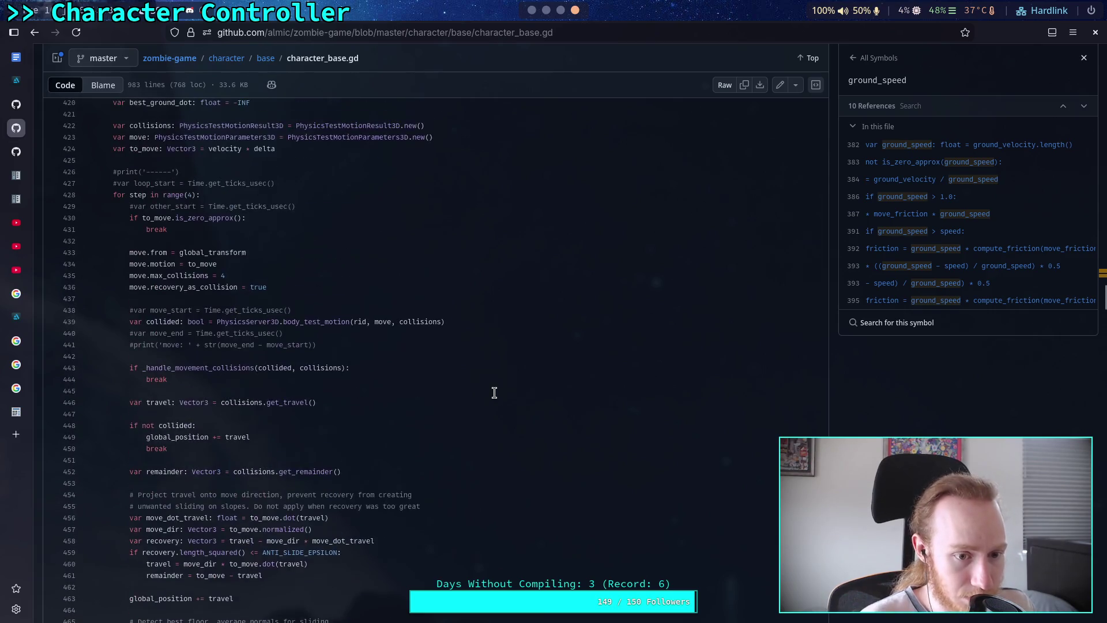
scroll(494, 393, "up", 6)
scroll(501, 427, "down", 5)
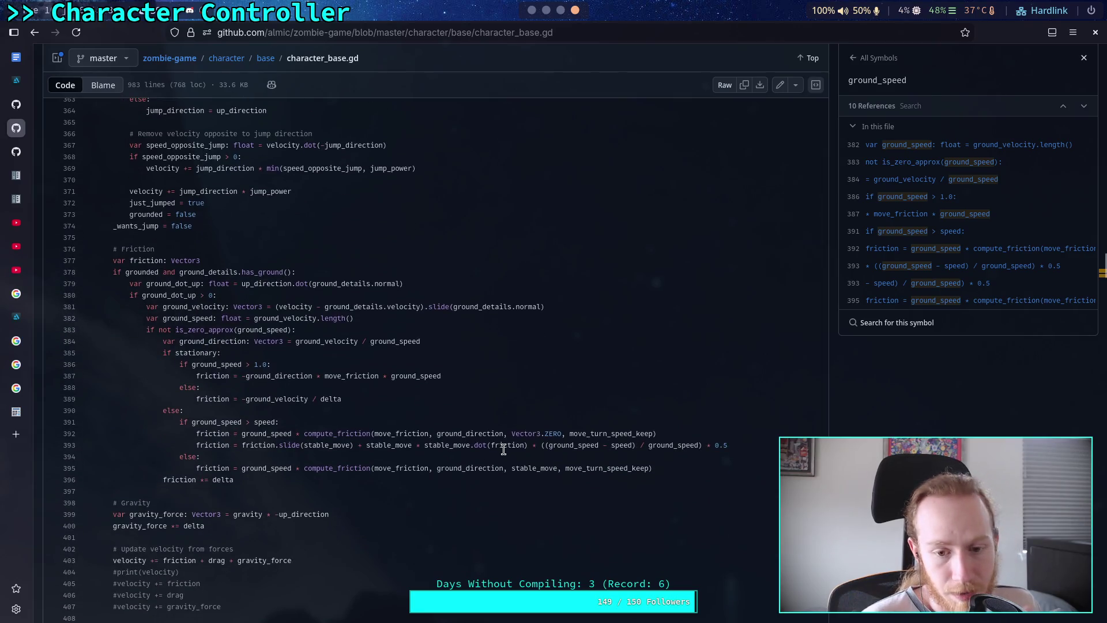
left_click(430, 434)
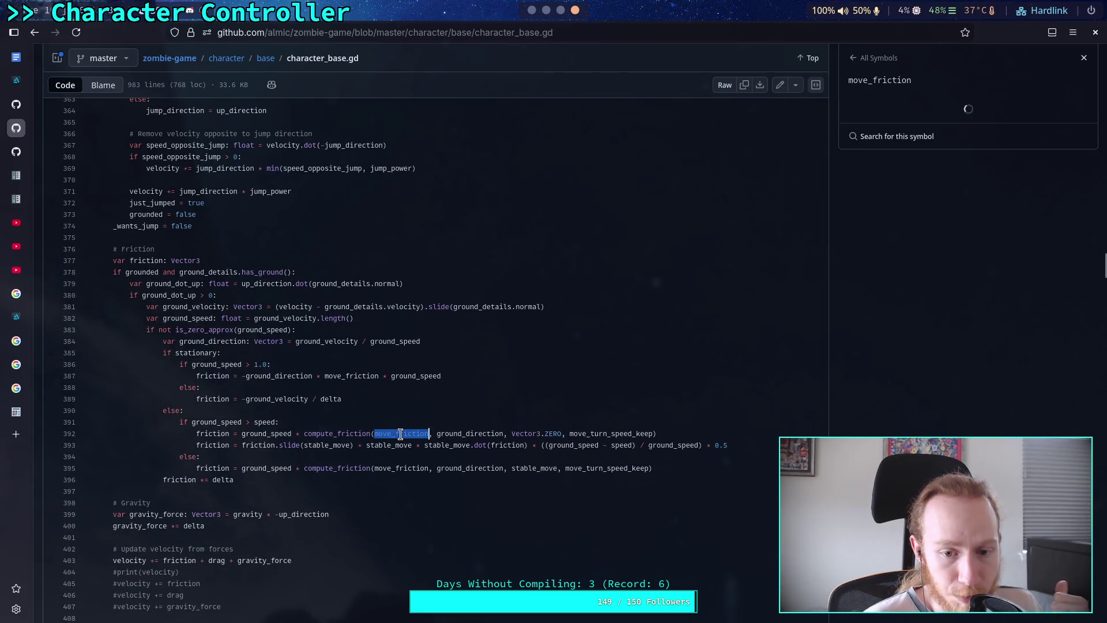
double_click(465, 435)
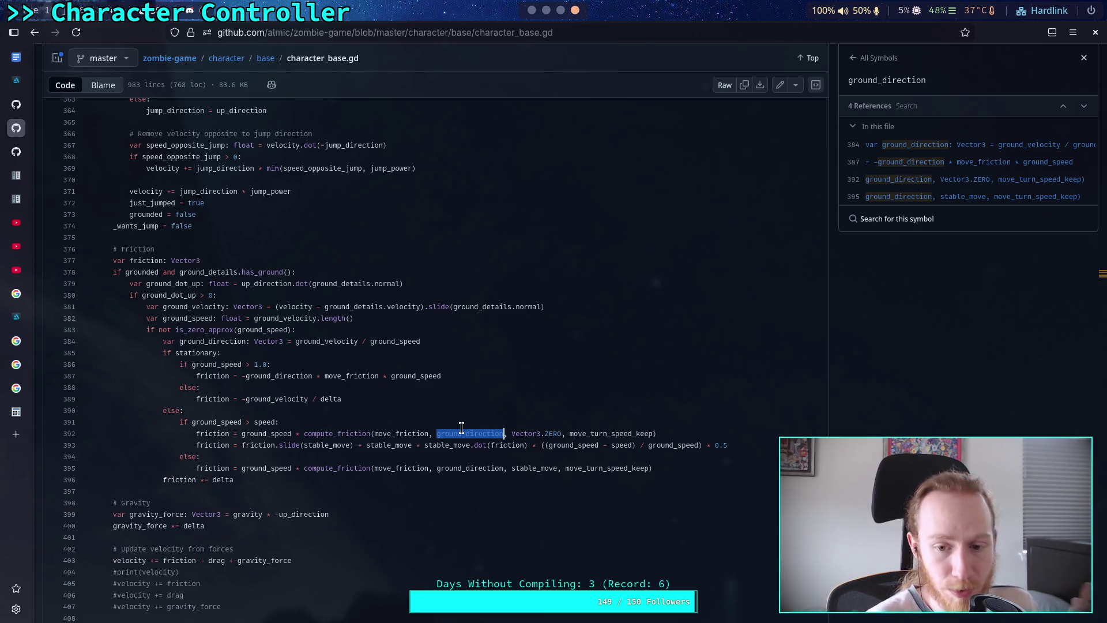
Return to CharacterController.gd in Godot and highlight every use of ground_velocity
left_click(532, 12)
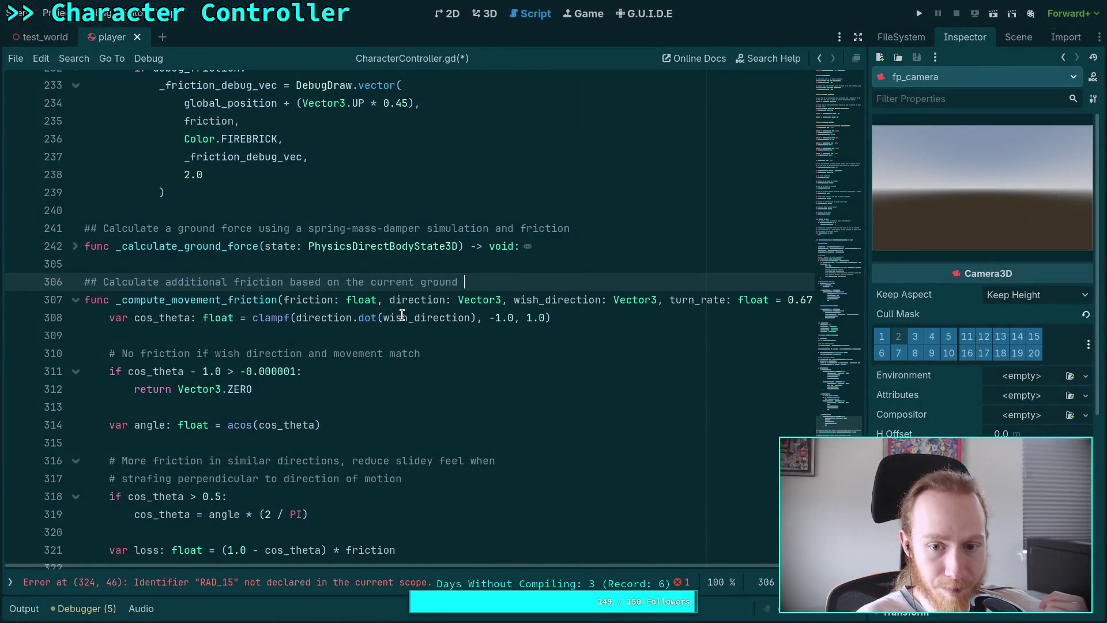
scroll(324, 379, "up", 15)
scroll(324, 379, "up", 18)
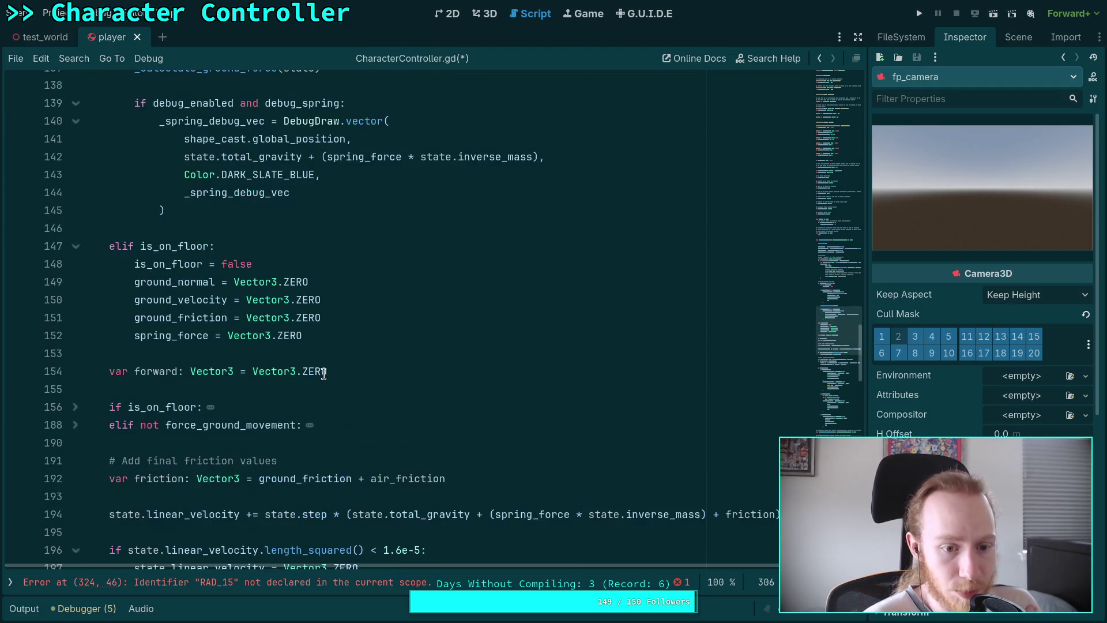
scroll(323, 373, "up", 5)
scroll(267, 394, "down", 3)
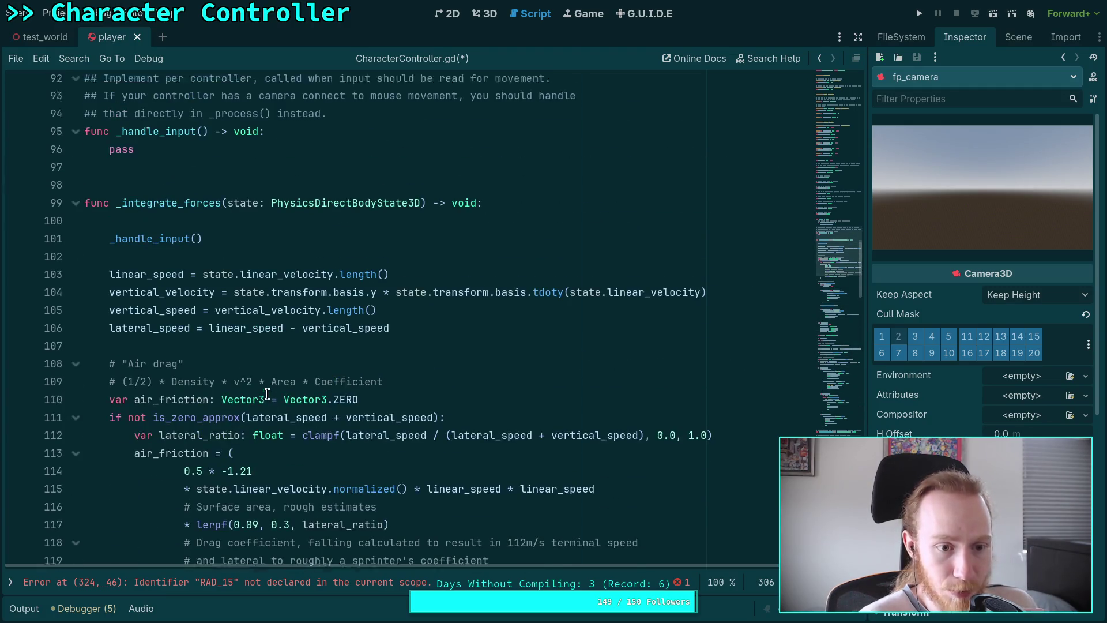
scroll(351, 275, "down", 1)
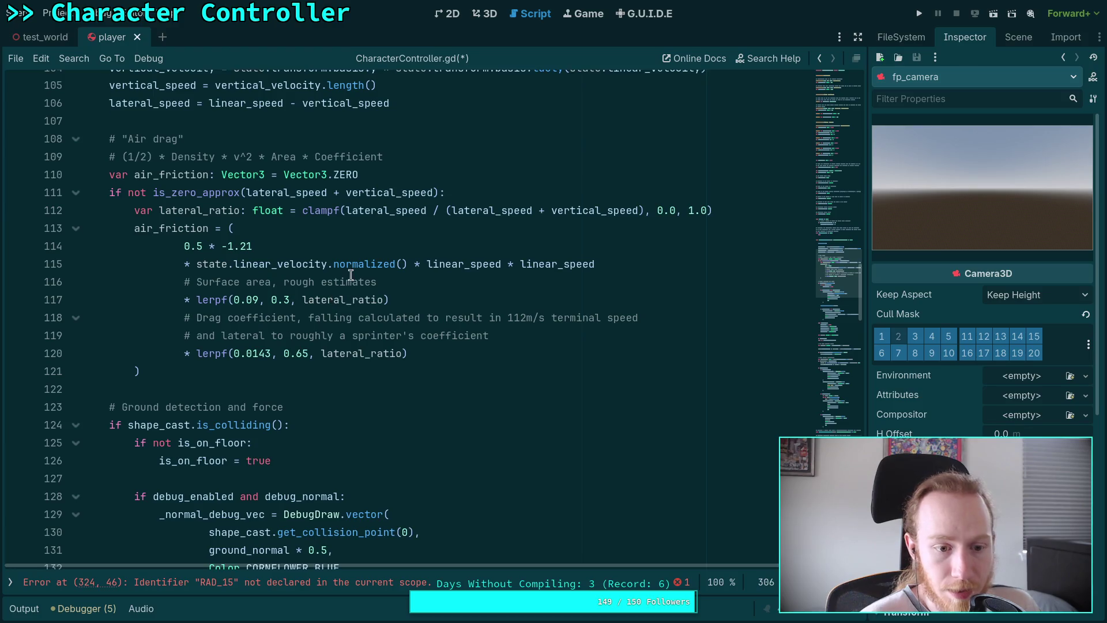
scroll(323, 299, "down", 6)
scroll(231, 375, "down", 5)
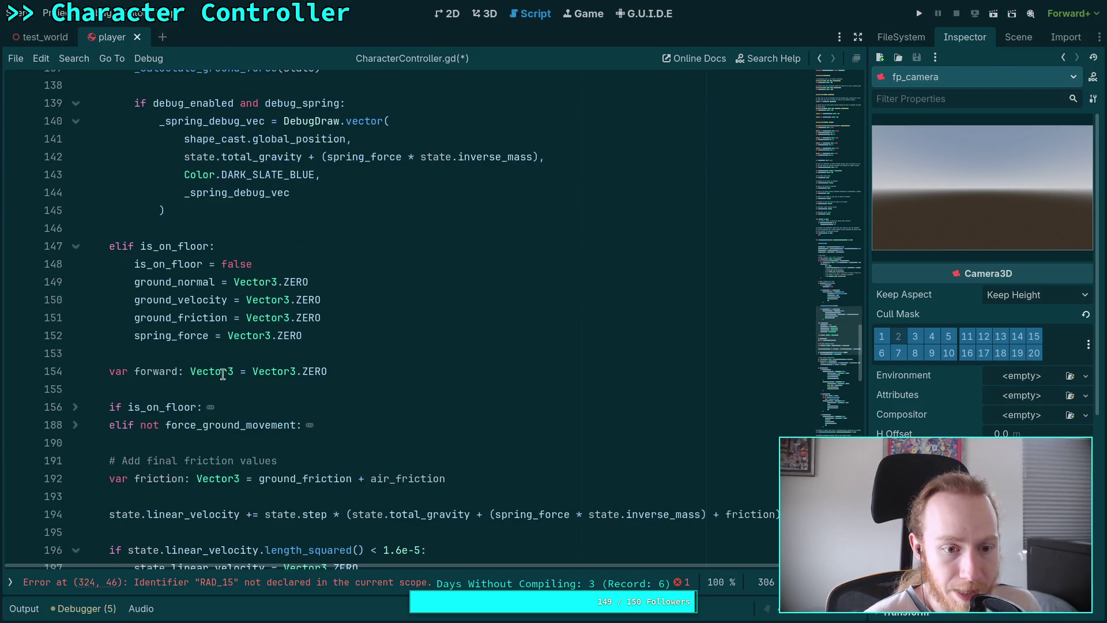
double_click(174, 304)
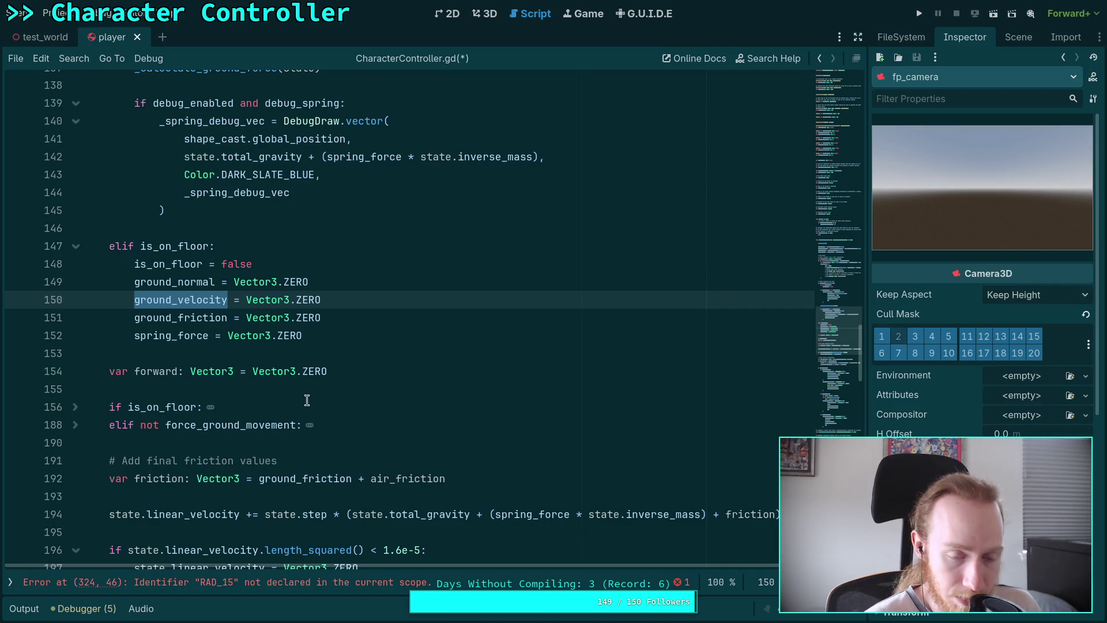
scroll(307, 400, "down", 4)
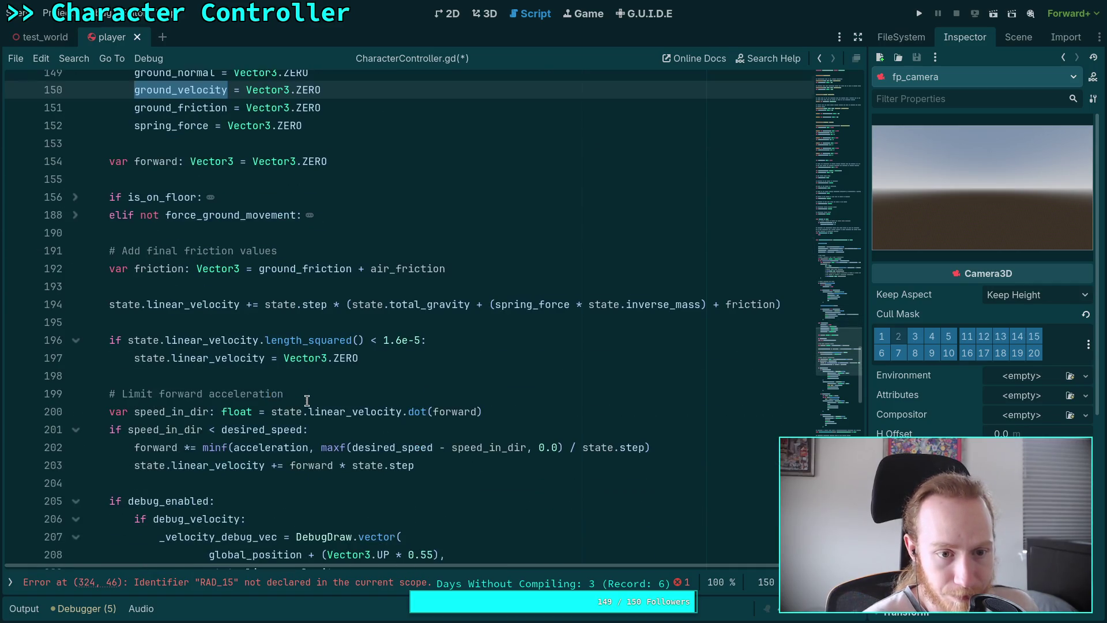
Unfold the if is_on_floor: block at line 156 and read its friction-reduction code
left_click(75, 210)
left_click(75, 210)
left_click(73, 193)
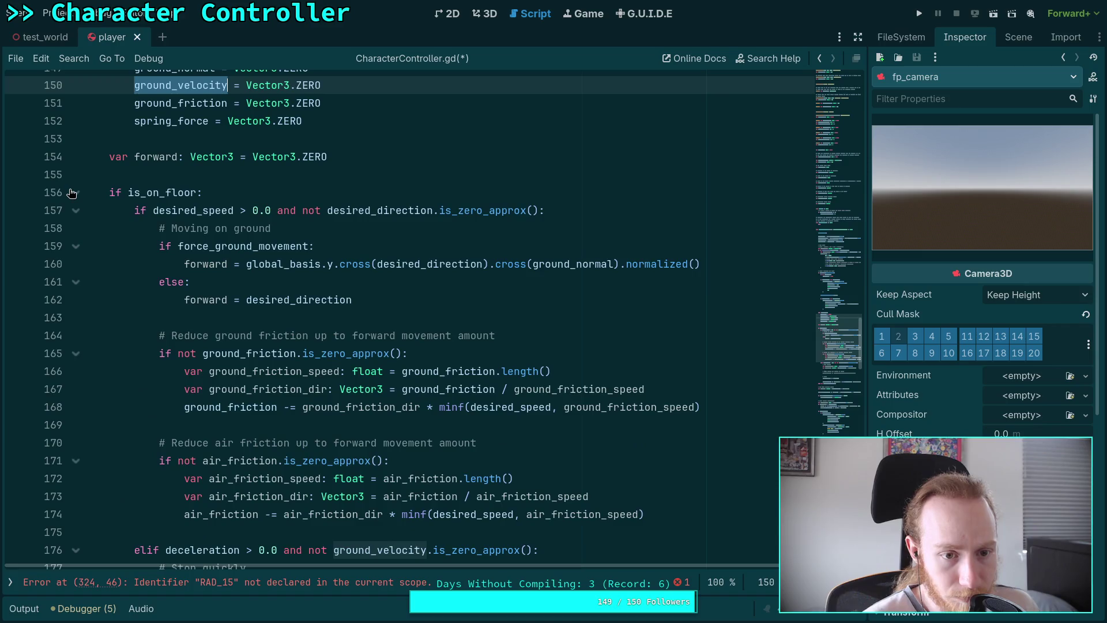
scroll(173, 254, "down", 6)
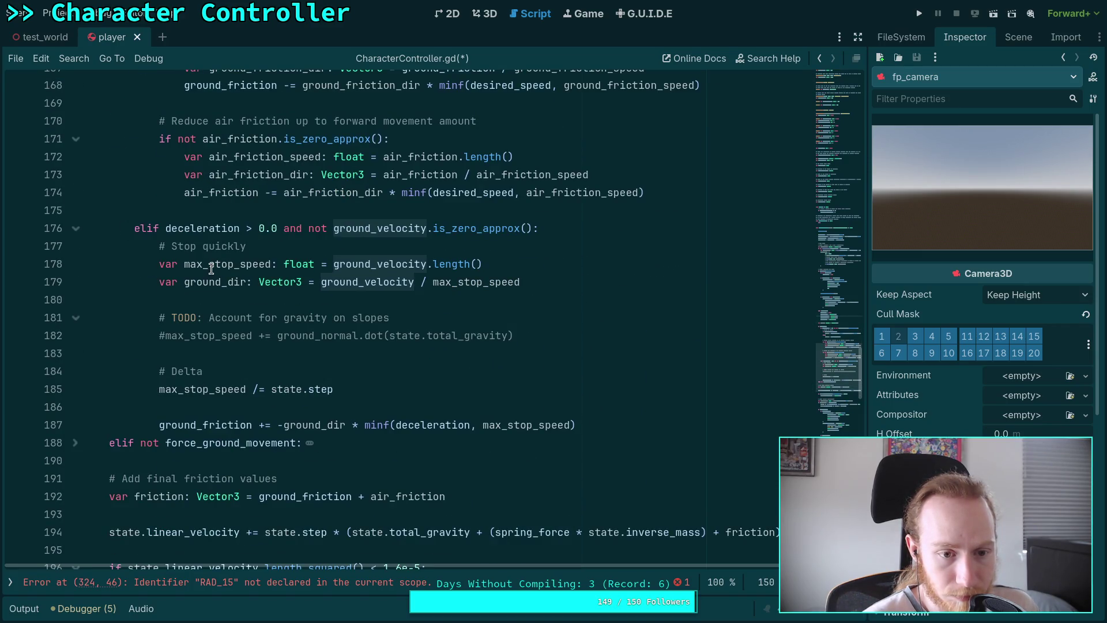
scroll(211, 268, "up", 5)
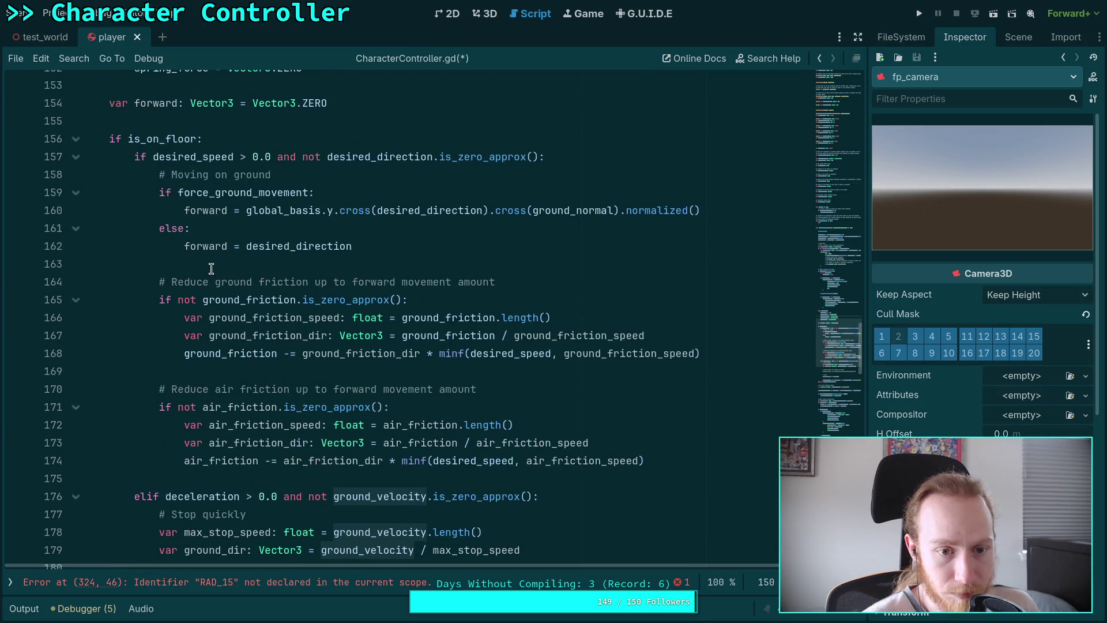
mouse_move(323, 353)
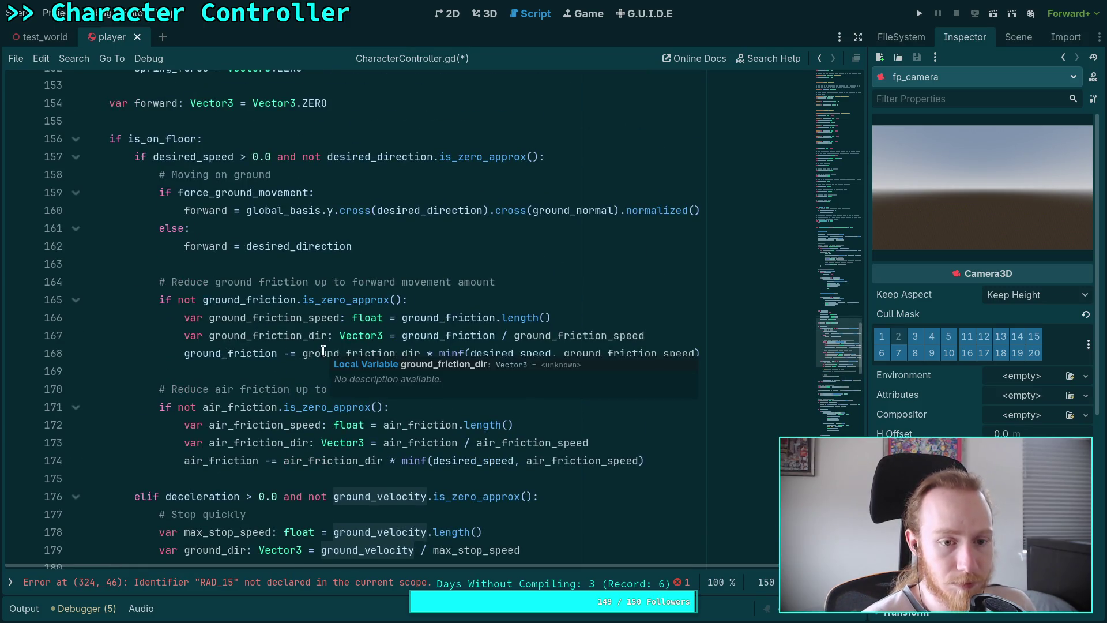
mouse_move(210, 407)
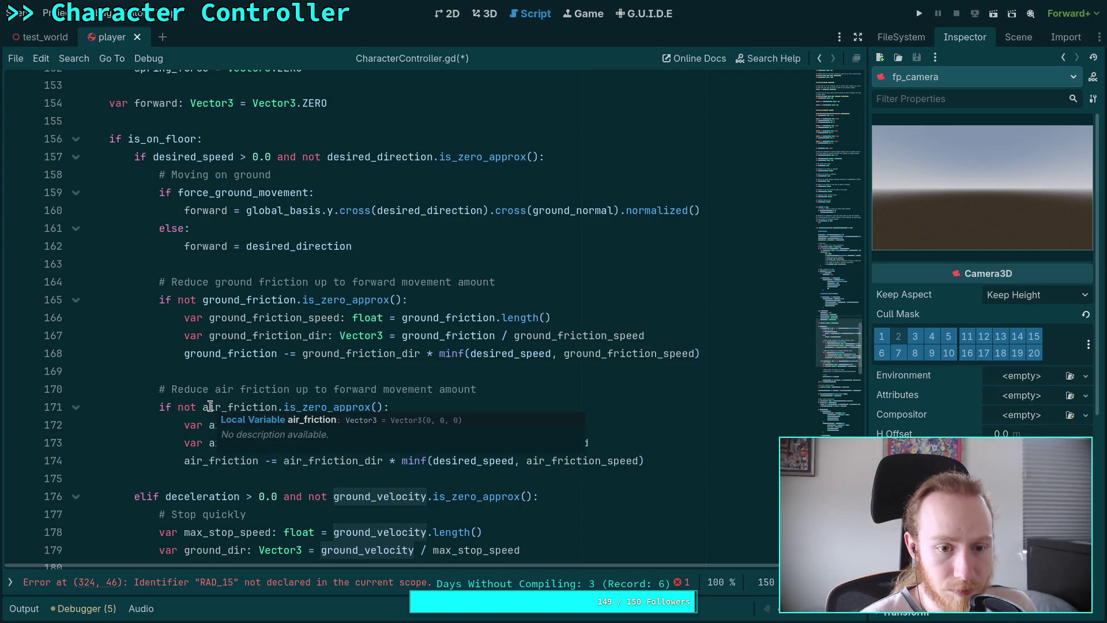
scroll(172, 412, "down", 8)
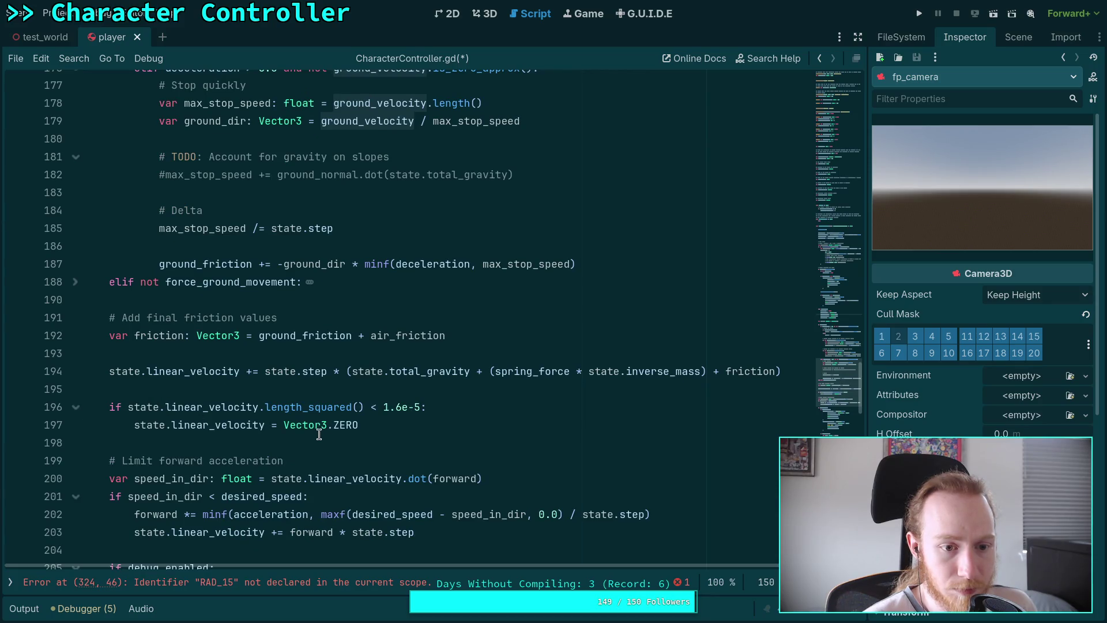
scroll(228, 364, "down", 1)
mouse_move(228, 364)
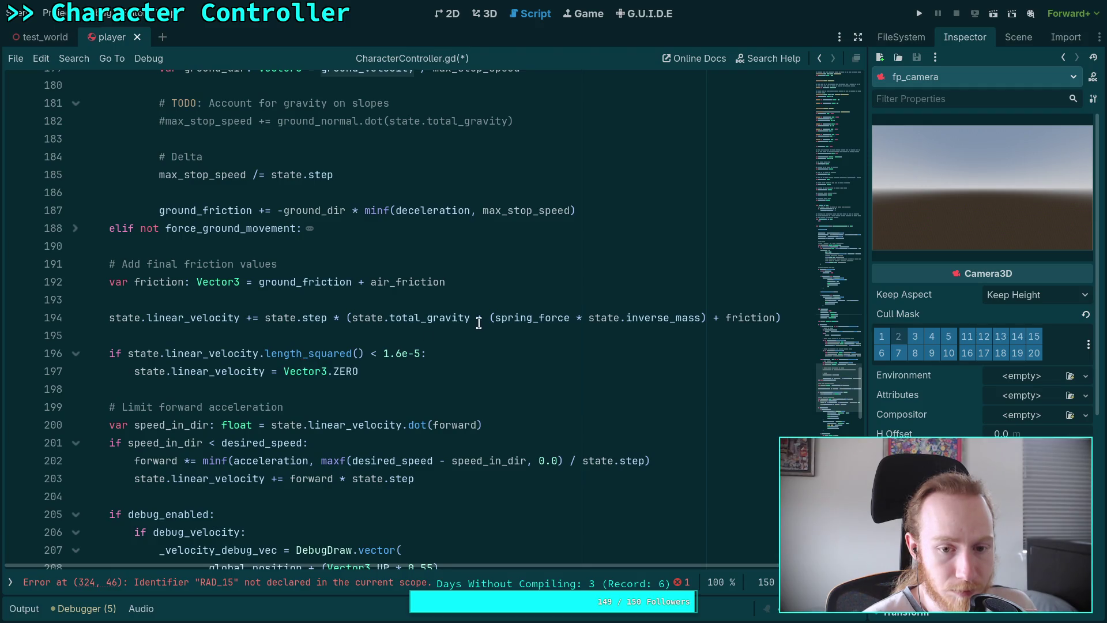
left_click(466, 285)
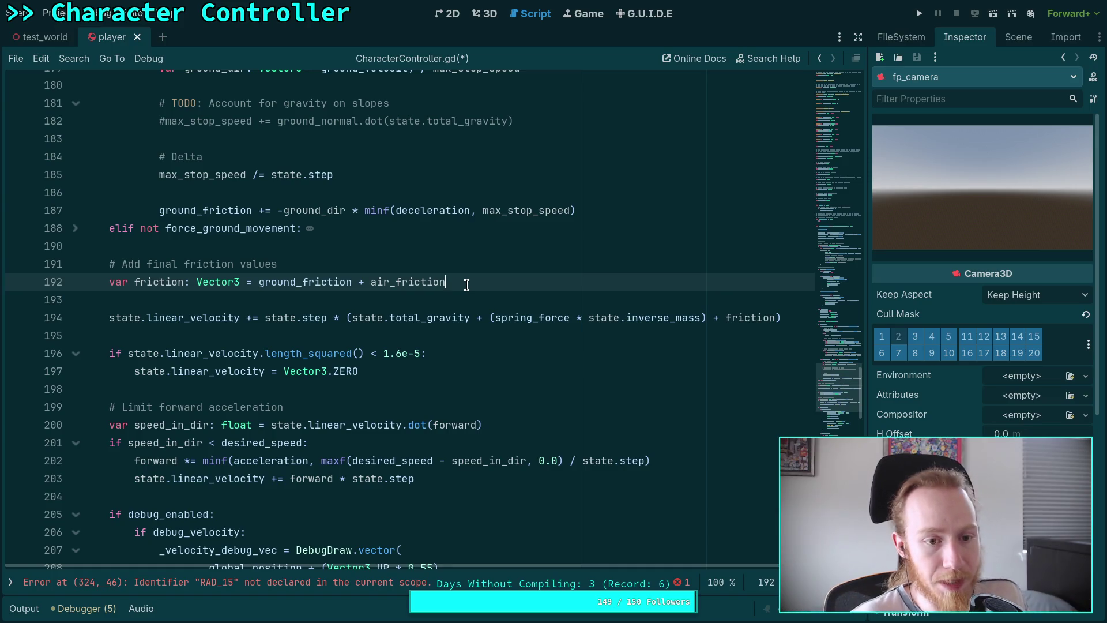
scroll(467, 284, "up", 3)
scroll(378, 343, "down", 2)
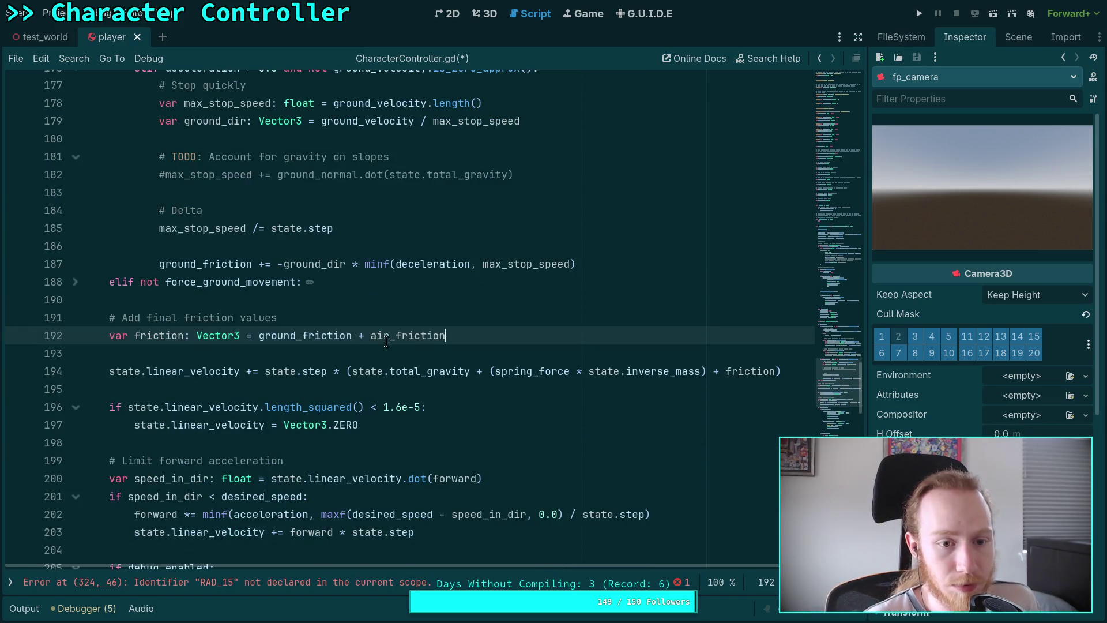
scroll(386, 341, "up", 3)
scroll(378, 338, "up", 6)
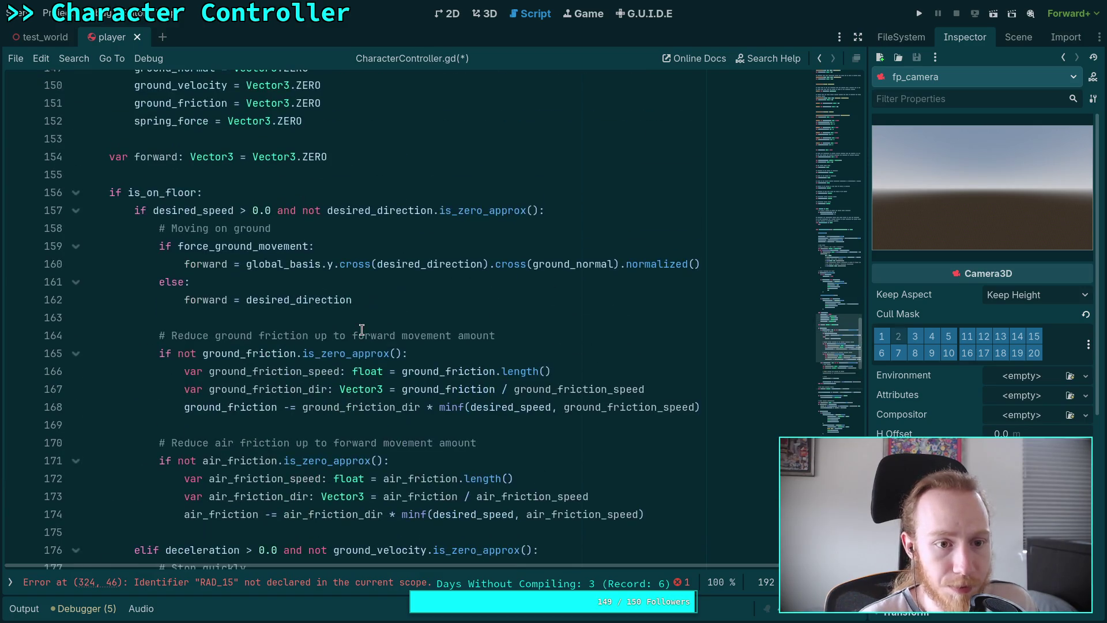
scroll(359, 327, "down", 2)
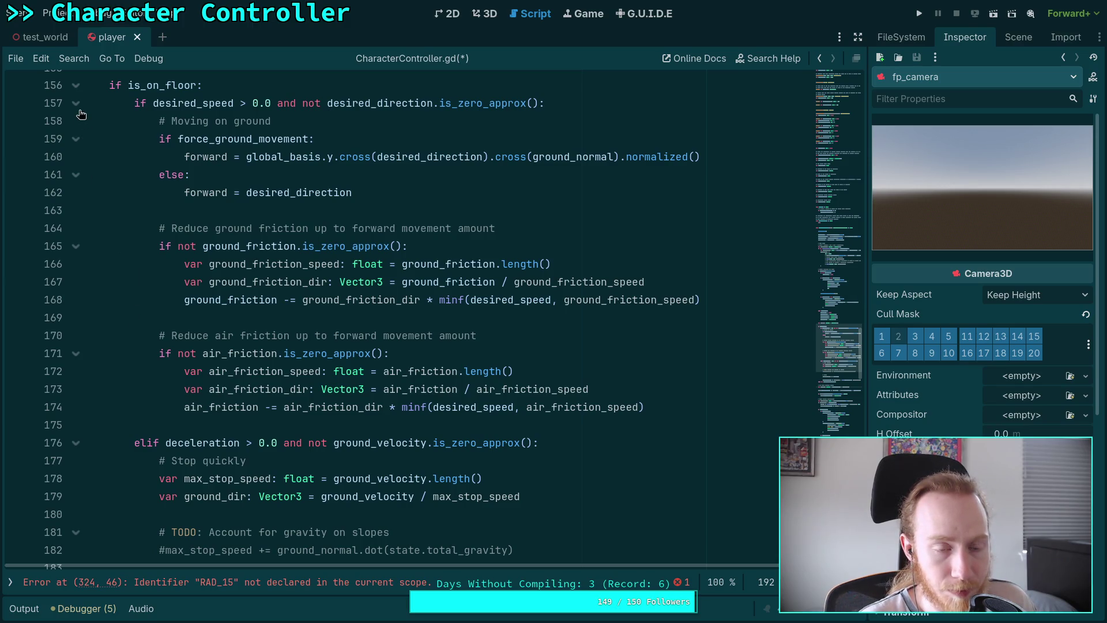
Add two blank lines after the air_friction reduction line for new code
double_click(183, 106)
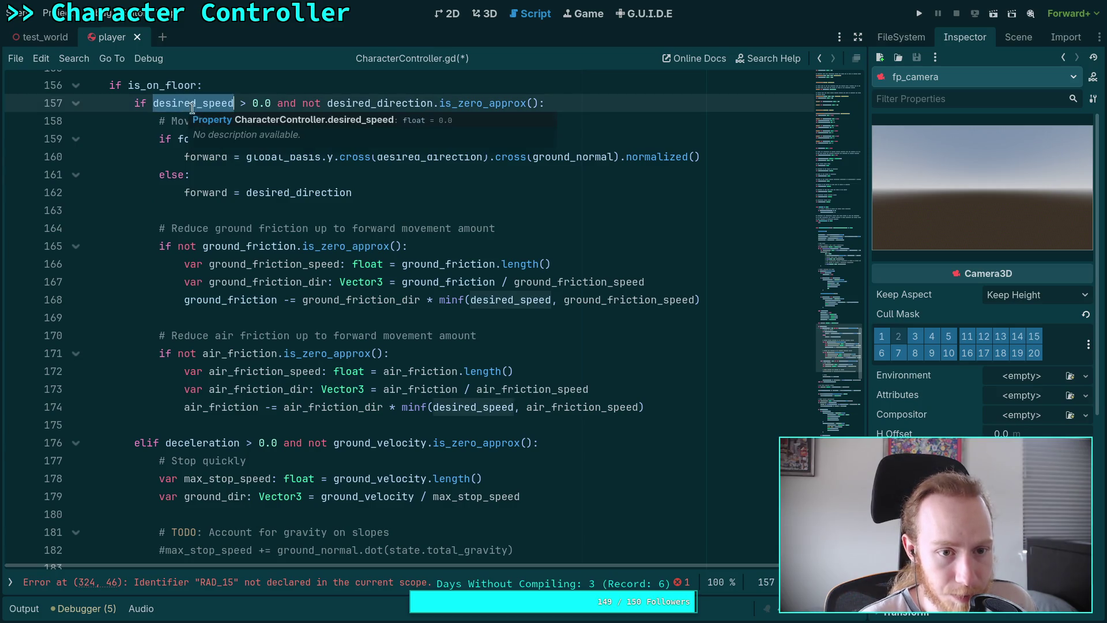
left_click(669, 401)
scroll(548, 369, "up", 2)
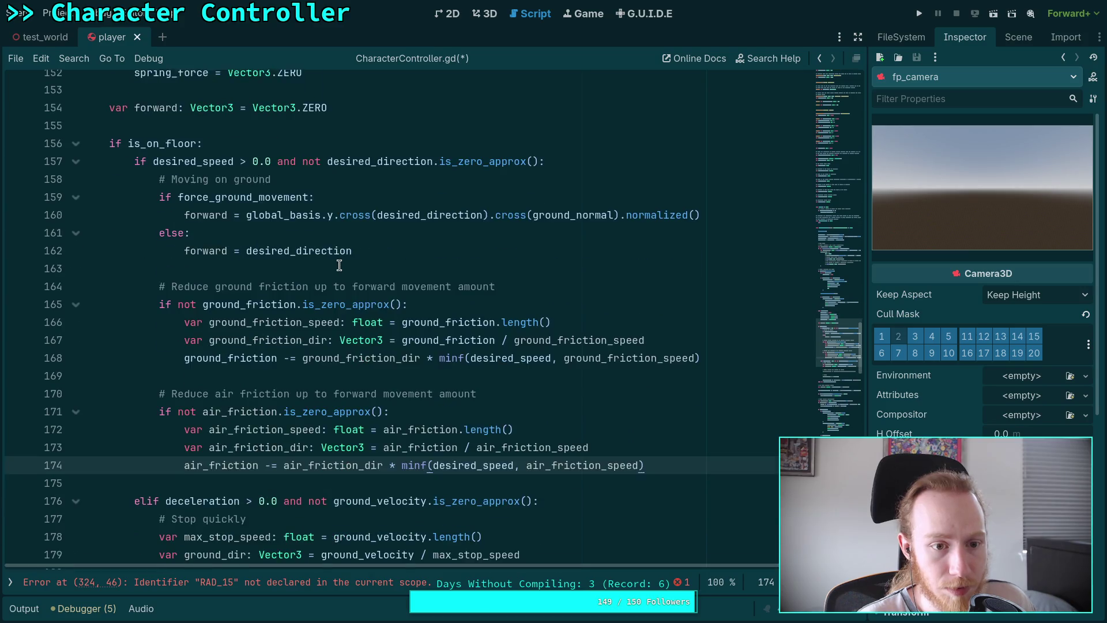
scroll(340, 265, "down", 3)
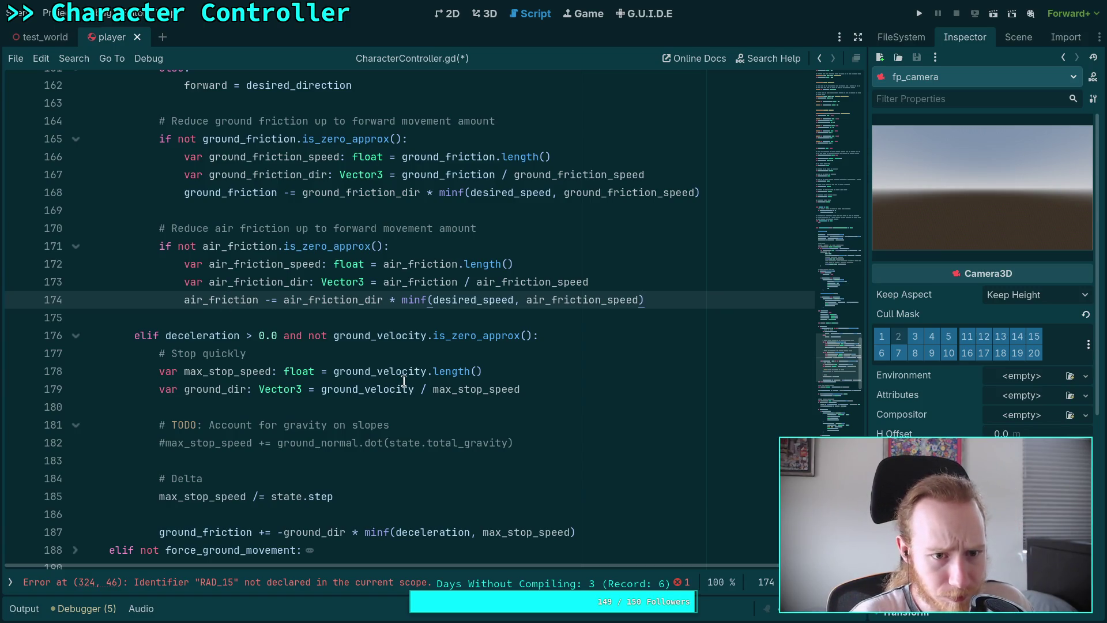
mouse_move(404, 381)
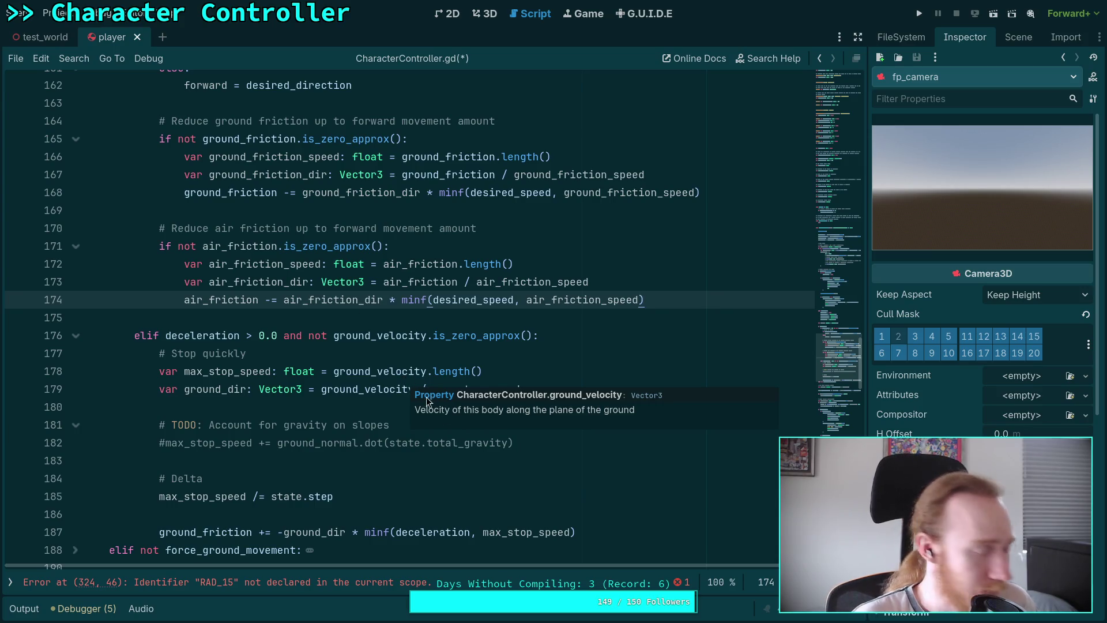
key("Return")
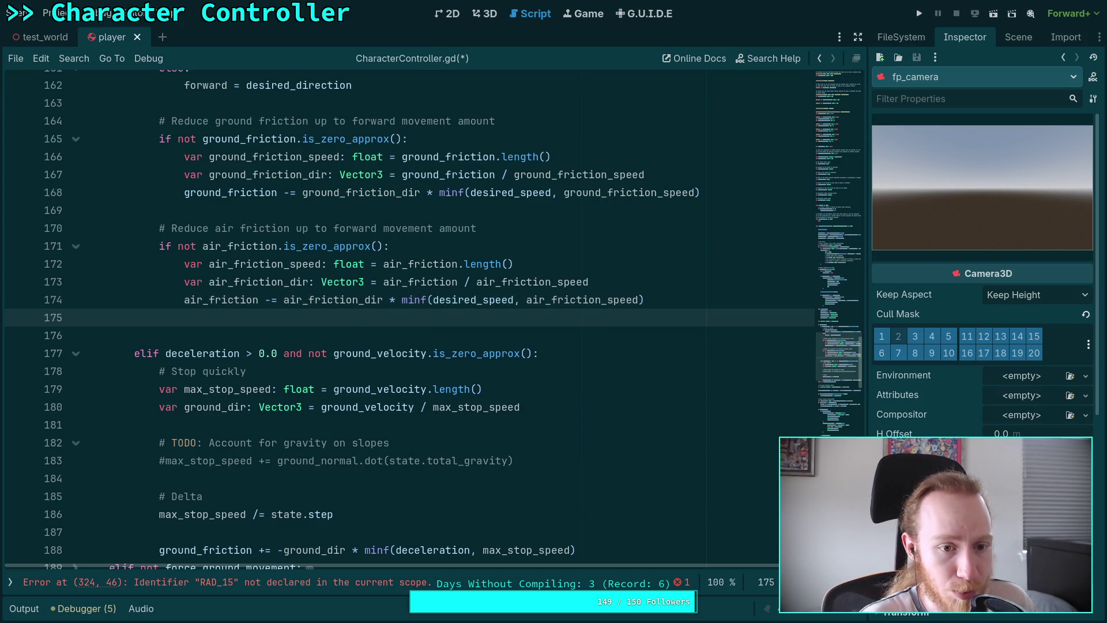
key("Return")
scroll(555, 395, "down", 3)
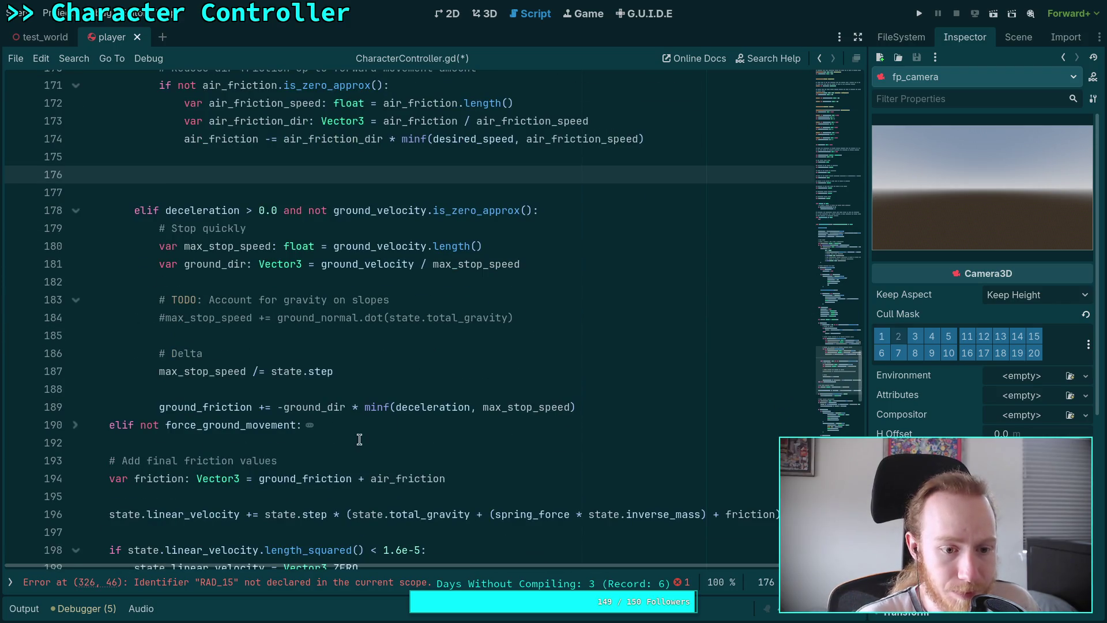
scroll(177, 426, "up", 6)
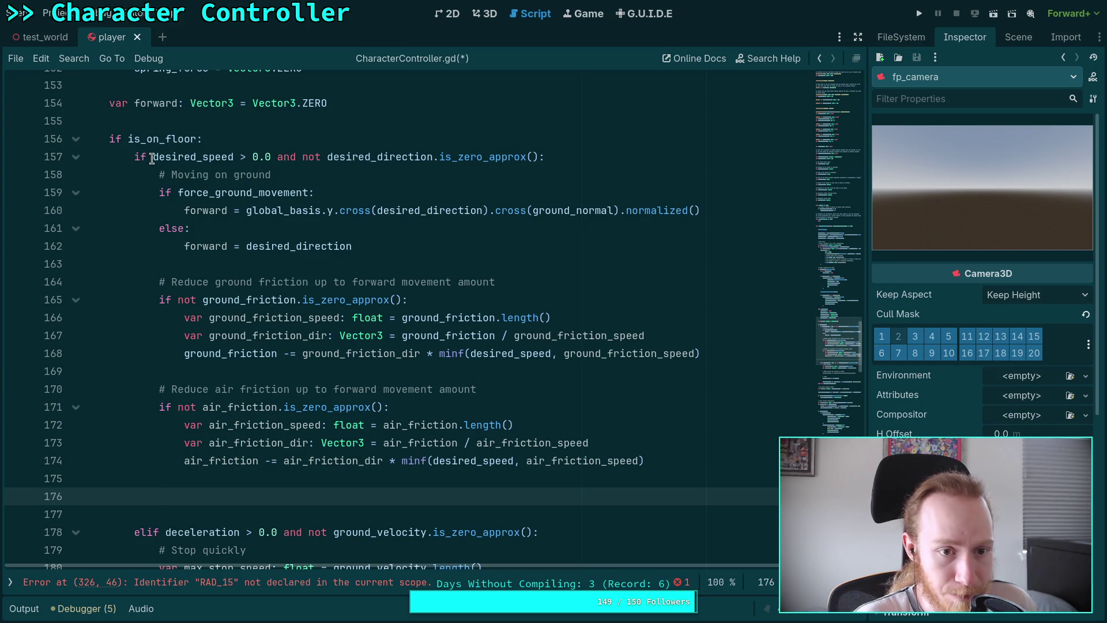
Write the condition 'if not ground_velocity.is_zero_approx():' on the new line
left_click_drag(152, 158, 571, 156)
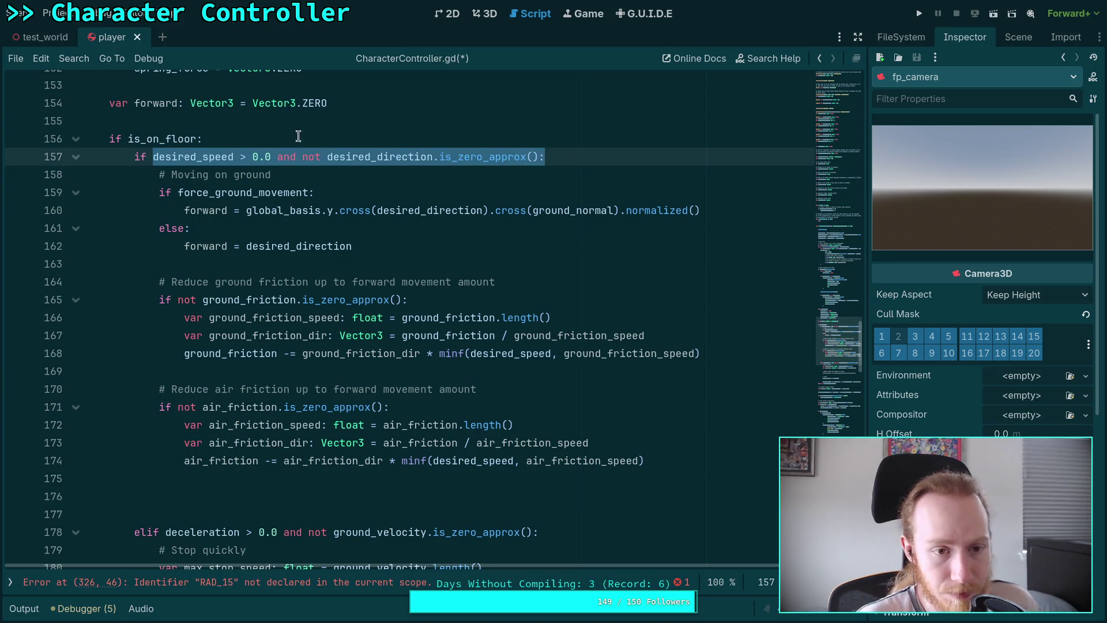
left_click(222, 497)
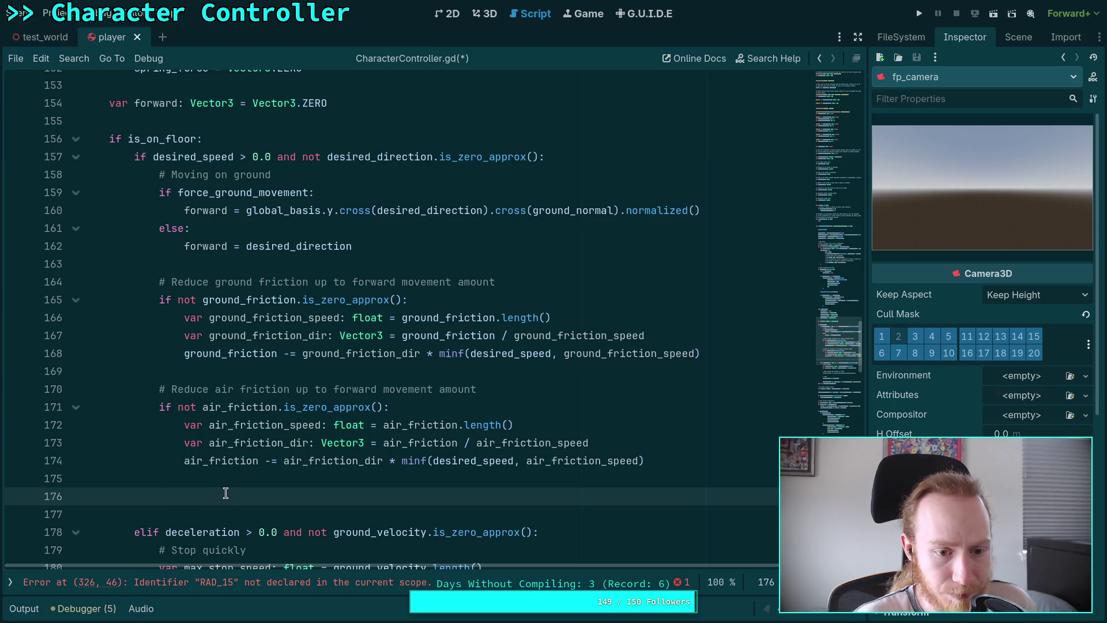
scroll(226, 491, "down", 1)
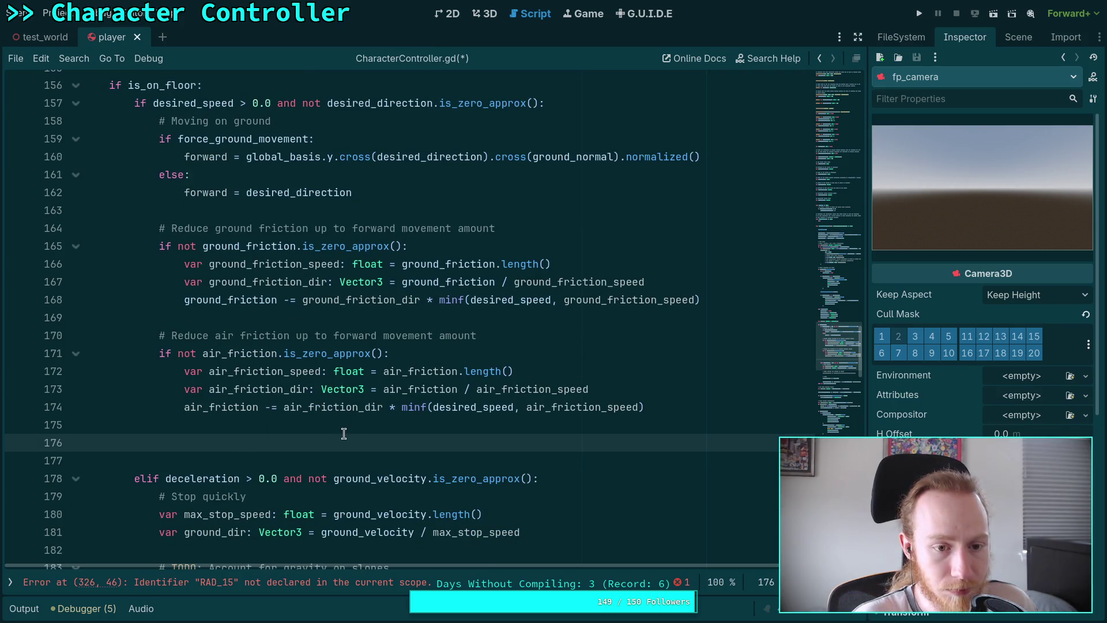
scroll(439, 465, "down", 1)
type("if")
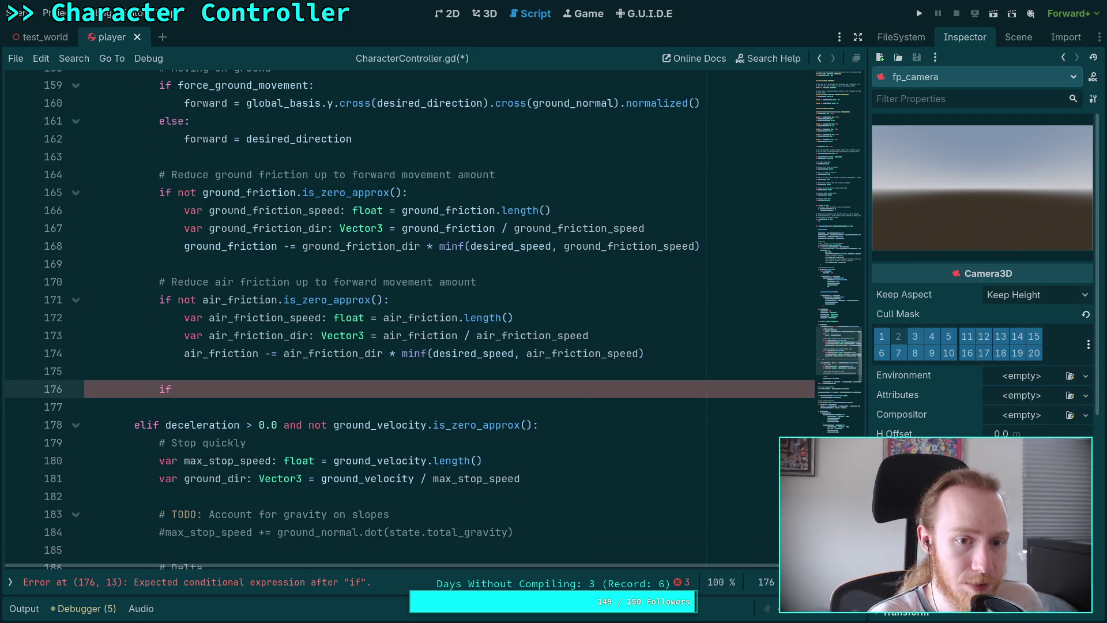
type("not ground")
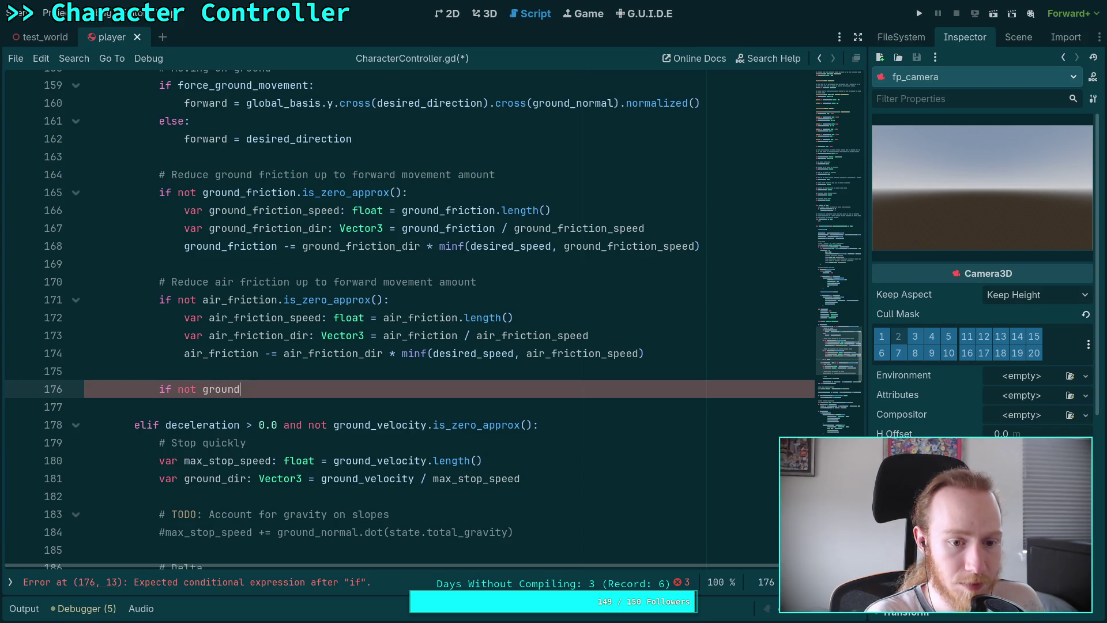
type("_velocity.is")
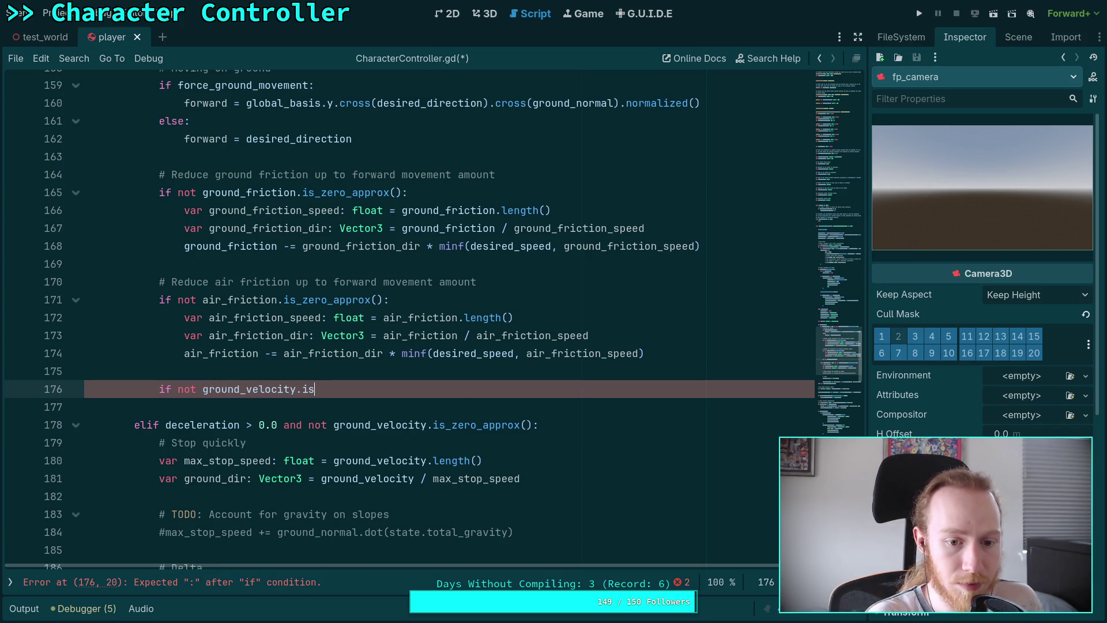
type("_z")
key("Return")
type(":")
Add the comment '# Add extra ground friction for turning/ changing direction' above that condition
left_click(159, 371)
key("Return")
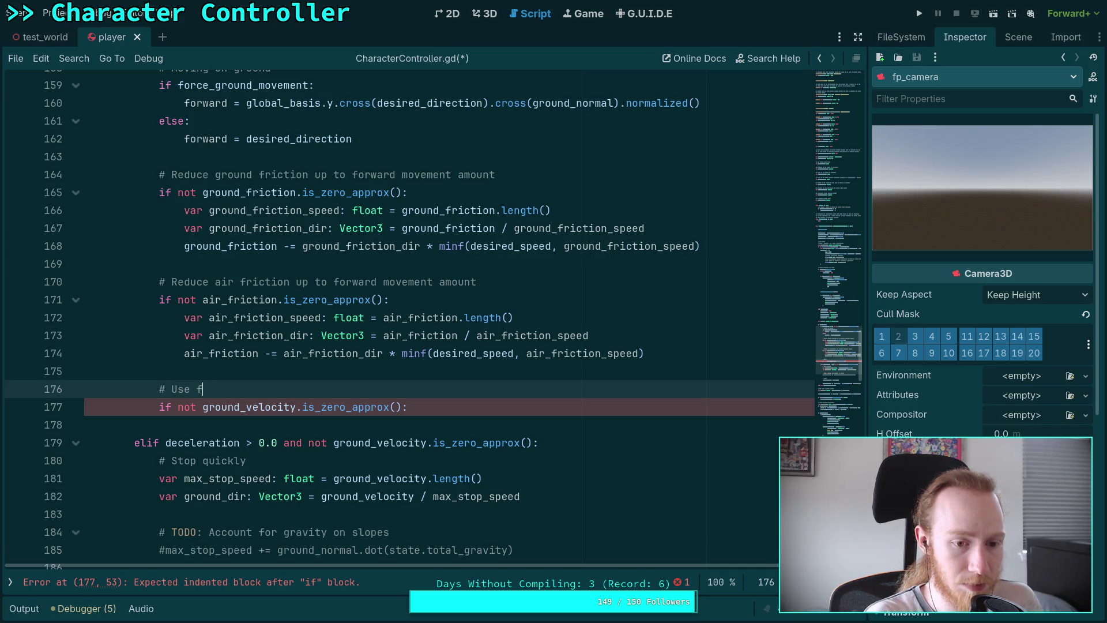
key("BackSpace")
key("BackSpace")
key("BackSpace")
type("Add ex")
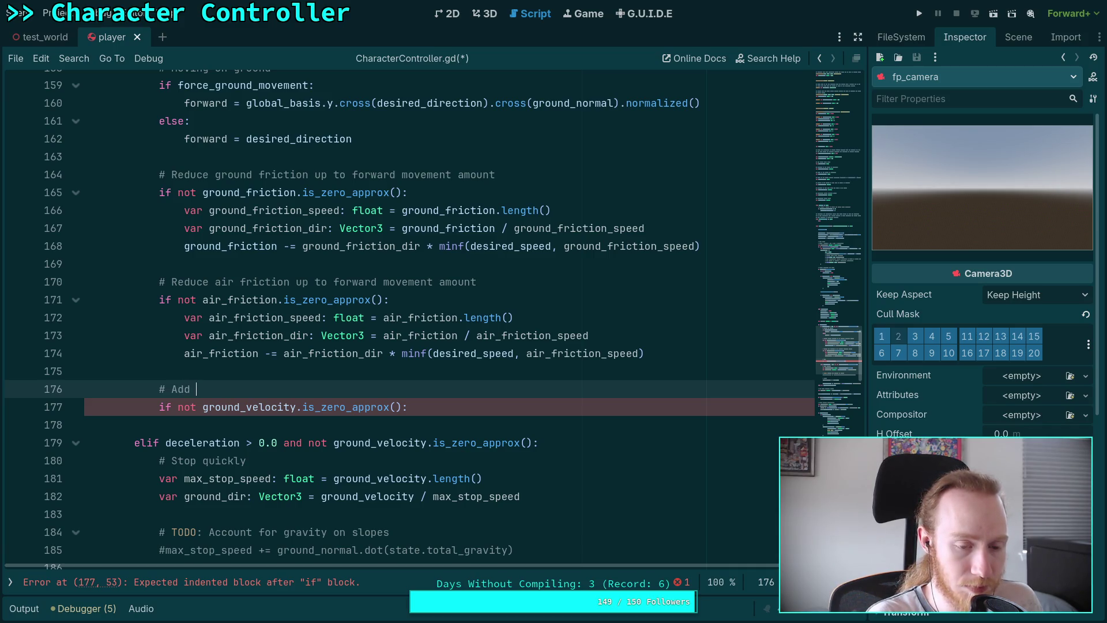
type("tra gro")
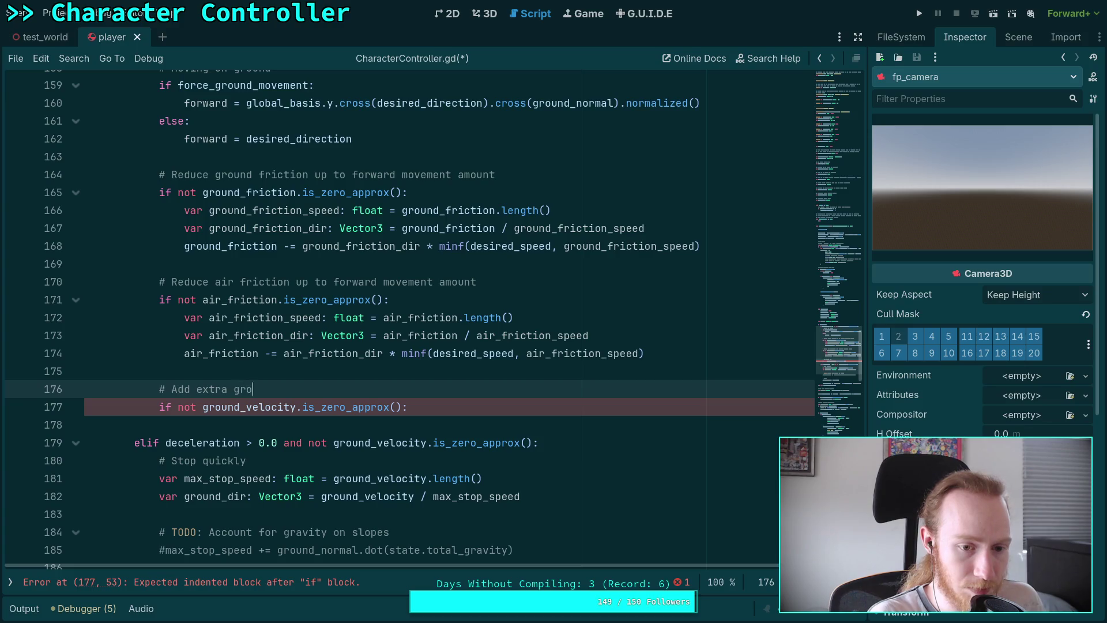
type("und frictio")
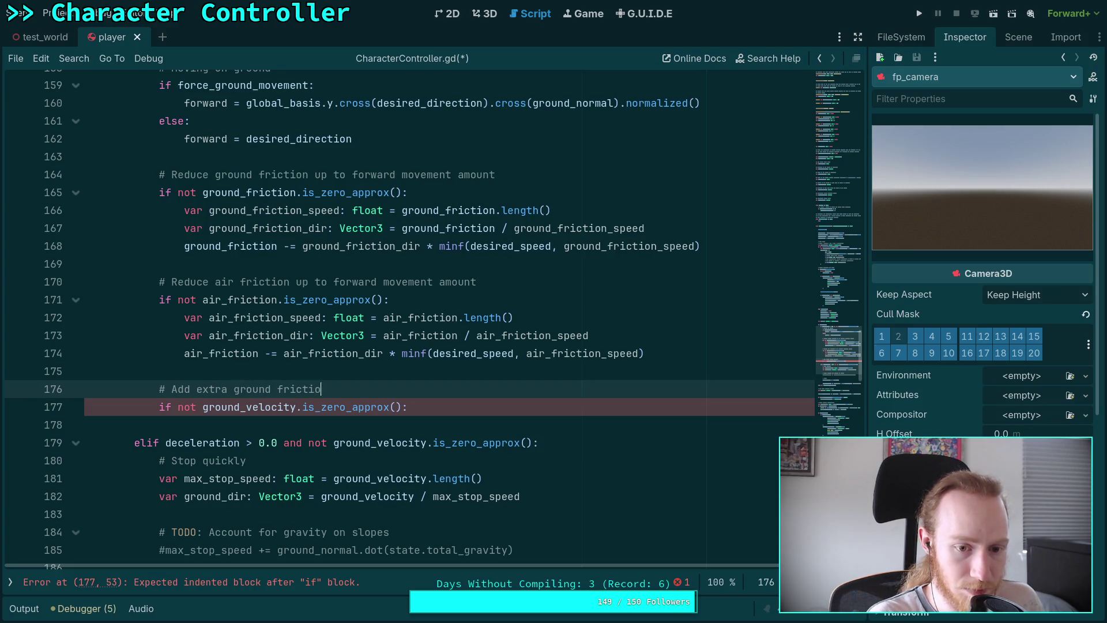
type("ing")
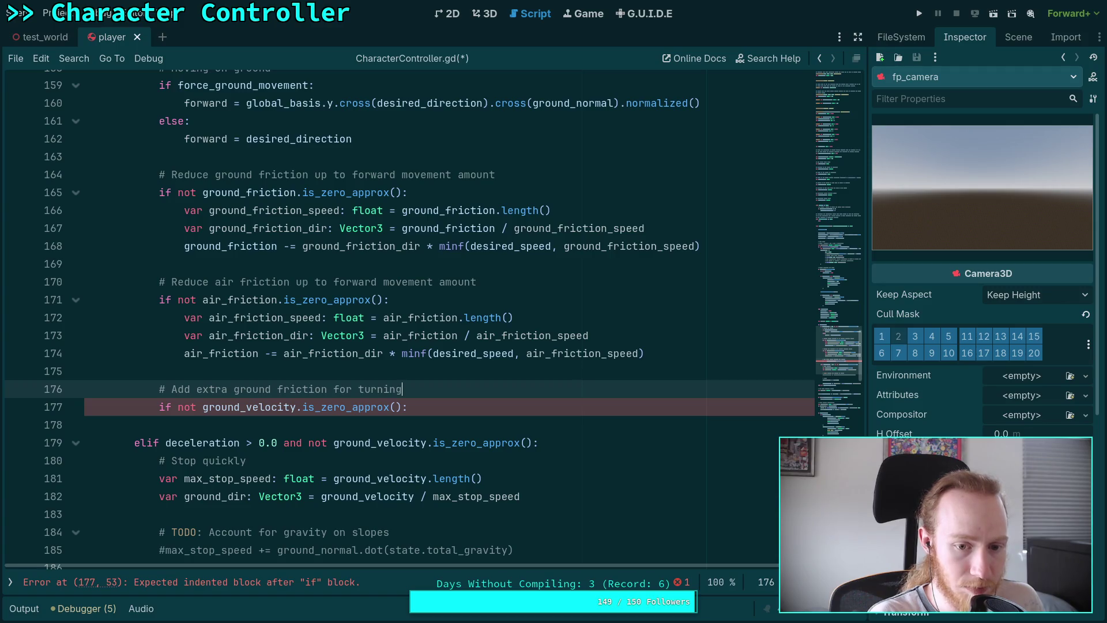
type("hanging ")
type("tion")
type("cti")
key("Down")
key("Down")
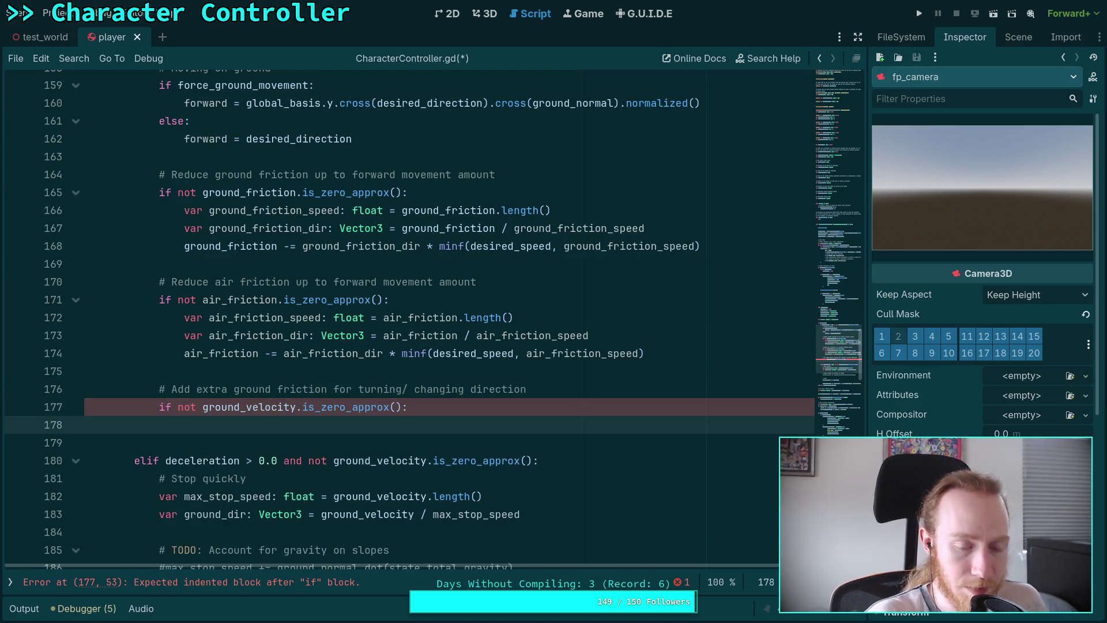
Cut the old cos_theta friction code and its leftover lines from the end of the script
scroll(346, 442, "down", 10)
scroll(346, 442, "down", 15)
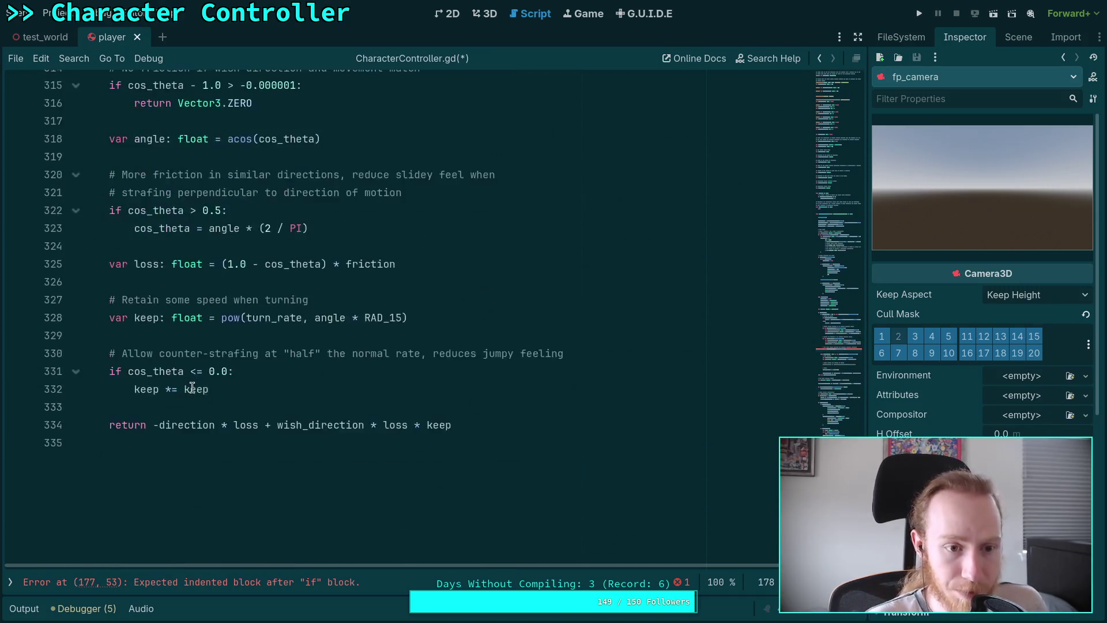
scroll(346, 443, "up", 3)
mouse_move(107, 192)
left_mouse_down()
mouse_move(404, 411)
mouse_move(539, 482)
left_mouse_up()
key("ctrl+c")
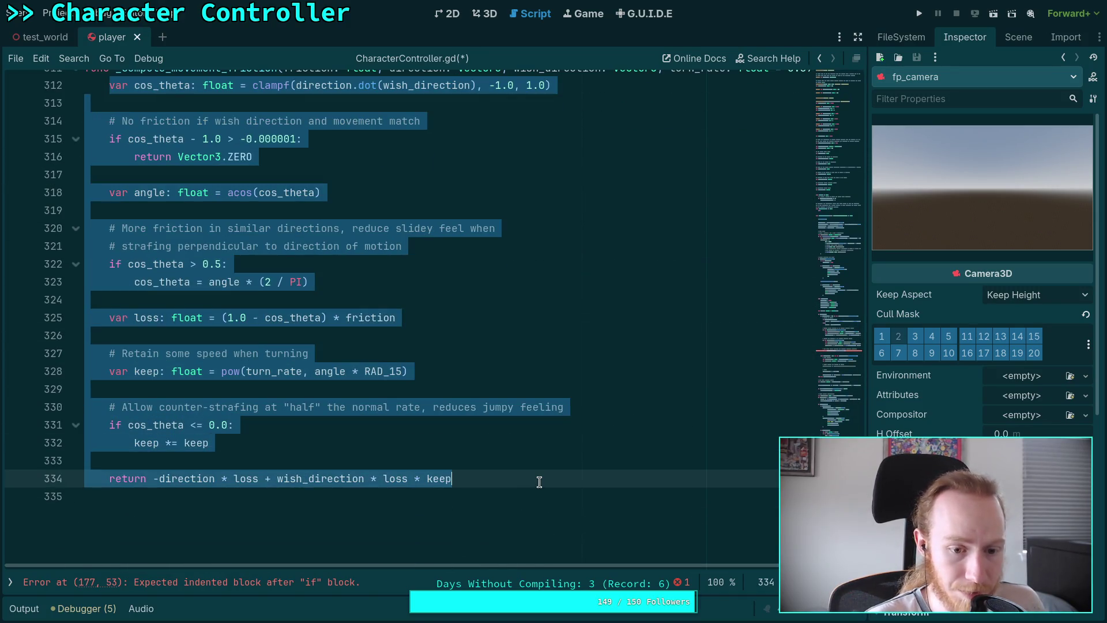
key("BackSpace")
scroll(408, 465, "up", 5)
left_click_drag(116, 299, 55, 268)
key("BackSpace")
Paste the friction code on line 178 under the ground_velocity check, indented two levels
scroll(289, 383, "up", 15)
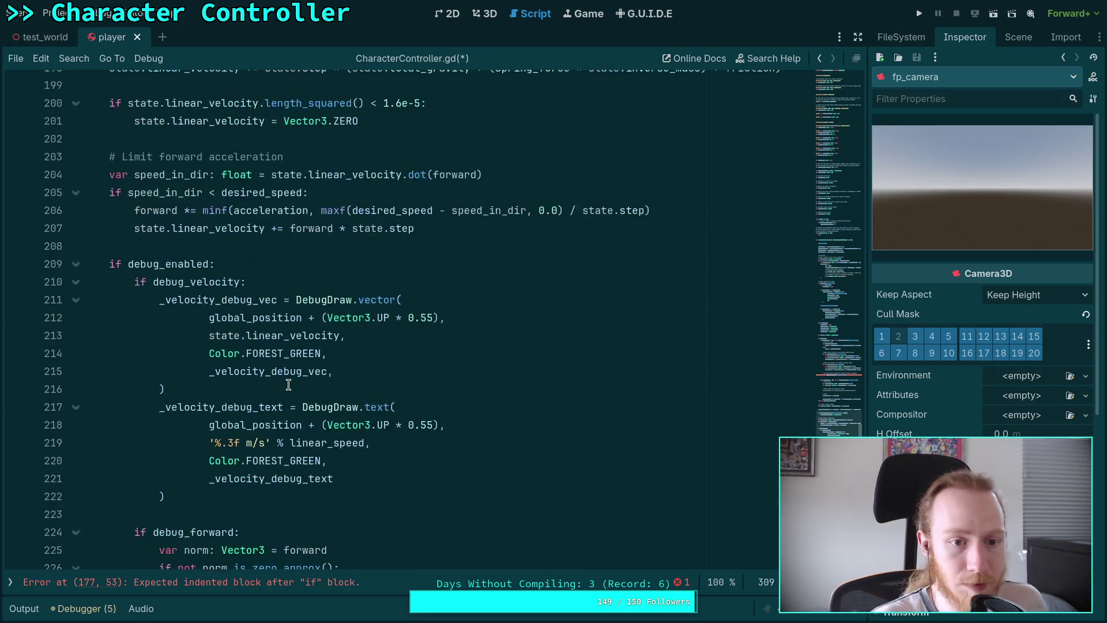
scroll(289, 383, "up", 6)
left_click(649, 372)
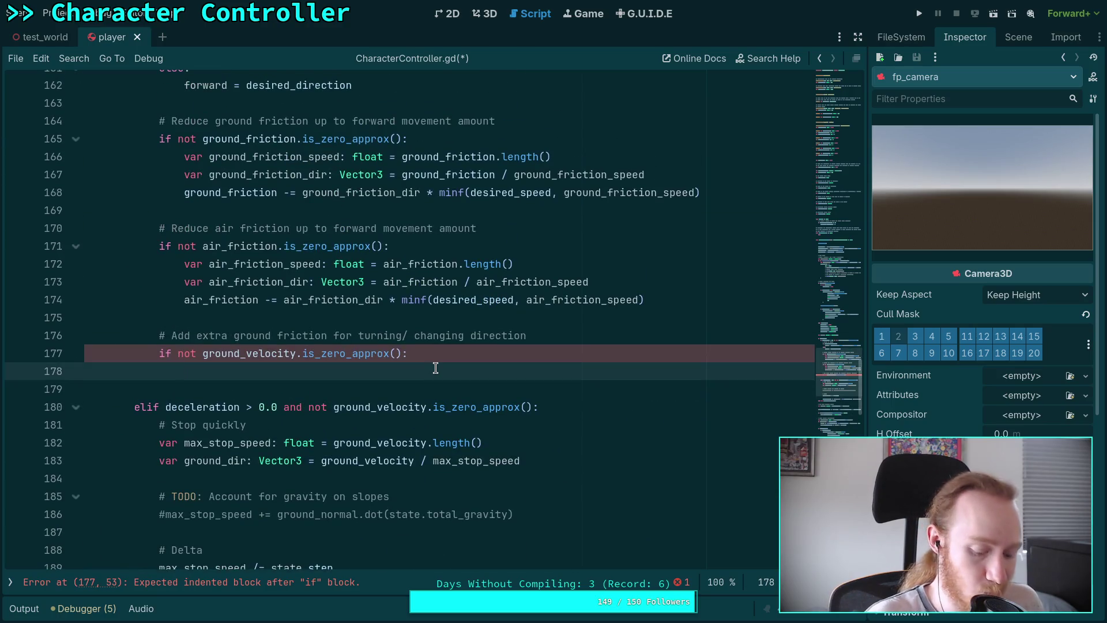
key("ctrl+v")
scroll(404, 404, "down", 2)
mouse_move(237, 449)
left_mouse_down()
mouse_move(237, 416)
mouse_move(174, 255)
left_mouse_up()
key("BackSpace")
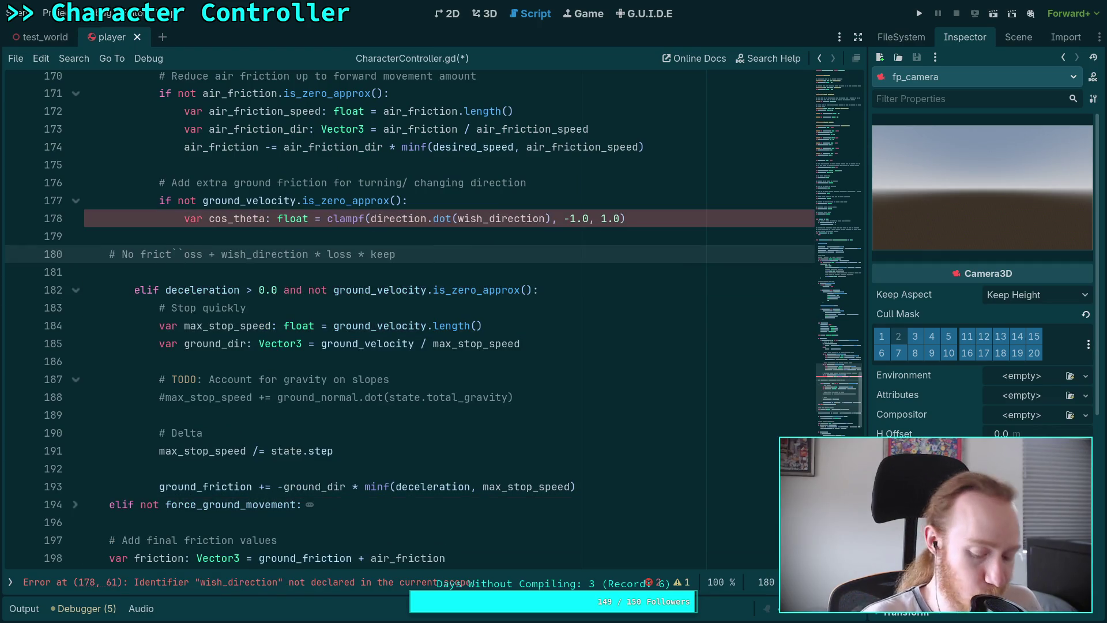
key("Tab")
type("z")
key("ctrl+z")
key("ctrl+z")
key("ctrl+z")
key("Tab")
key("Tab")
scroll(351, 354, "up", 1)
left_click(352, 354)
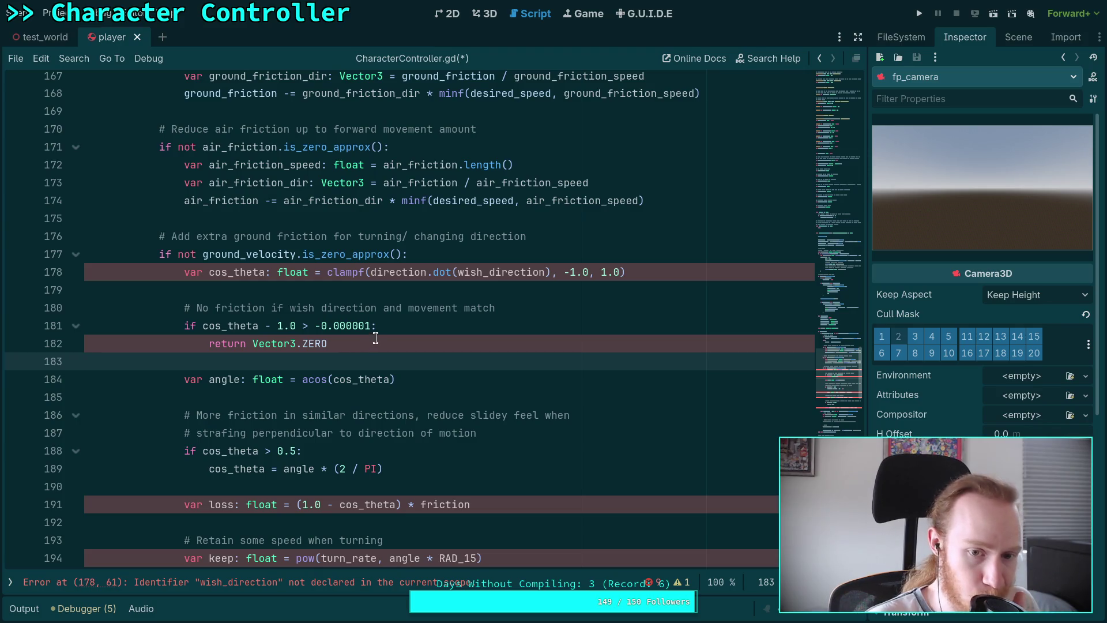
Add 'ground_friction += _calculate_move_friction()' on a new line after line 177
left_click(456, 255)
key("Return")
type("ground_f")
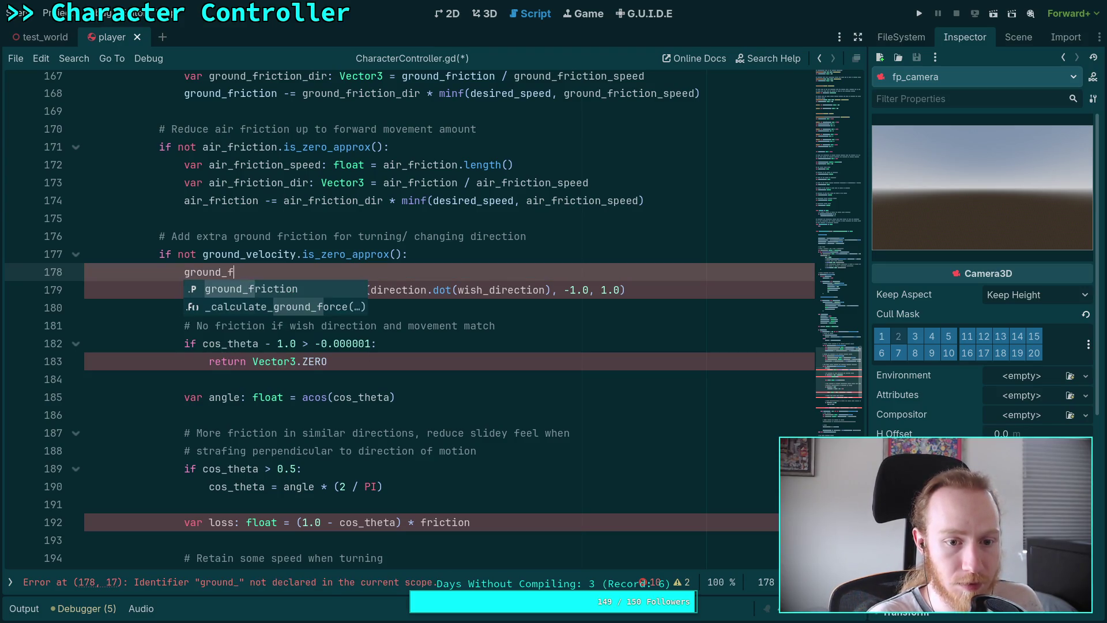
key("Return")
key("BackSpace")
key("BackSpace")
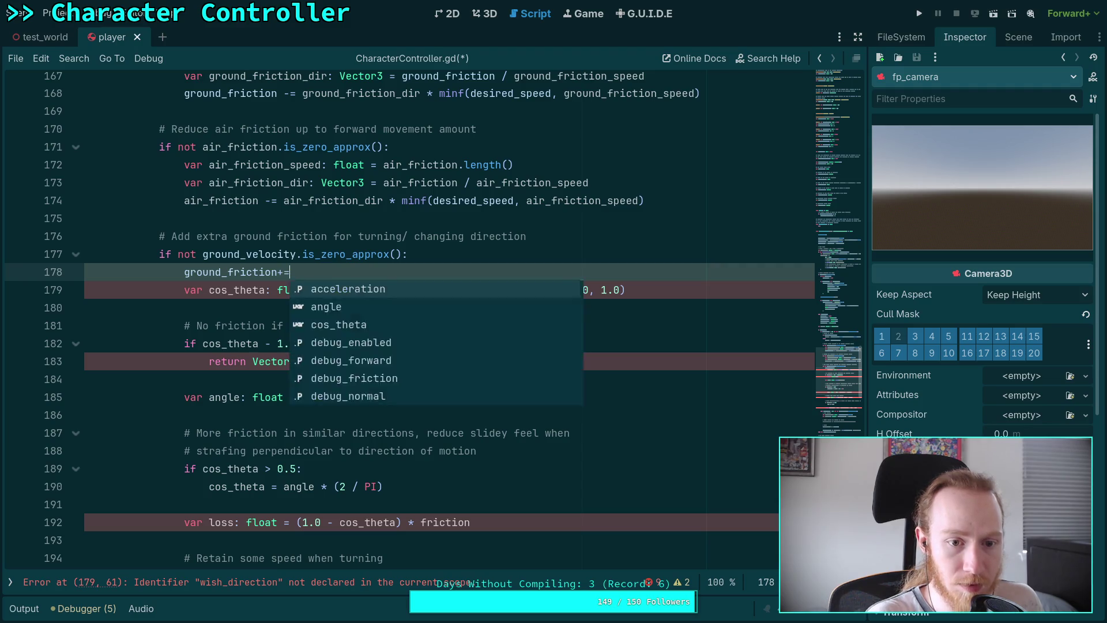
type("_cal")
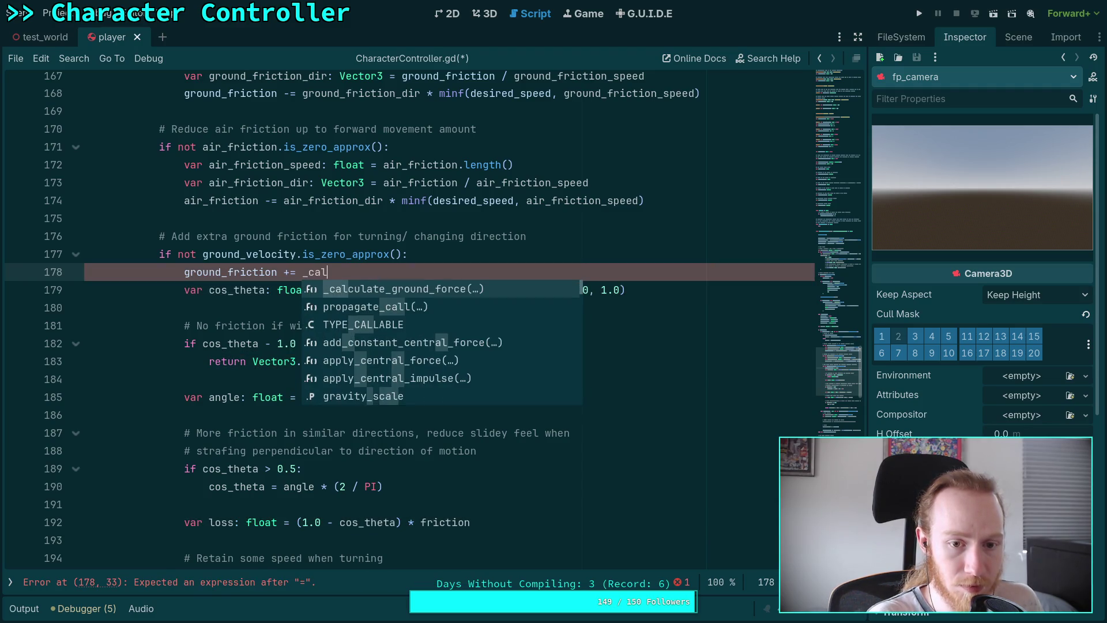
type("culate_")
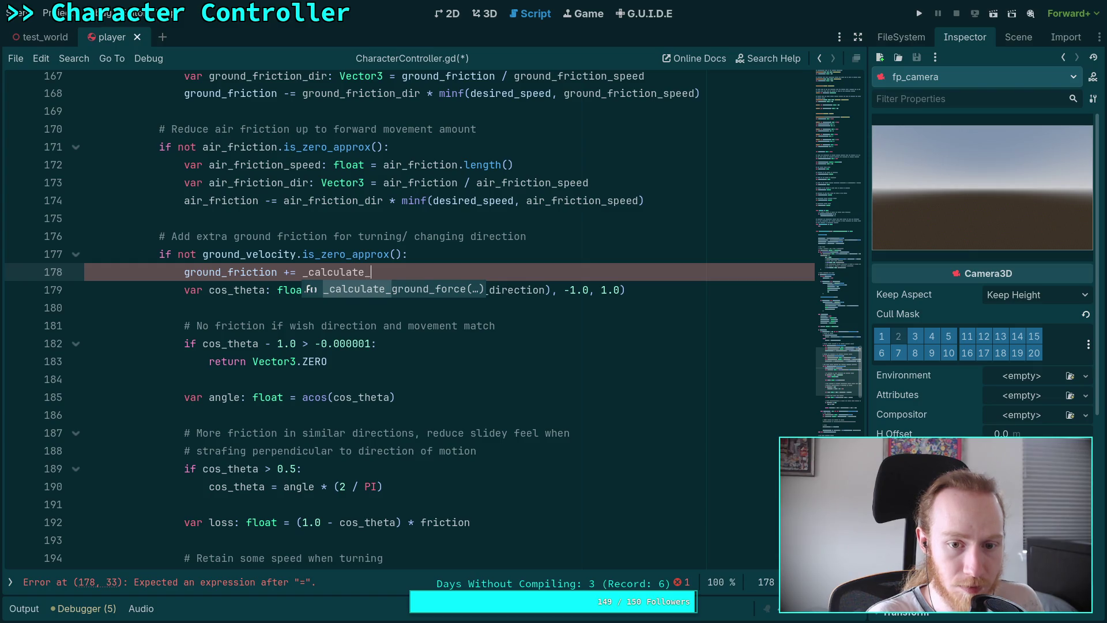
type("move_friction")
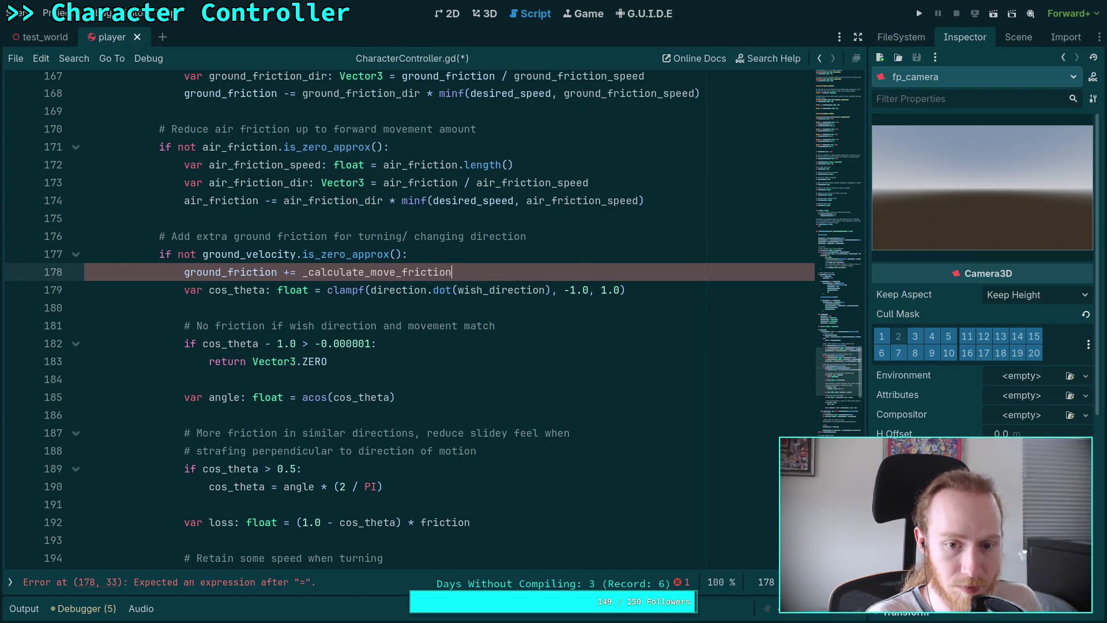
type("()")
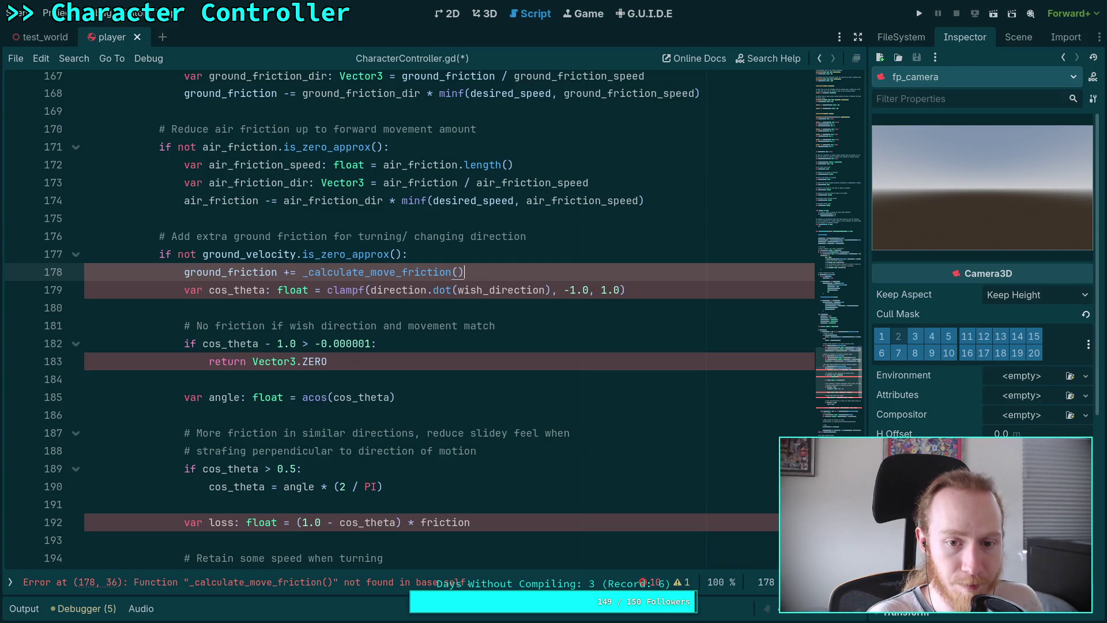
Delete the pasted friction block from the if and the leftover empty line 179
mouse_move(186, 292)
left_mouse_down()
mouse_move(375, 288)
mouse_move(519, 395)
mouse_move(574, 411)
left_mouse_up()
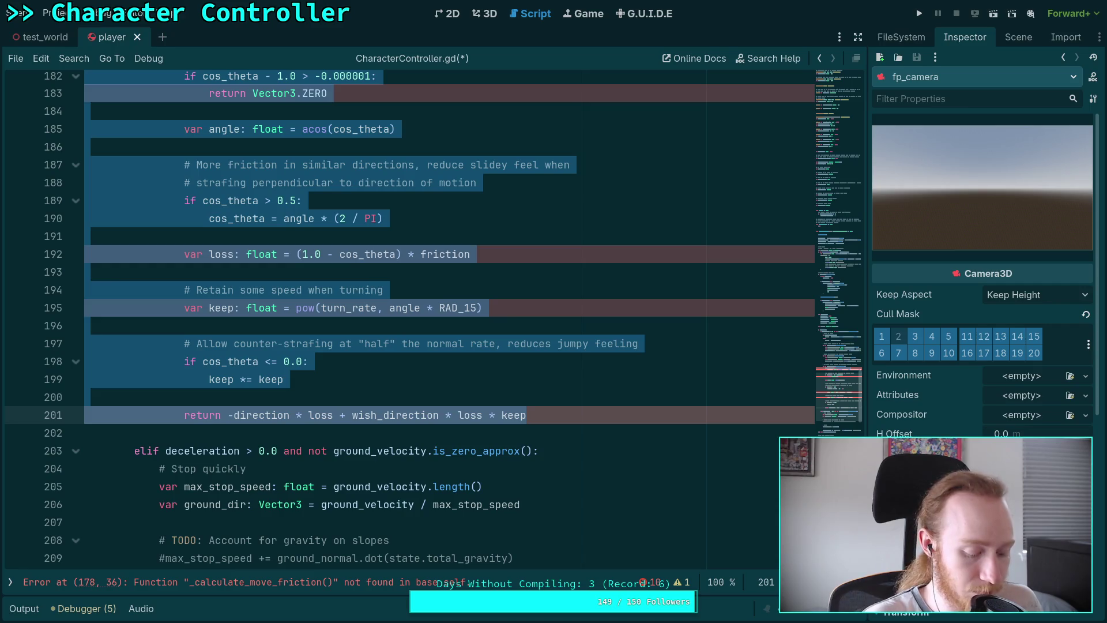
key("BackSpace")
scroll(470, 379, "up", 4)
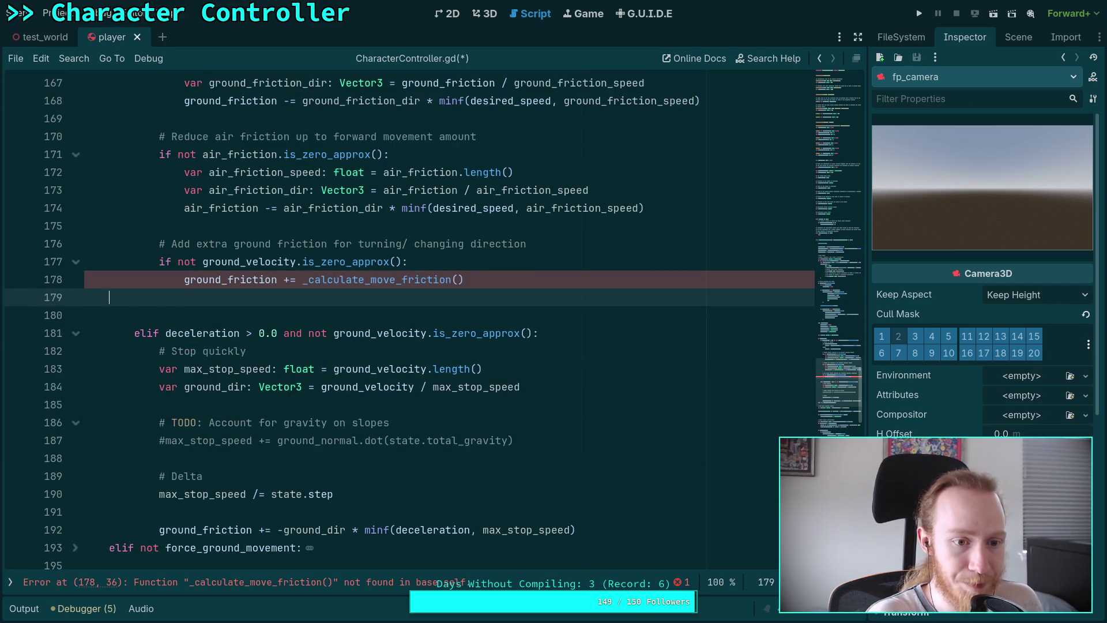
key("BackSpace")
key("BackSpace")
scroll(387, 400, "down", 20)
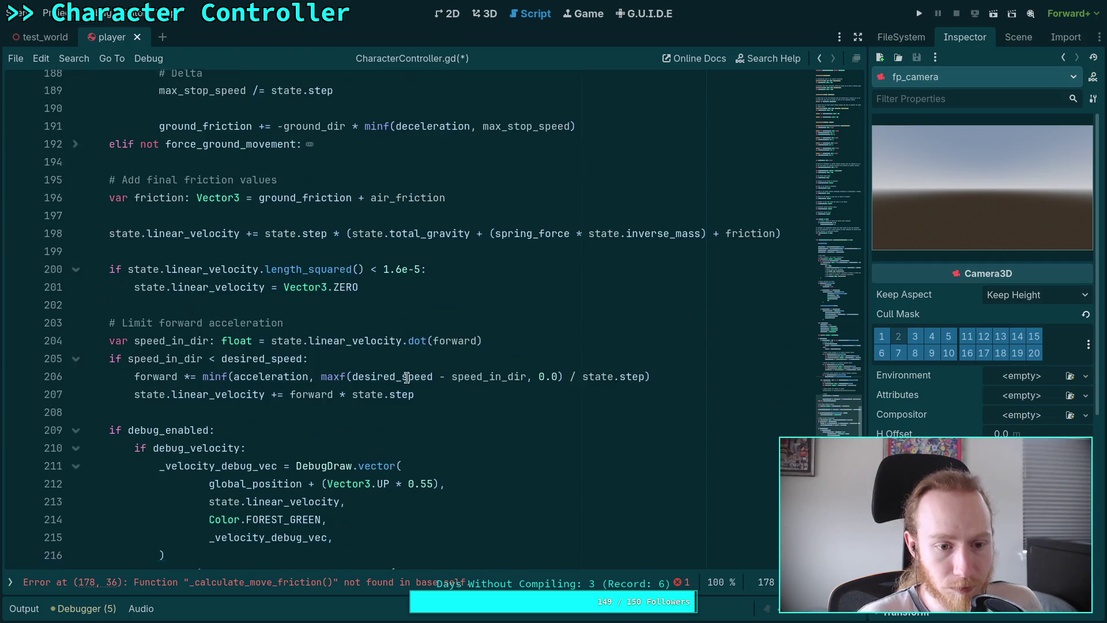
Declare _calculate_move_friction(state: PhysicsDirectBodyState3D) at the script's end and paste the friction code into it
left_click(387, 400)
key("Return")
type("fun")
type("cal")
type("lat")
type("move_friction(")
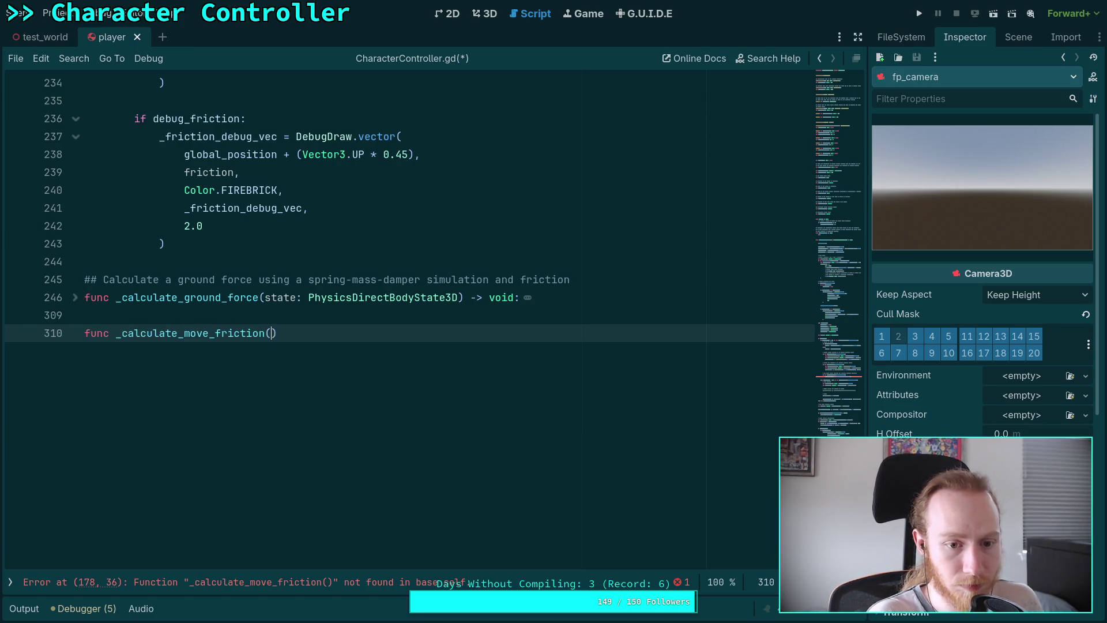
type("void:")
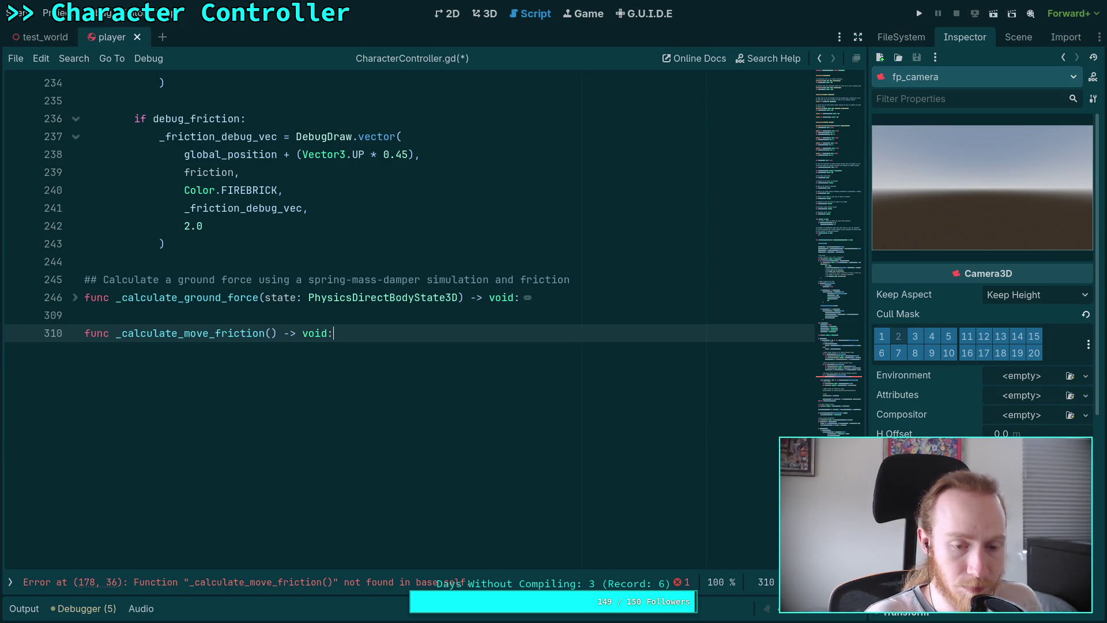
type("state: Phy")
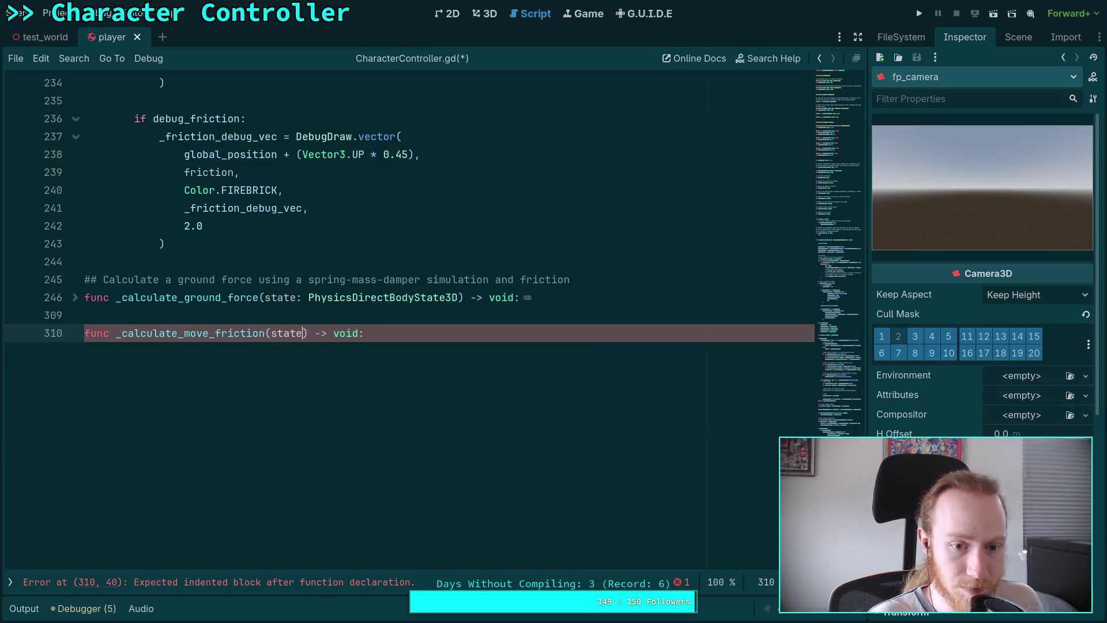
type("sicsD")
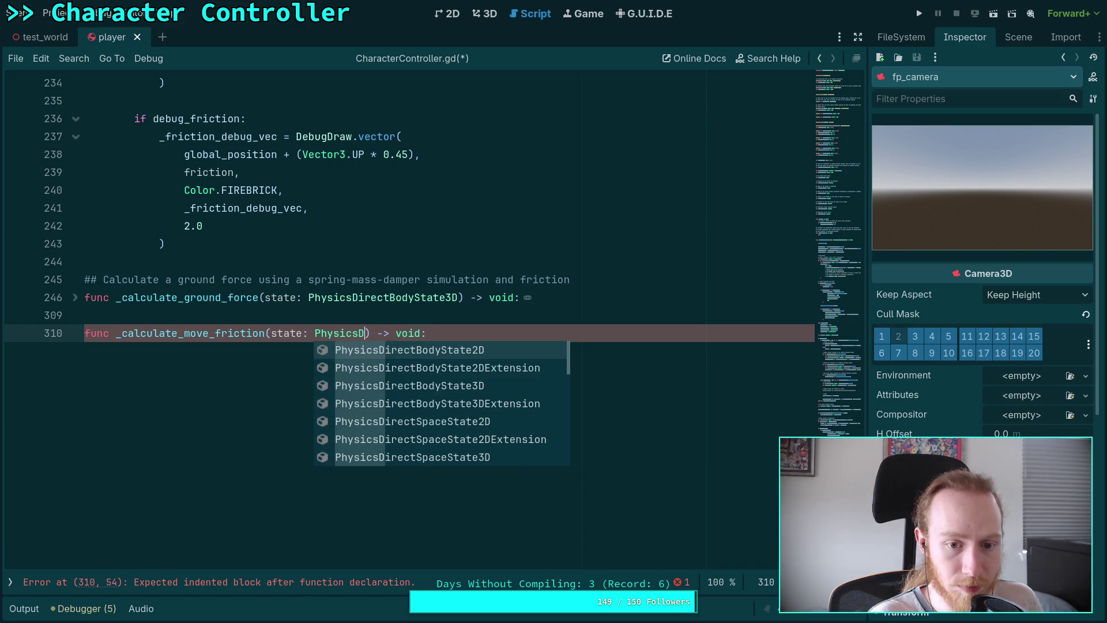
key("Down")
key("Down")
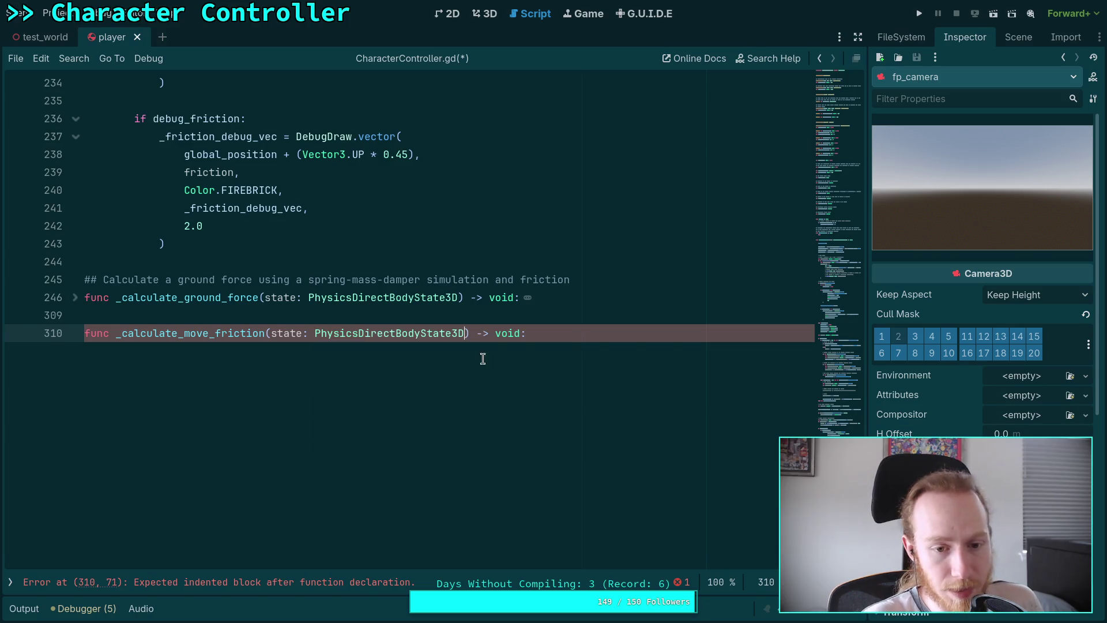
type("var cos_theta: float = clampf(direction.dot(wish_direction), -1.0, 1.0)  \t\t\t\t# No friction if wish direction and movement match \t\t\t\tif cos_theta - 1.0 > -0.000001: \t\t\t\t\treturn Vector3.ZERO  \t\t\t\tvar angle: float = acos(cos_theta)  \t\t\t\t# More friction in similar directions, reduce slidey feel when \t\t\t\t# strafing perpendicular to direction of motion \t\t\t\tif cos_theta > 0.5: \t\t\t\t\tcos_theta = angle * (2 / PI)  \t\t\t\tvar loss: float = (1.0 - cos_theta) * friction  \t\t\t\t# Retain some speed when turning \t\t\t\tvar keep: float = pow(turn_rate, angle * RAD_15)  \t\t\t\t# Allow counter-strafing at \"half\" the normal rate, reduces jumpy feeling \t\t\t\tif cos_theta <= 0.0: \t\t\t\t\tkeep *= keep  \t\t\t\treturn -direction * loss + wish_direction * loss * keep")
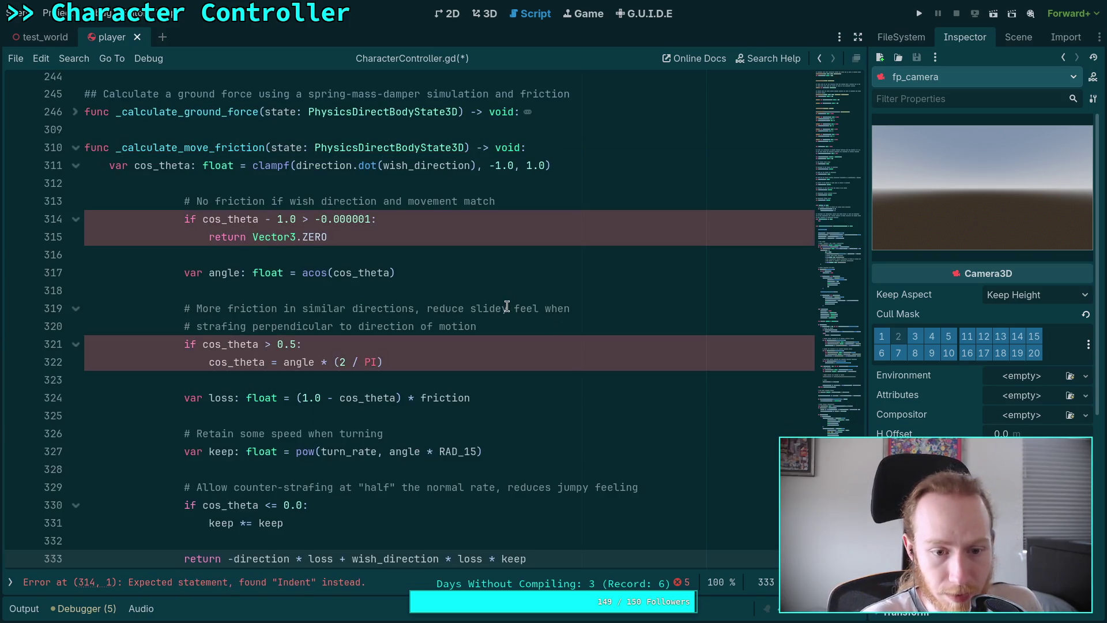
Remove the state parameter and dedent the friction code three levels
scroll(507, 306, "down", 1)
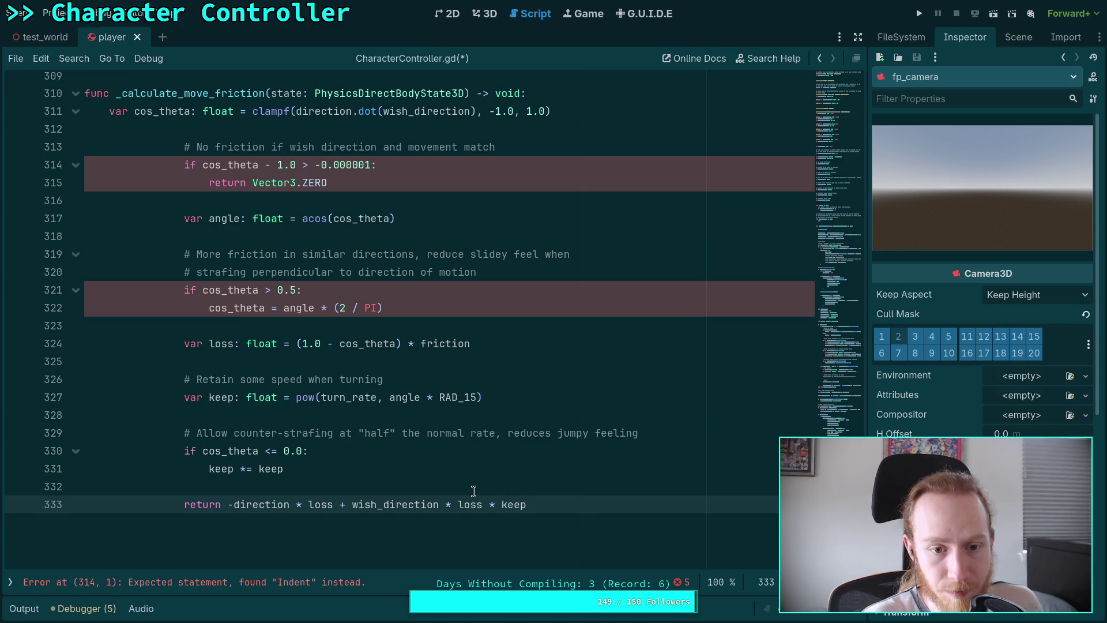
scroll(474, 491, "up", 2)
left_click_drag(271, 201, 465, 200)
key("BackSpace")
mouse_move(252, 254)
left_mouse_down()
mouse_move(323, 311)
mouse_move(268, 502)
left_mouse_up()
key("shift+Tab")
key("shift+Tab")
key("shift+Tab")
left_click(346, 379)
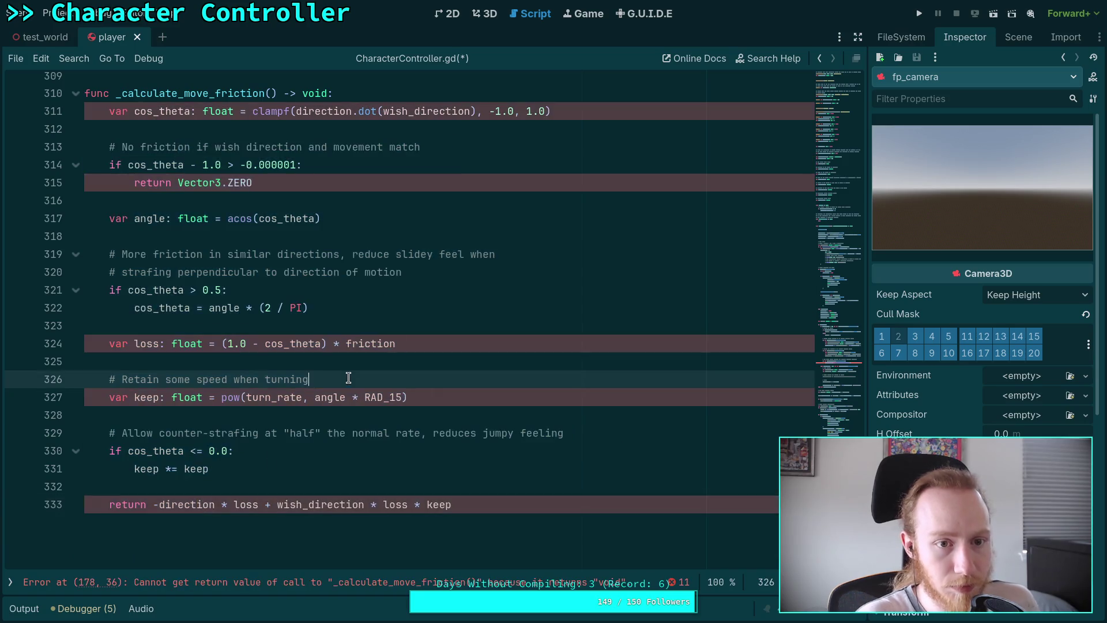
Change the function's return type from void to Vector3
scroll(291, 238, "up", 3)
double_click(318, 253)
type("Vectro")
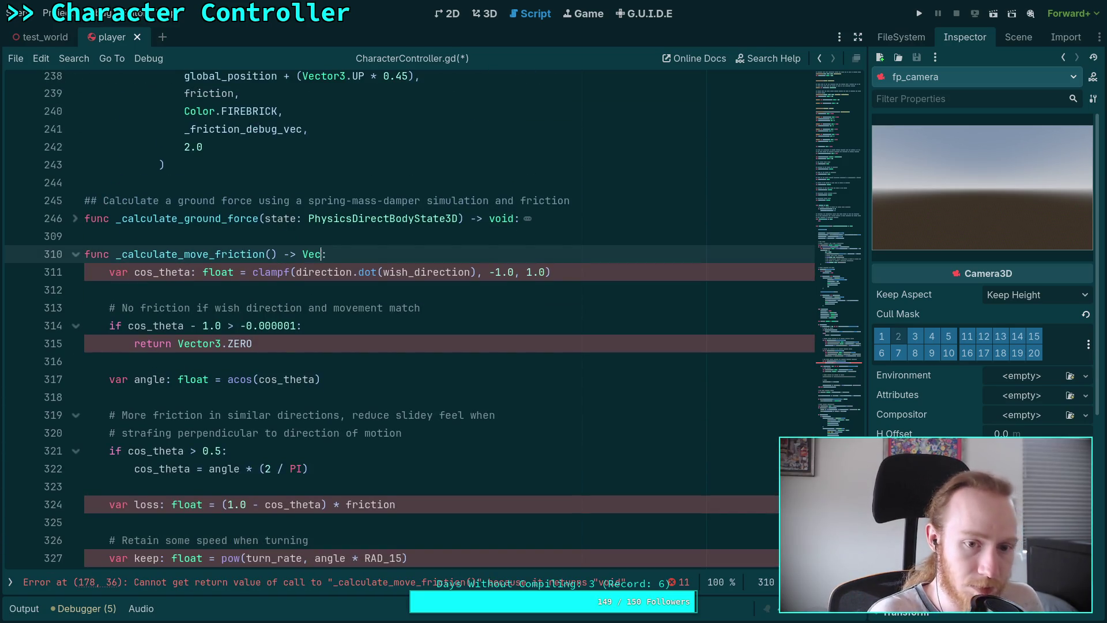
key("Return")
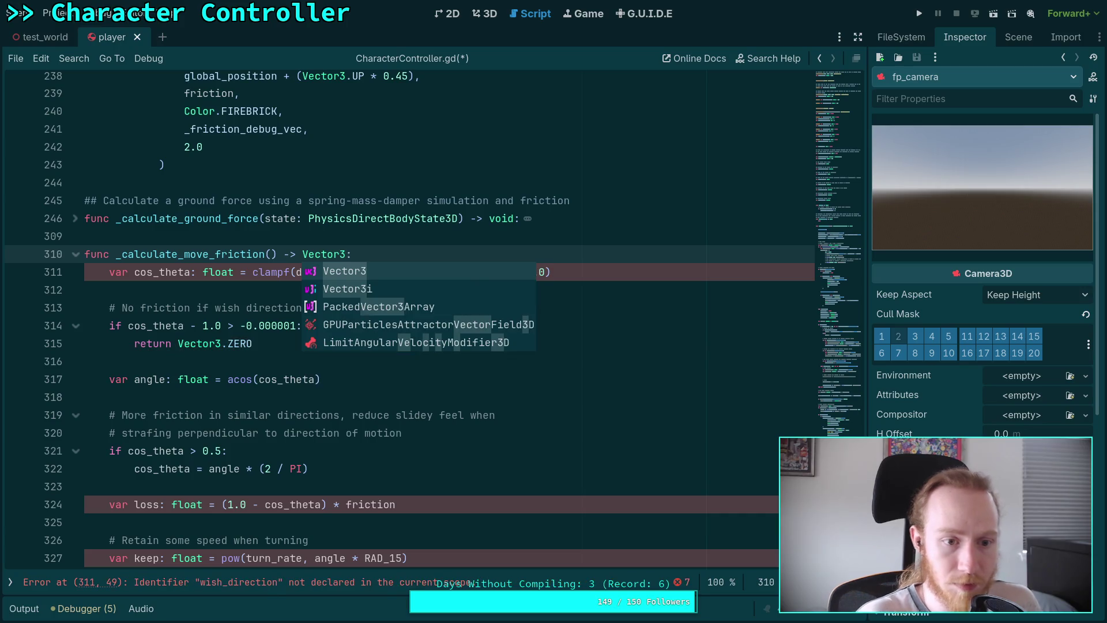
Add a '## Calculate additional ground friction for turning/ changing direction' comment above the function
left_click(285, 236)
scroll(340, 323, "up", 20)
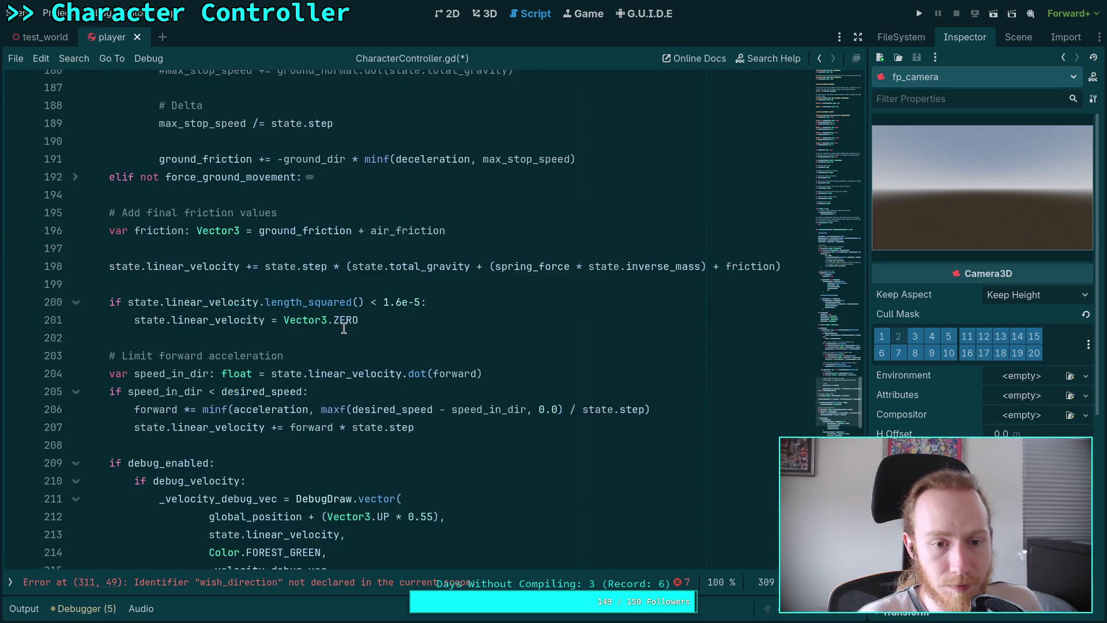
scroll(343, 327, "up", 6)
scroll(344, 328, "down", 7)
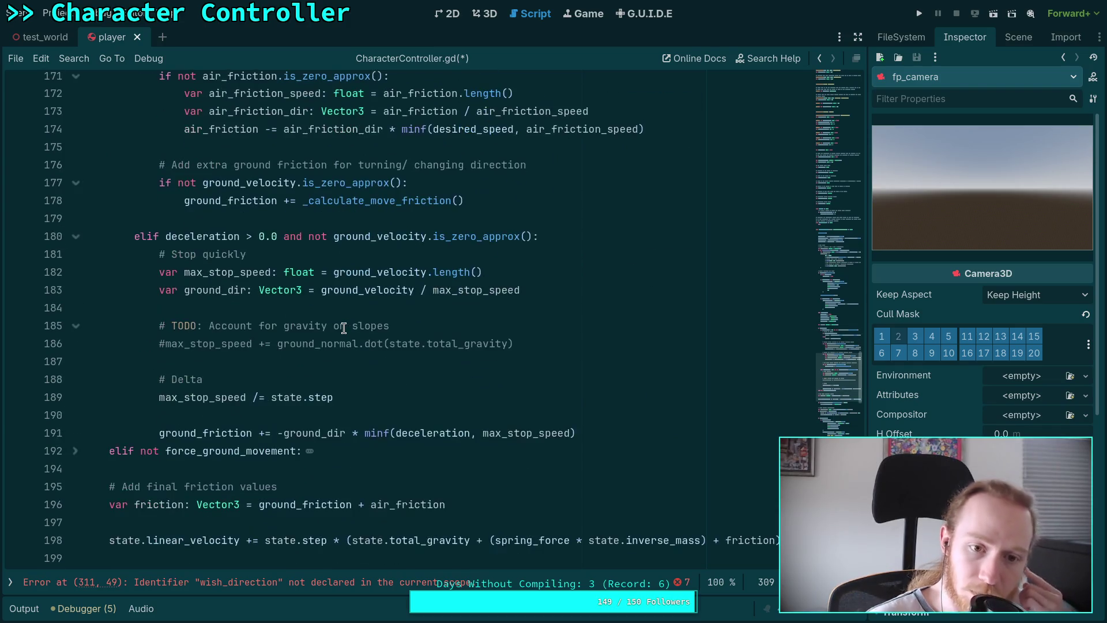
scroll(344, 328, "down", 20)
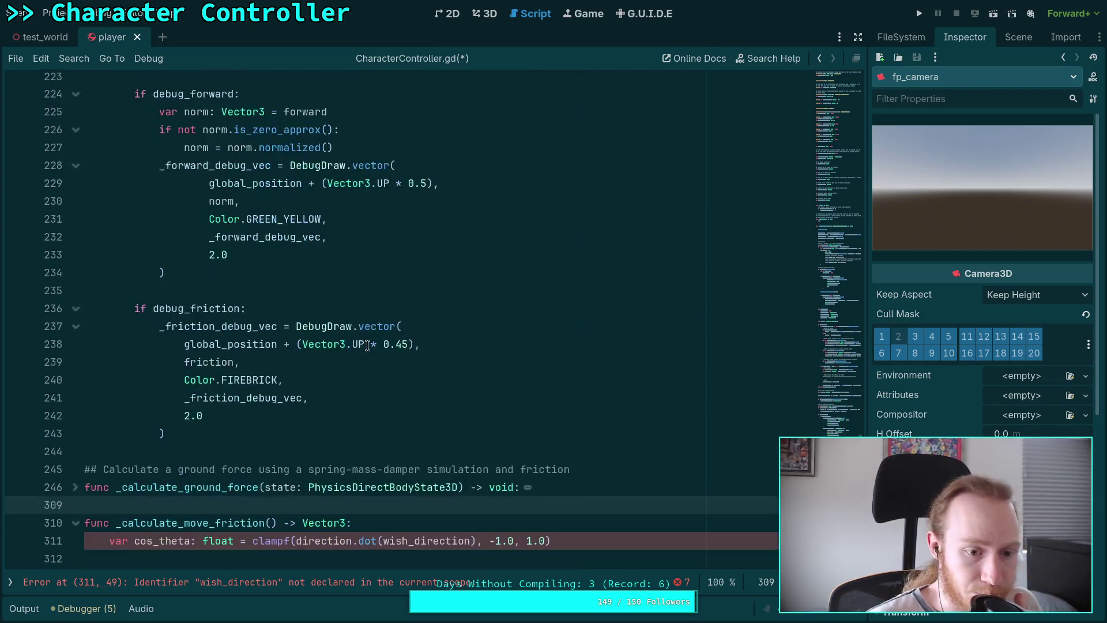
key("Return")
type("## ")
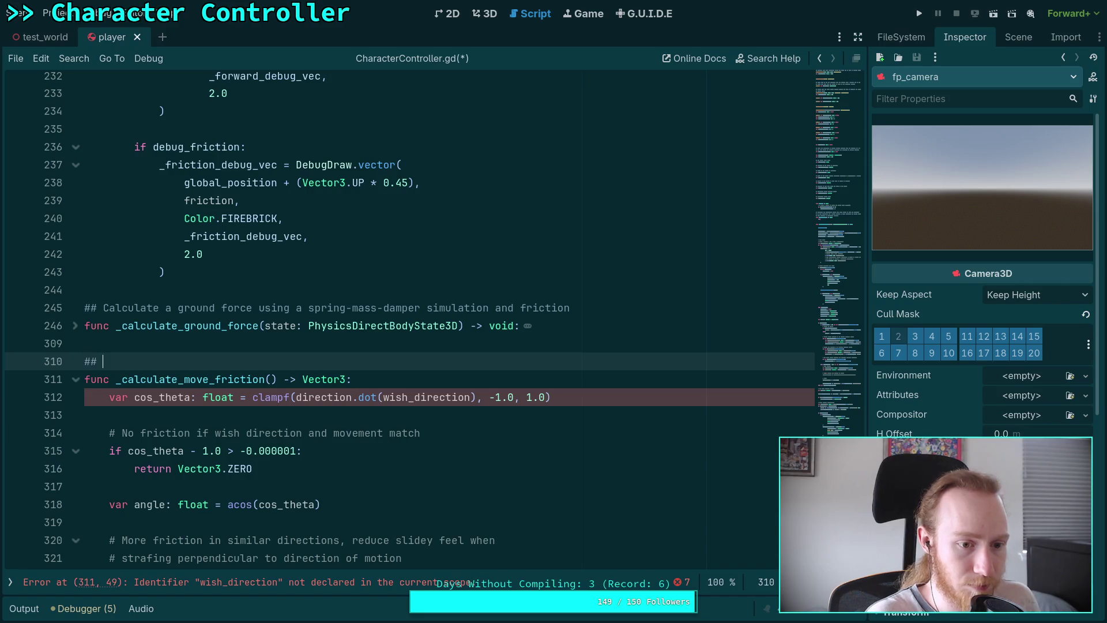
type("Cal")
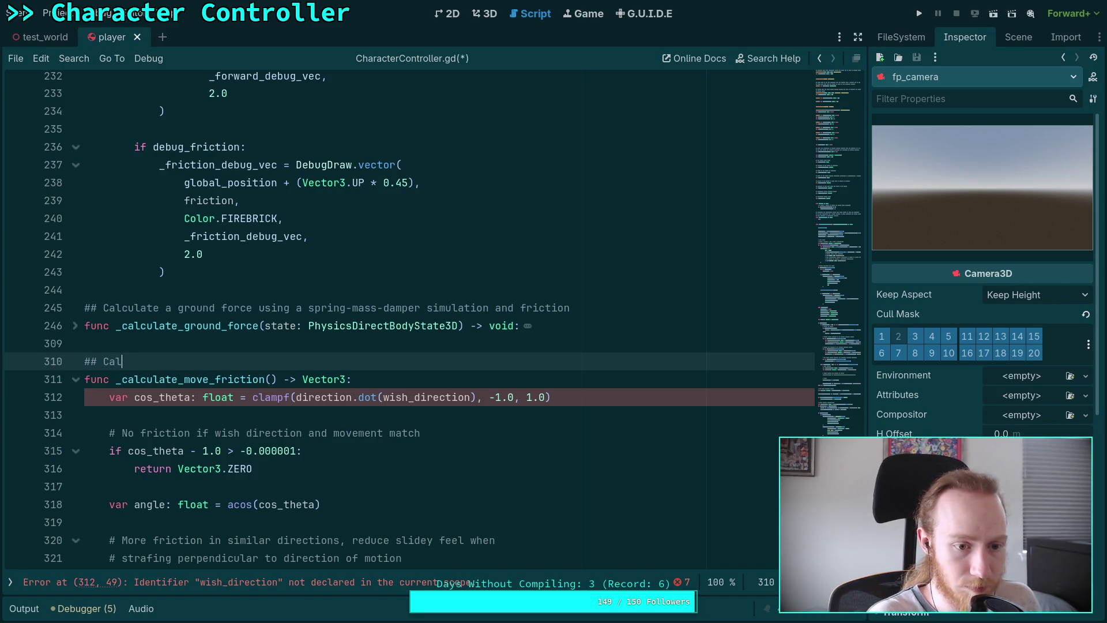
type("culate addition ")
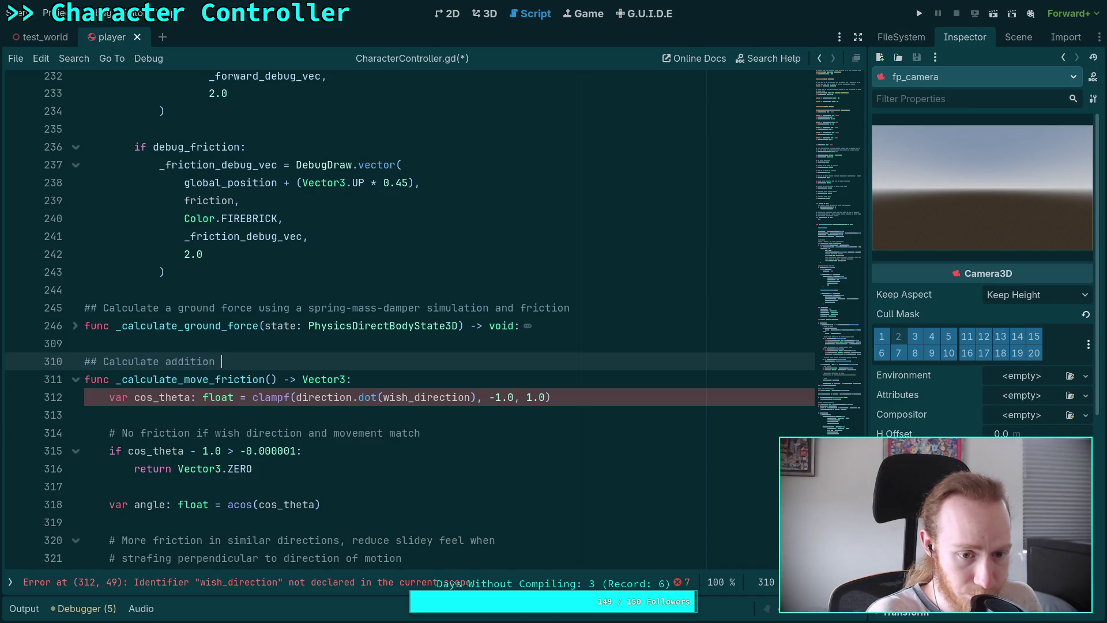
type("al groundfriction for turning/ changing direction")
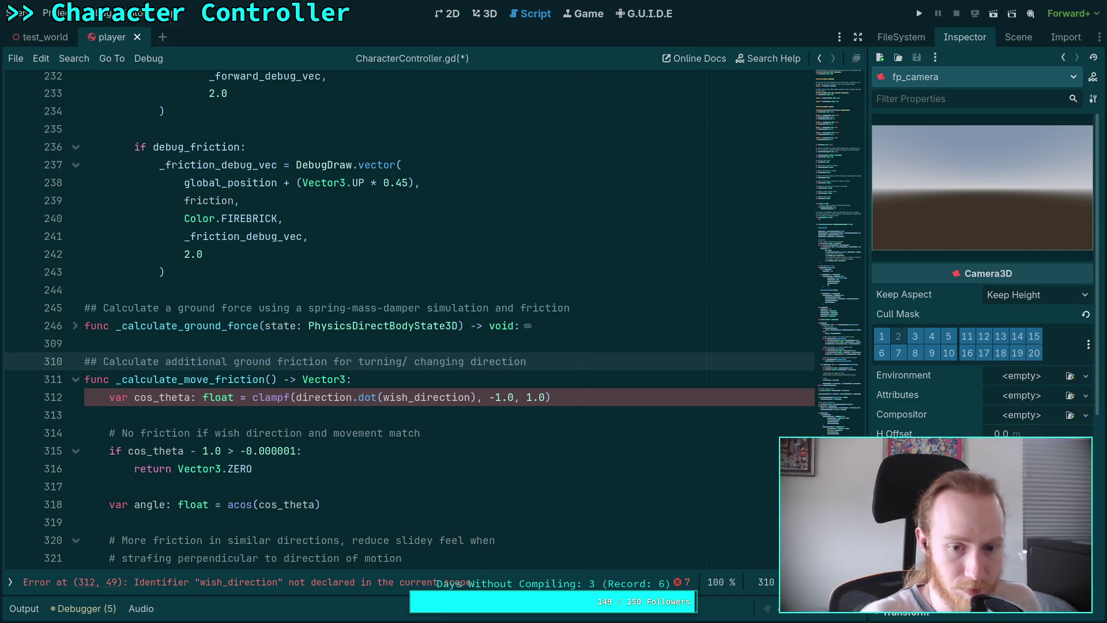
Review the finished doc comment and select the direction variable in the cos_theta line
scroll(328, 336, "down", 3)
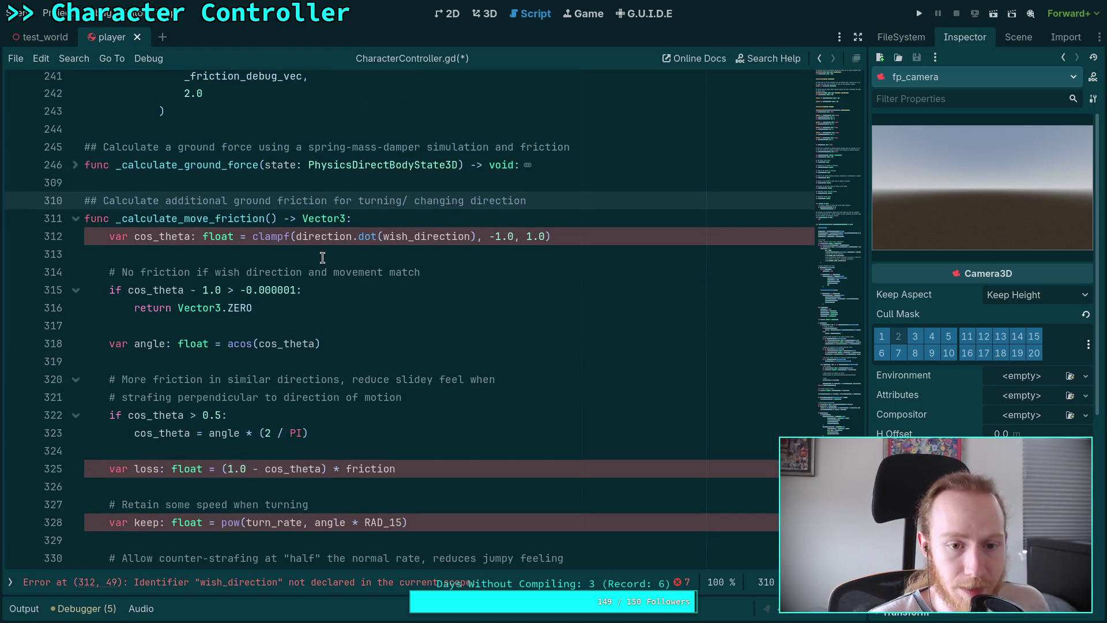
scroll(325, 257, "up", 1)
left_click_drag(297, 290, 352, 290)
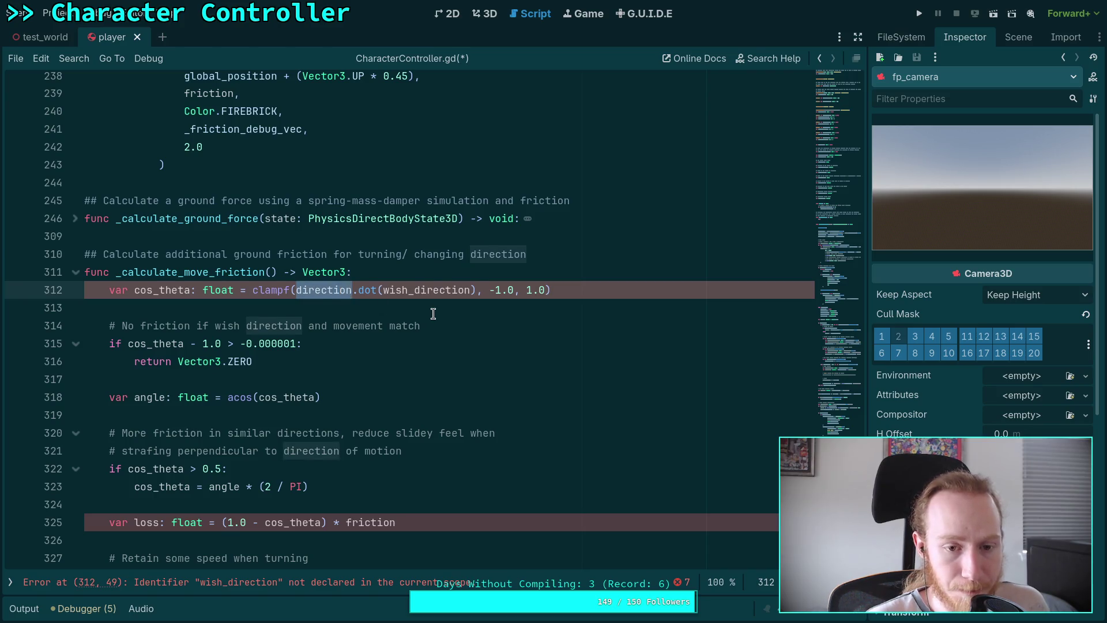
scroll(433, 314, "up", 1)
Try a scratch ground_velocity line at the top of the function body, then delete it
left_click(415, 325)
key("Return")
type("var ground_mov")
key("BackSpace")
key("BackSpace")
key("BackSpace")
type("del")
key("ctrl+BackSpace")
key("ctrl+BackSpace")
key("BackSpace")
key("BackSpace")
key("BackSpace")
type("gr")
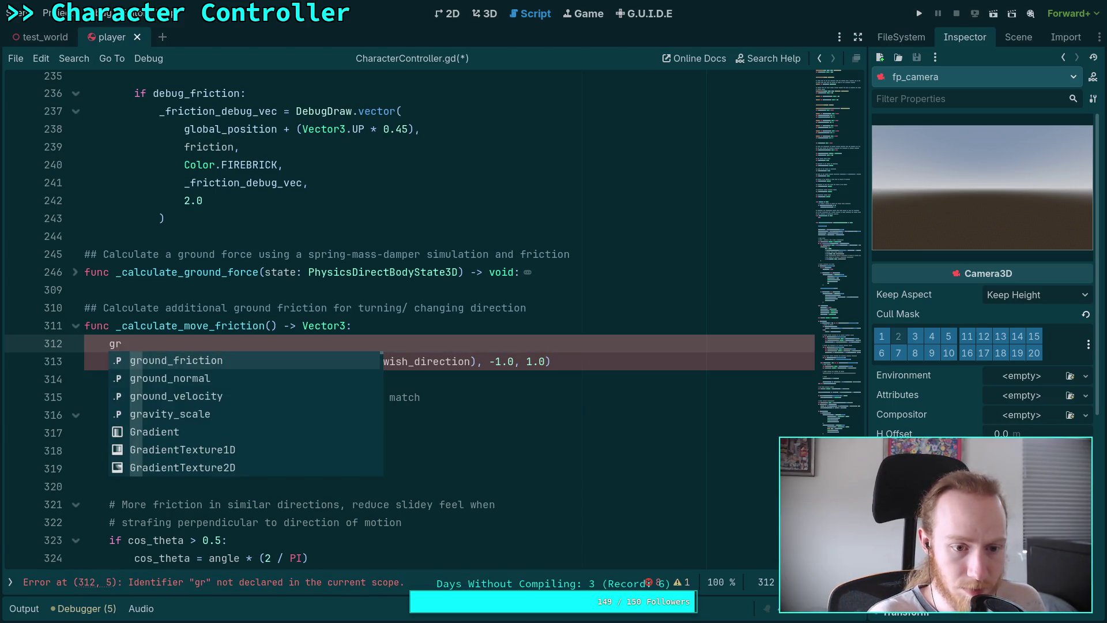
key("Down")
key("Down")
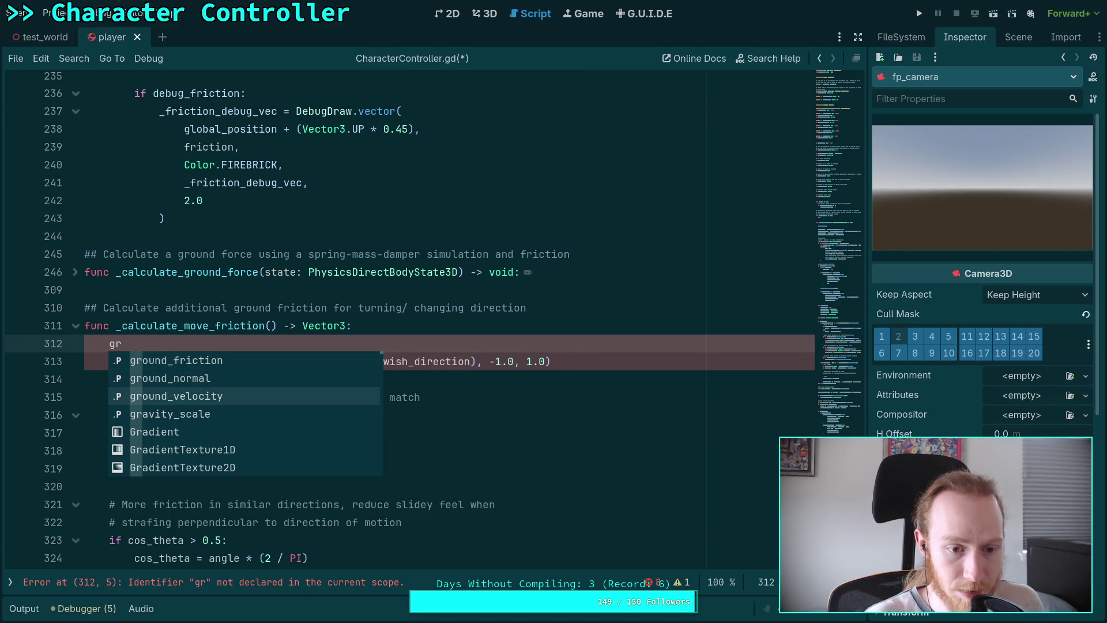
key("Return")
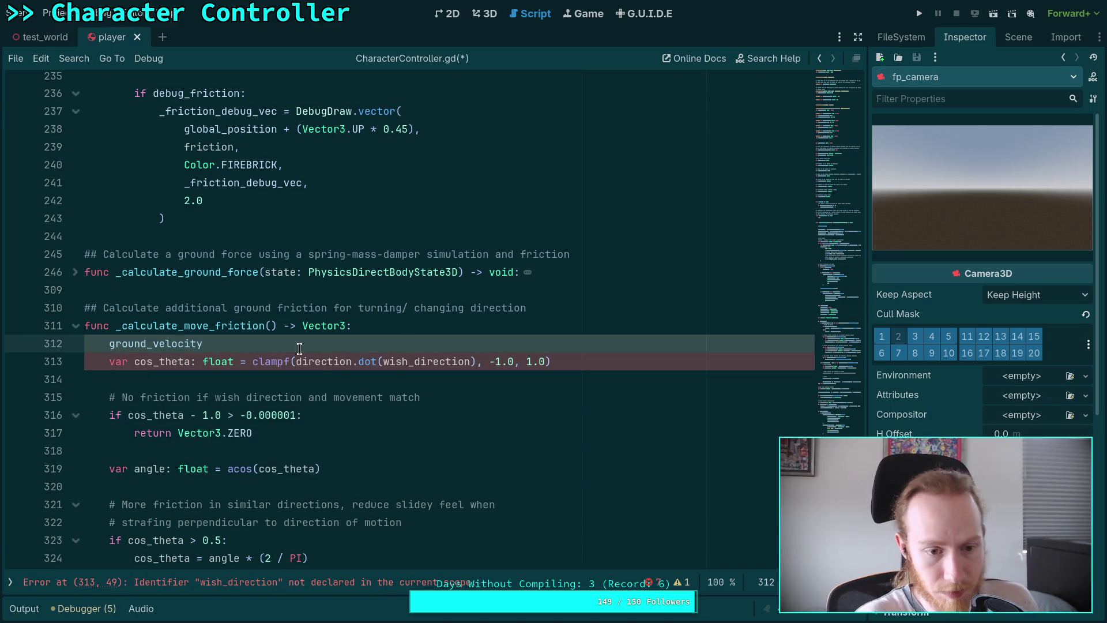
left_click_drag(296, 348, 526, 329)
key("BackSpace")
On line 312, swap direction for ground_velocity and wish_direction for desired_direction
double_click(316, 342)
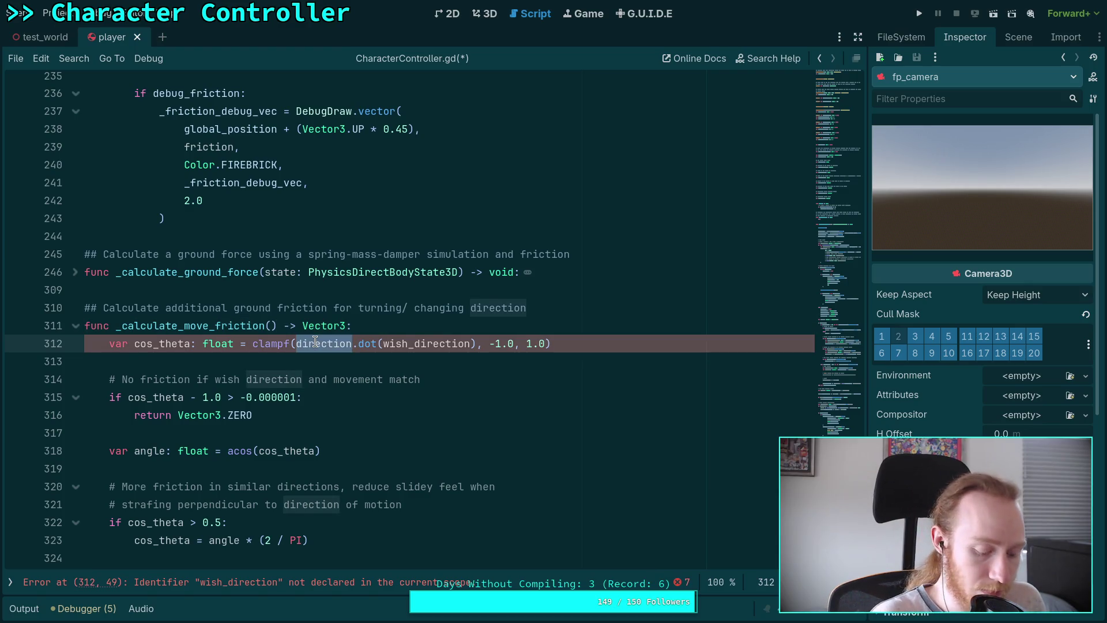
key("BackSpace")
type("d")
key("BackSpace")
type("gr")
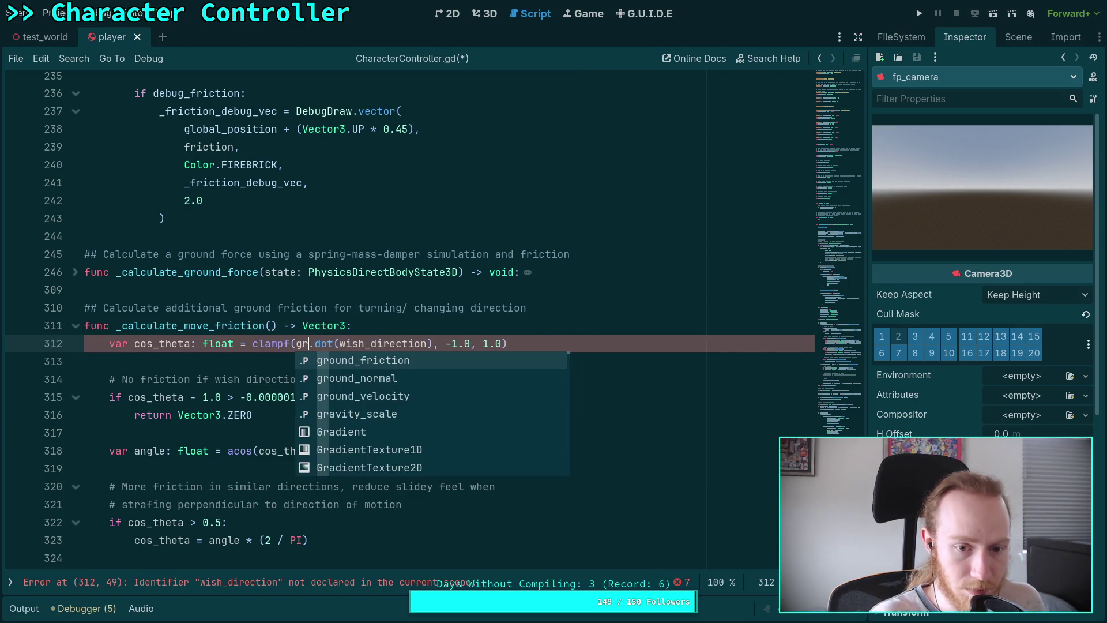
key("Down")
key("Down")
key("Return")
double_click(474, 343)
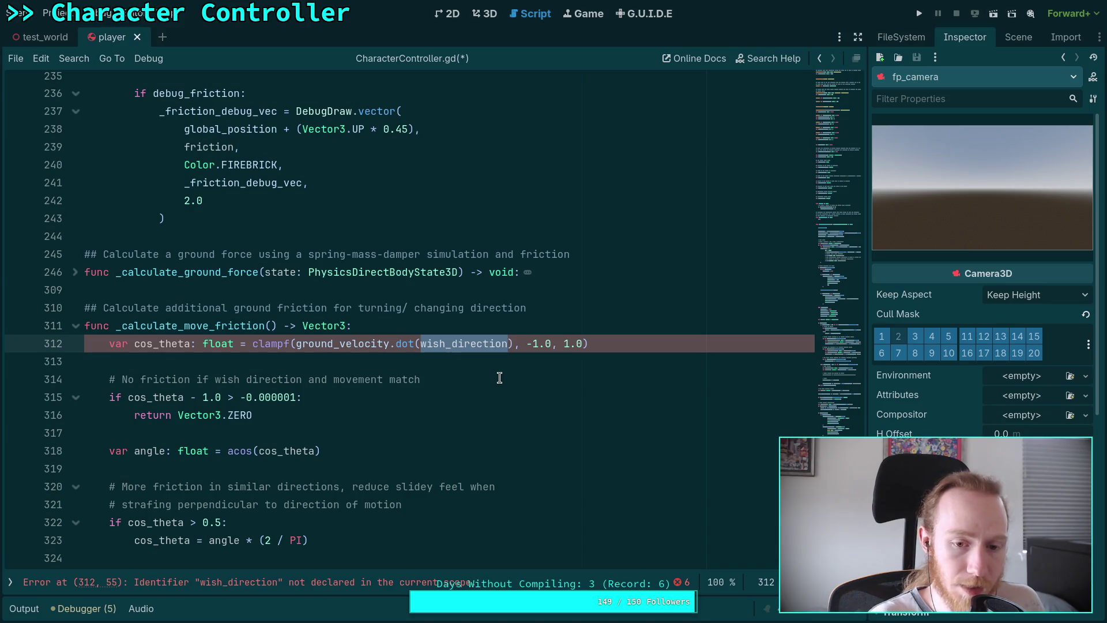
type("des")
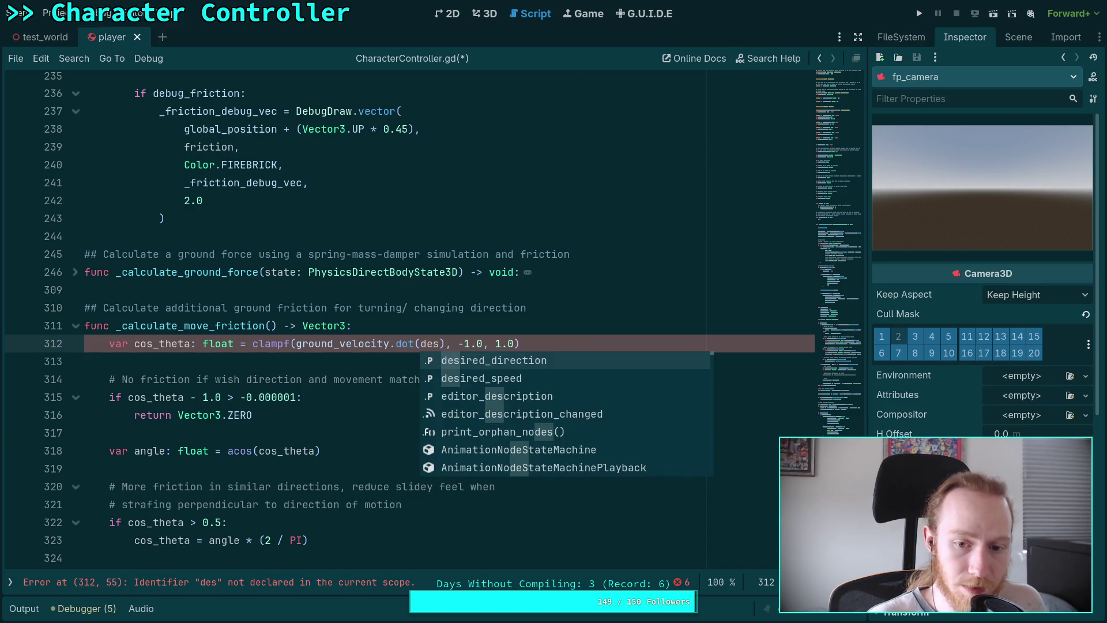
key("Return")
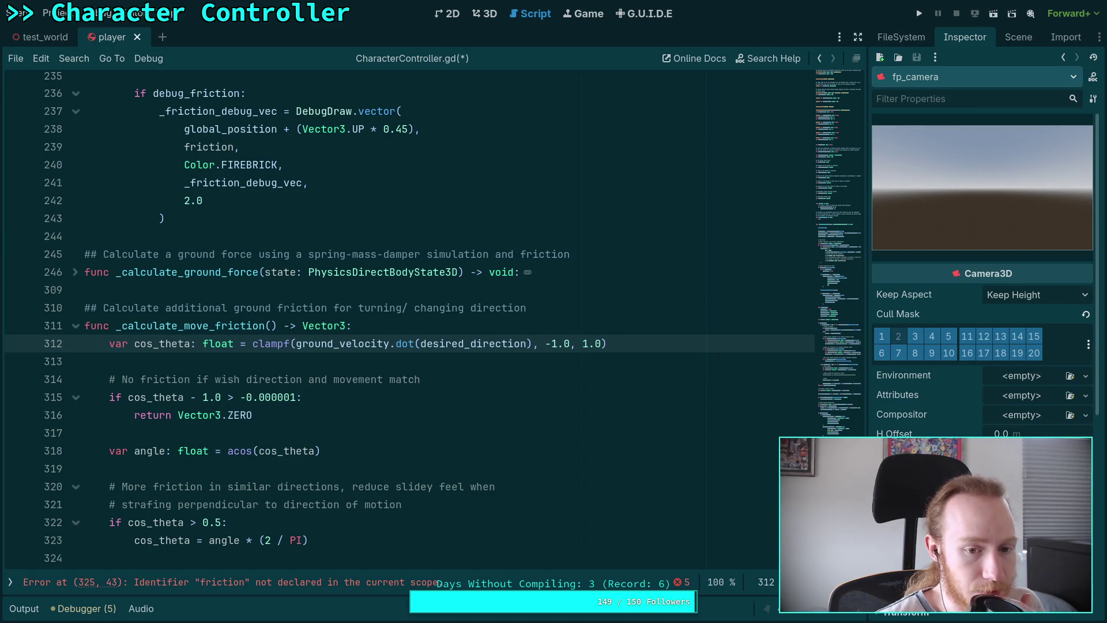
left_click(358, 450)
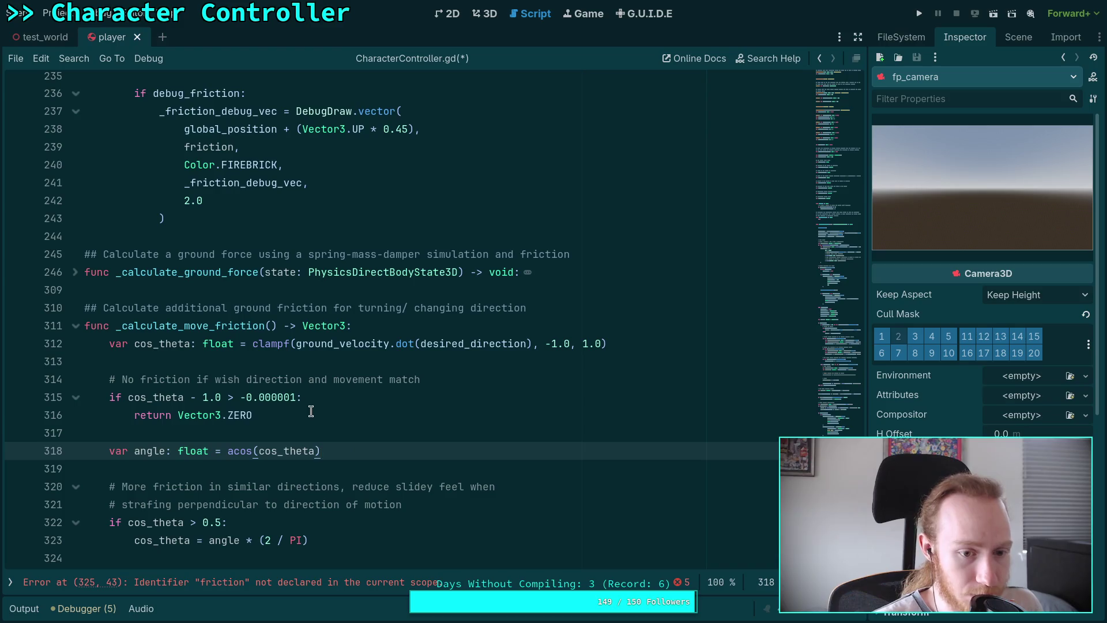
Replace the comparison after cos_theta on line 315 with '== 1.0' and save the script
left_click(140, 379)
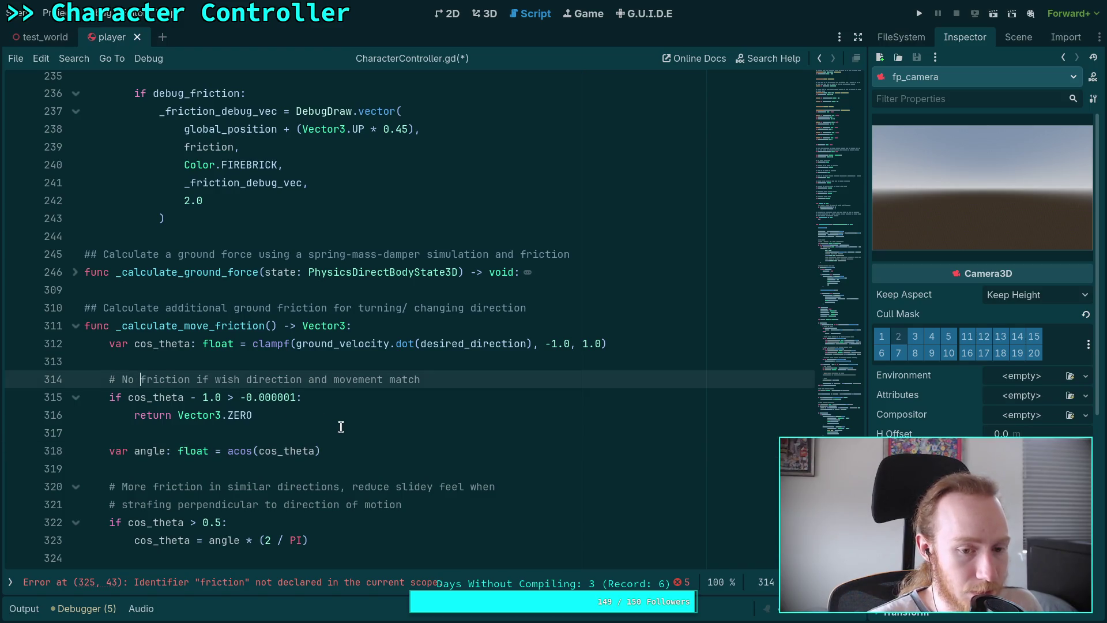
left_click_drag(241, 398, 295, 398)
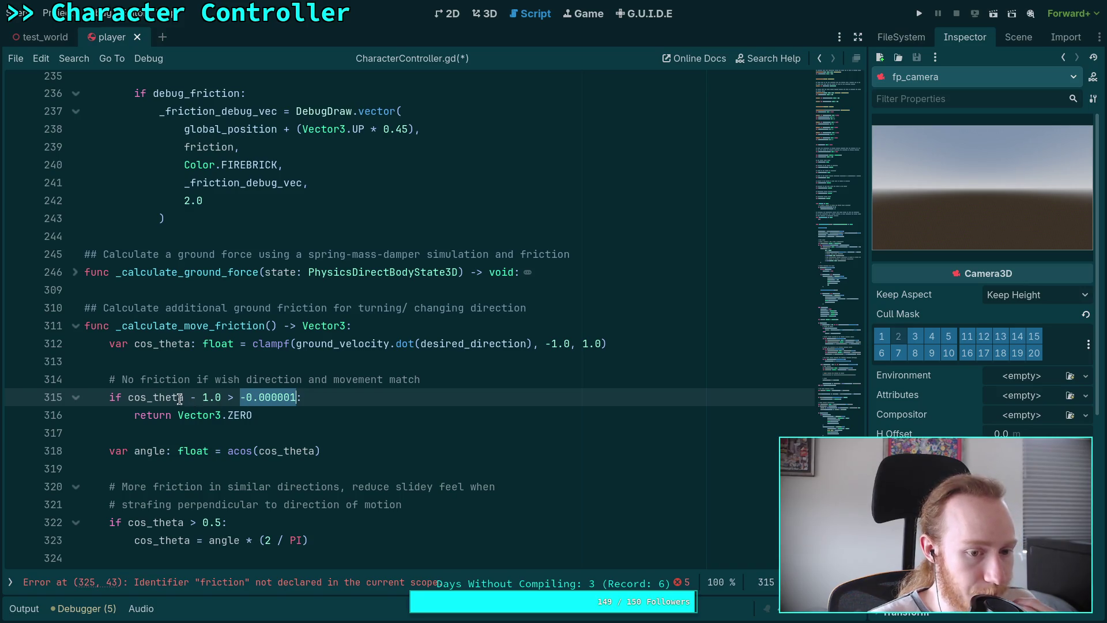
left_click_drag(184, 398, 295, 397)
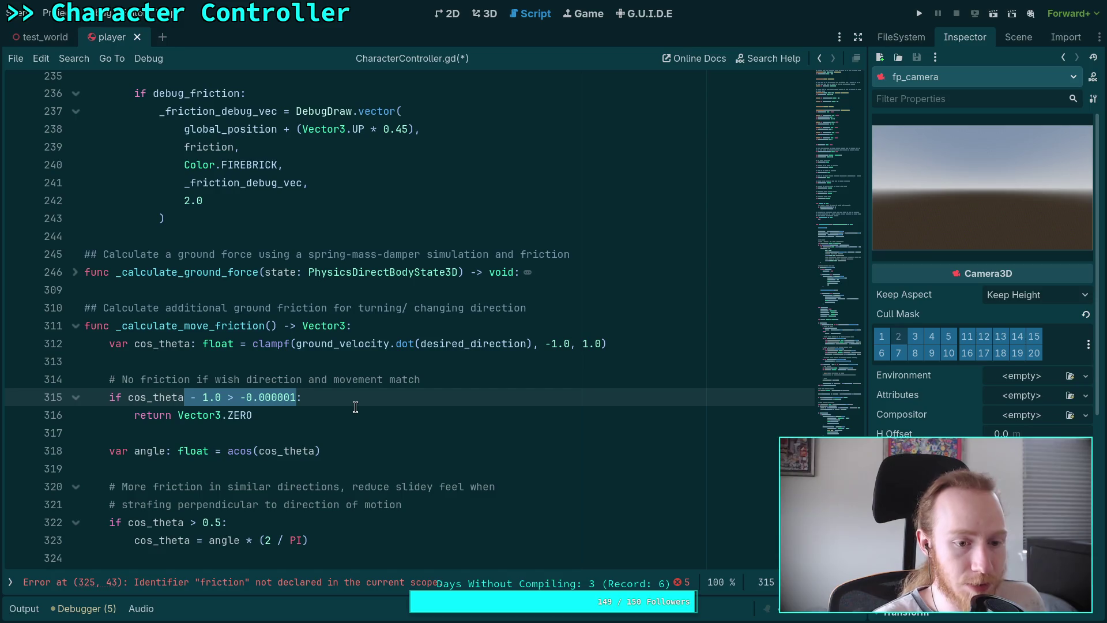
key("BackSpace")
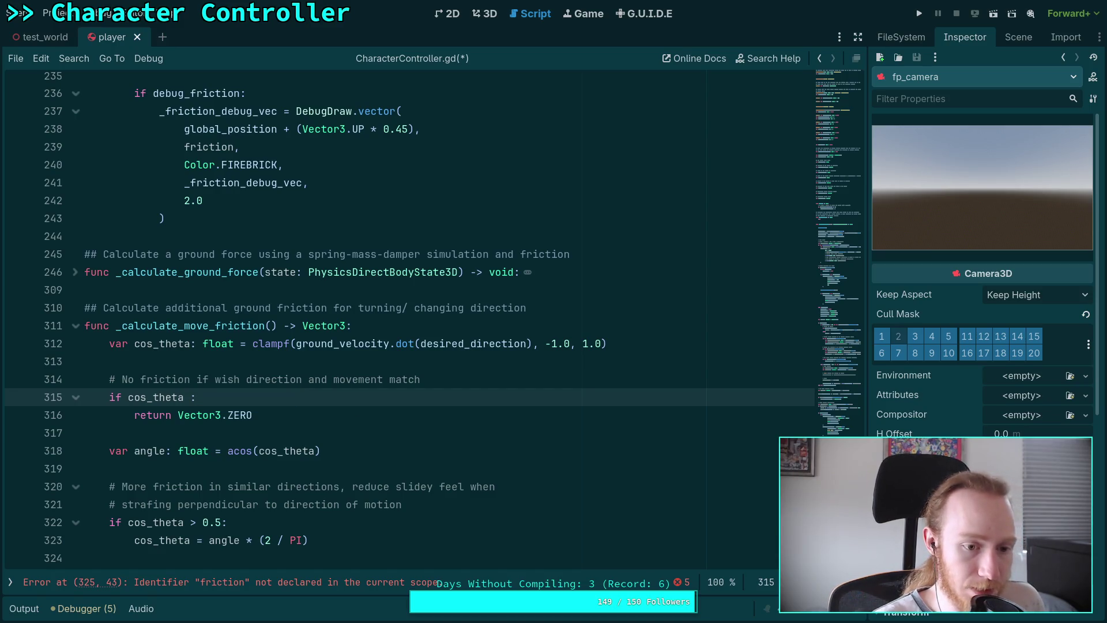
type("== 1.0")
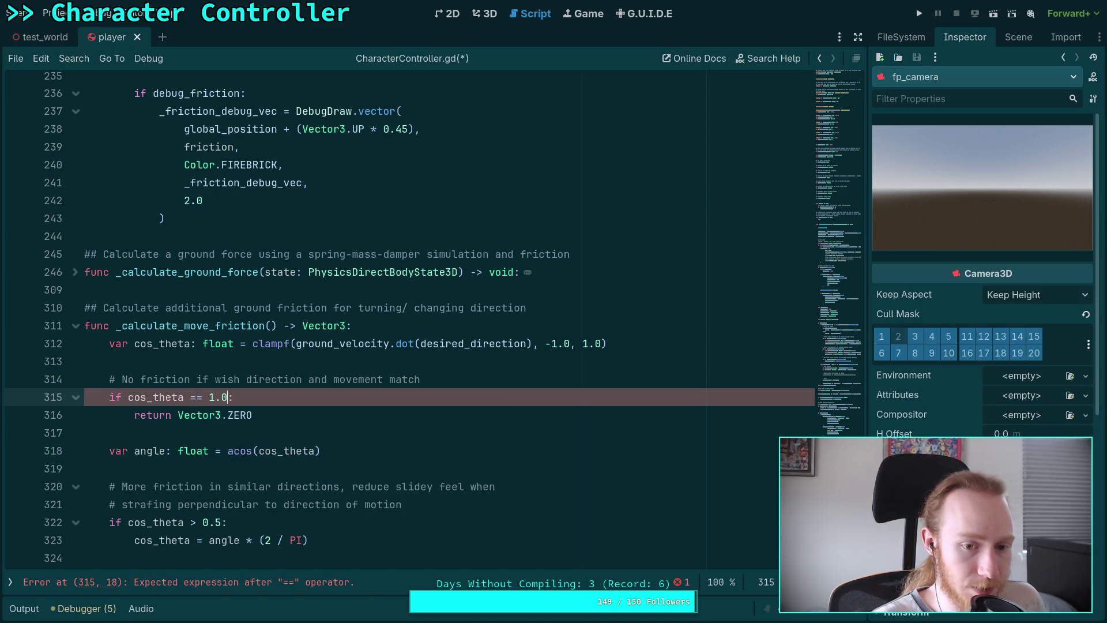
key("ctrl+s")
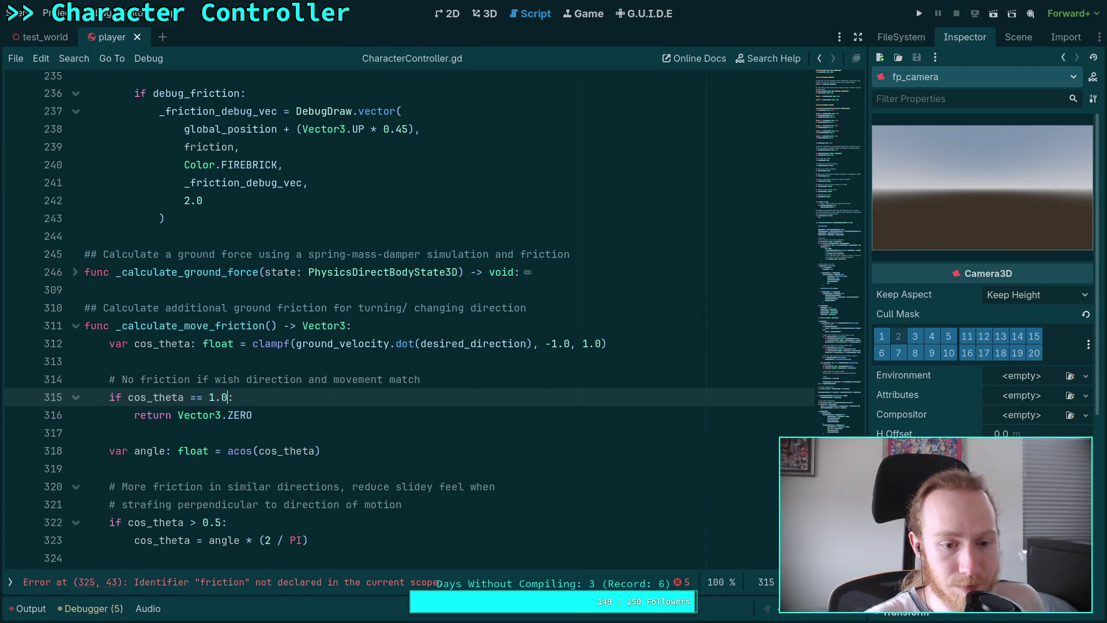
Retype the comparison as '> 0.99999', then erase it again
left_click_drag(190, 398, 230, 398)
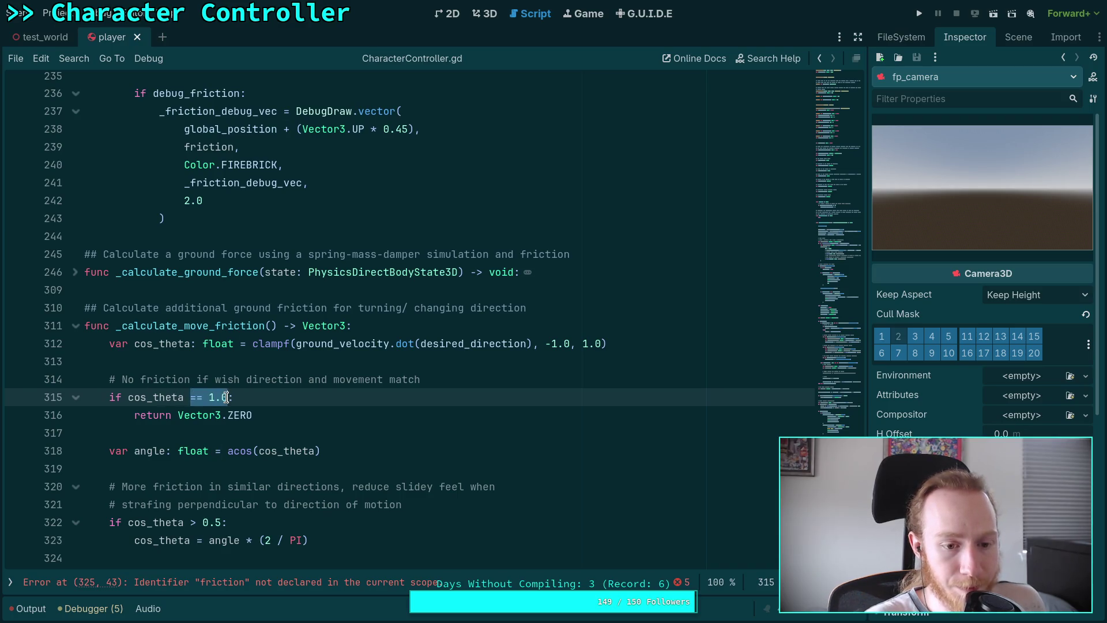
type("> ")
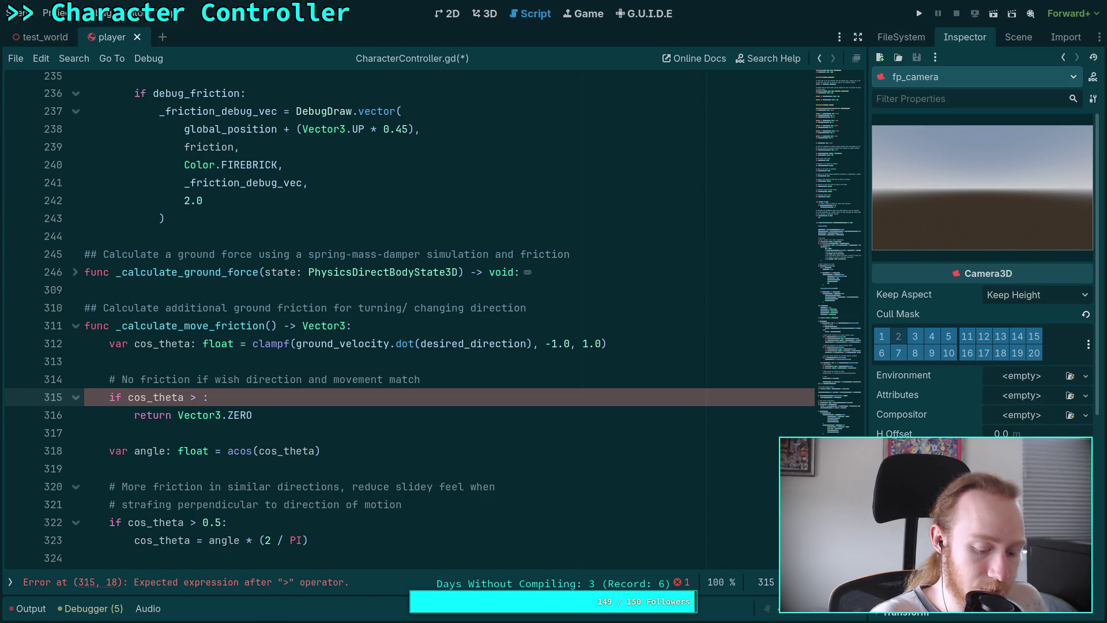
type("0.999")
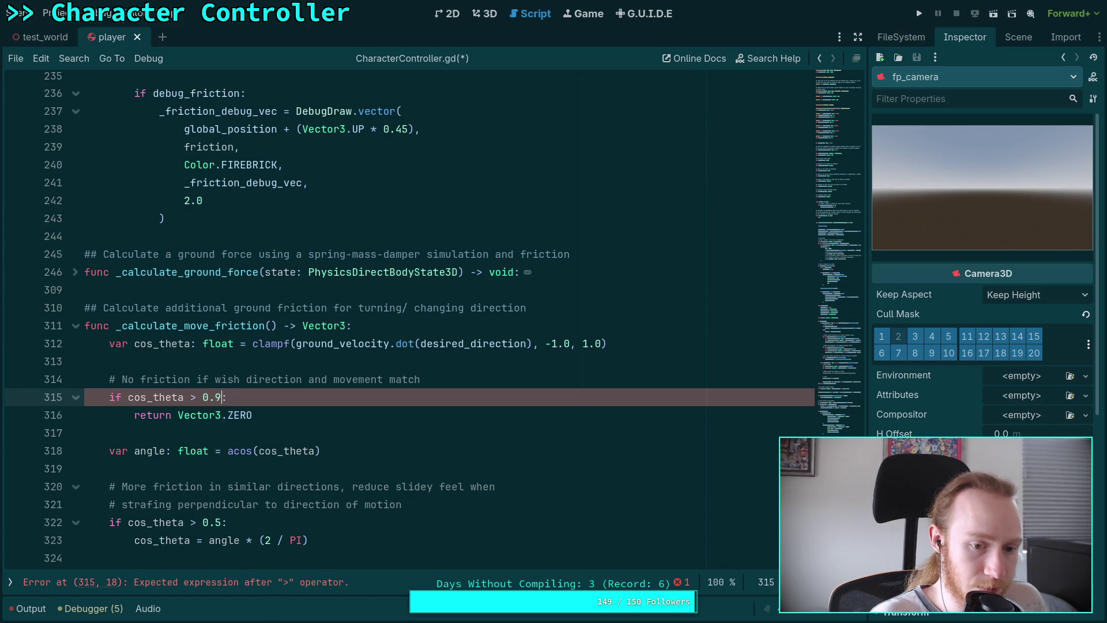
type("9")
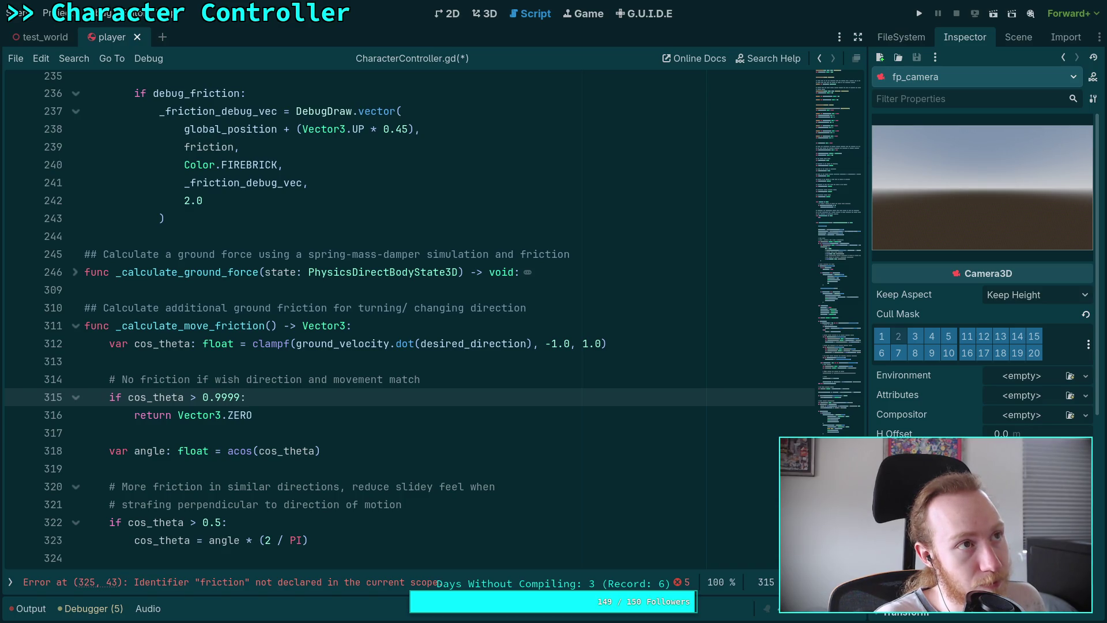
type("9")
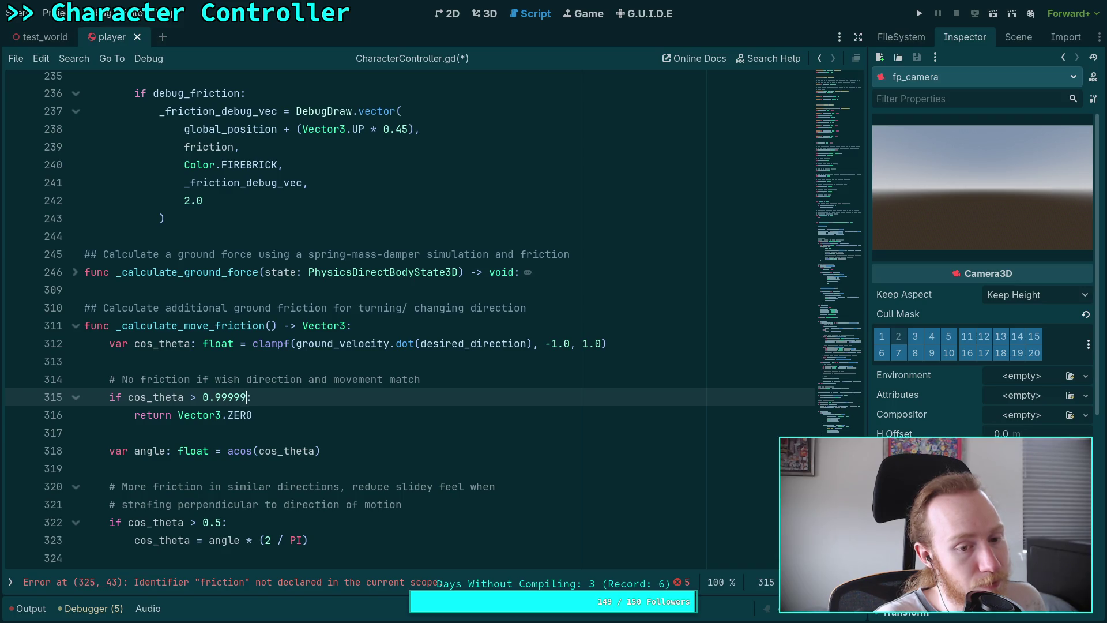
key("BackSpace")
key("BackSpace")
key("BackSpace")
Restore '== 1.0' in line 315's condition and select the friction reference on line 325
type("== 1.0")
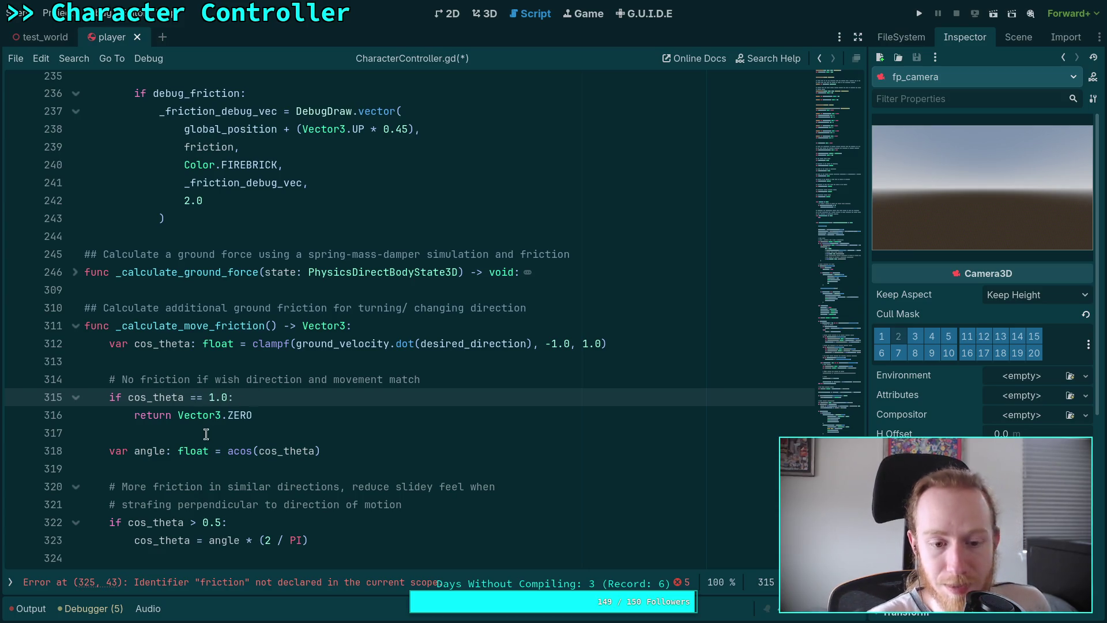
left_click(230, 437)
scroll(248, 432, "down", 1)
scroll(294, 420, "down", 1)
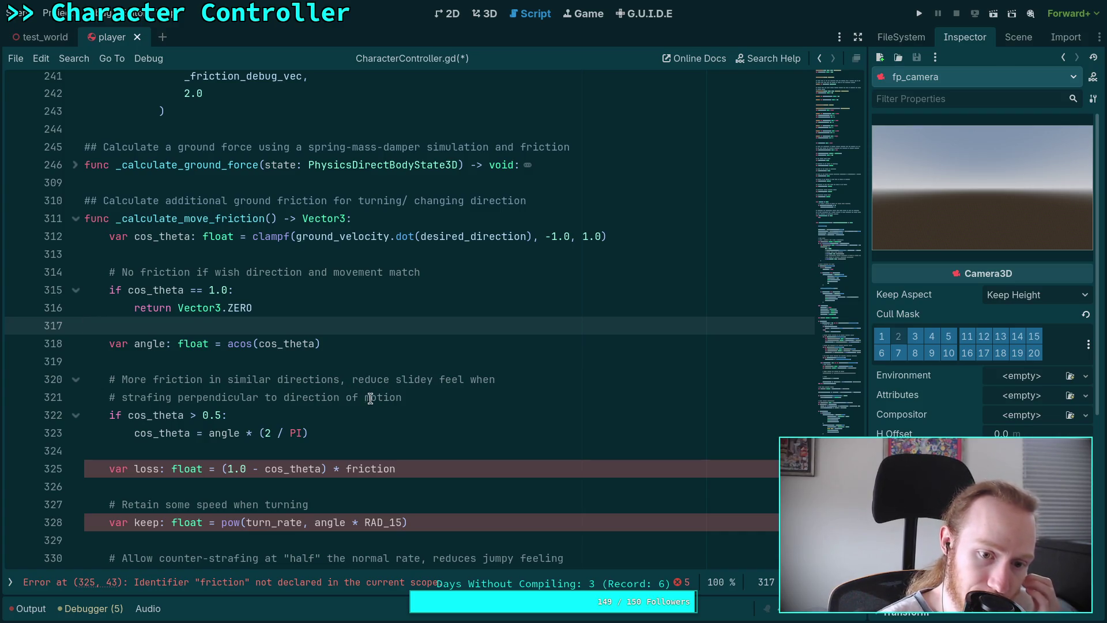
scroll(259, 410, "down", 1)
left_click(389, 414)
double_click(389, 414)
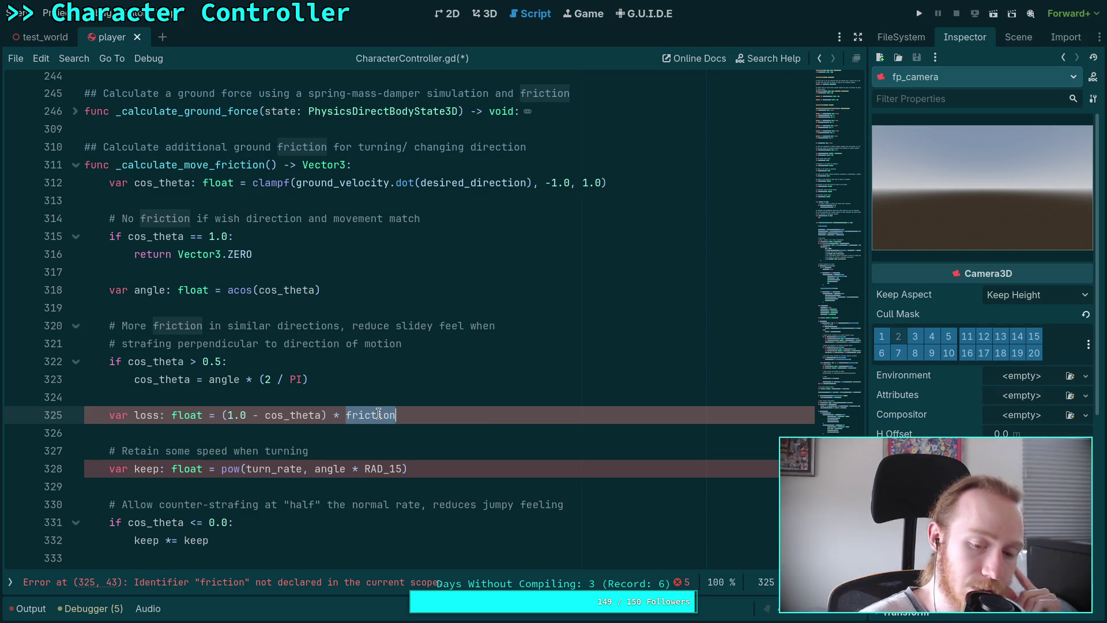
Change the pow base on line 328 from turn_rate to 0.667
scroll(400, 411, "down", 2)
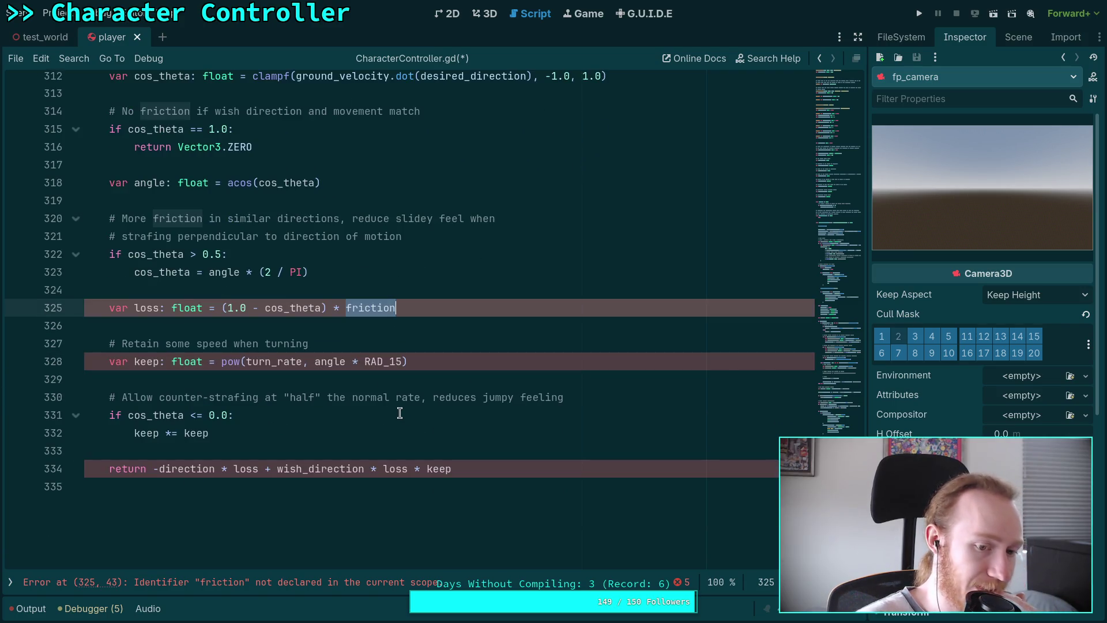
double_click(272, 361)
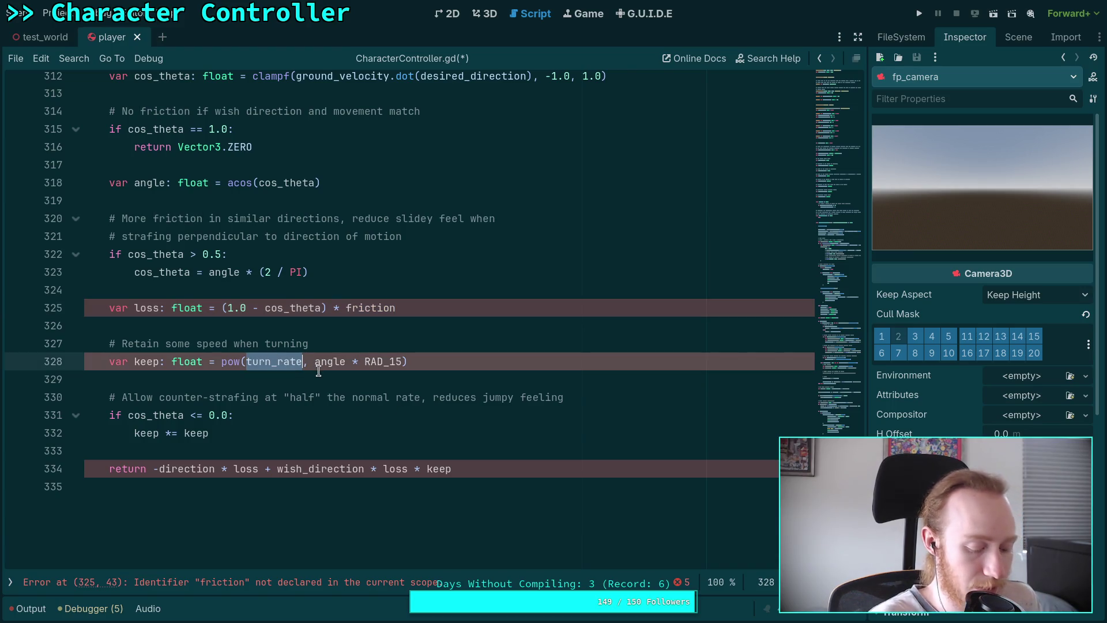
type("0.67")
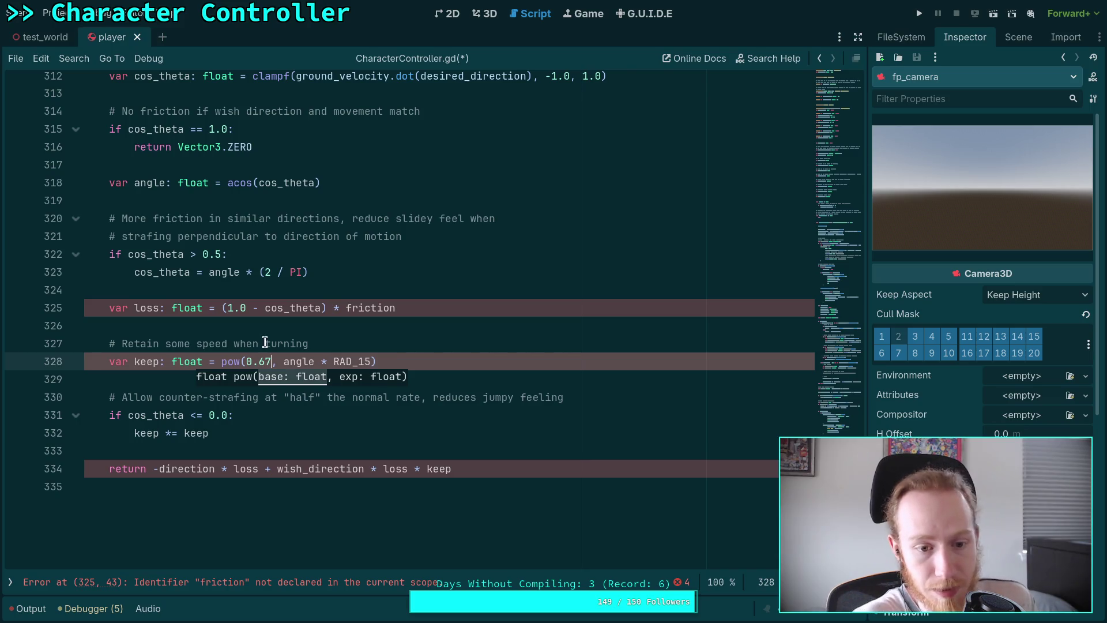
key("Left")
type("6")
left_click(276, 329)
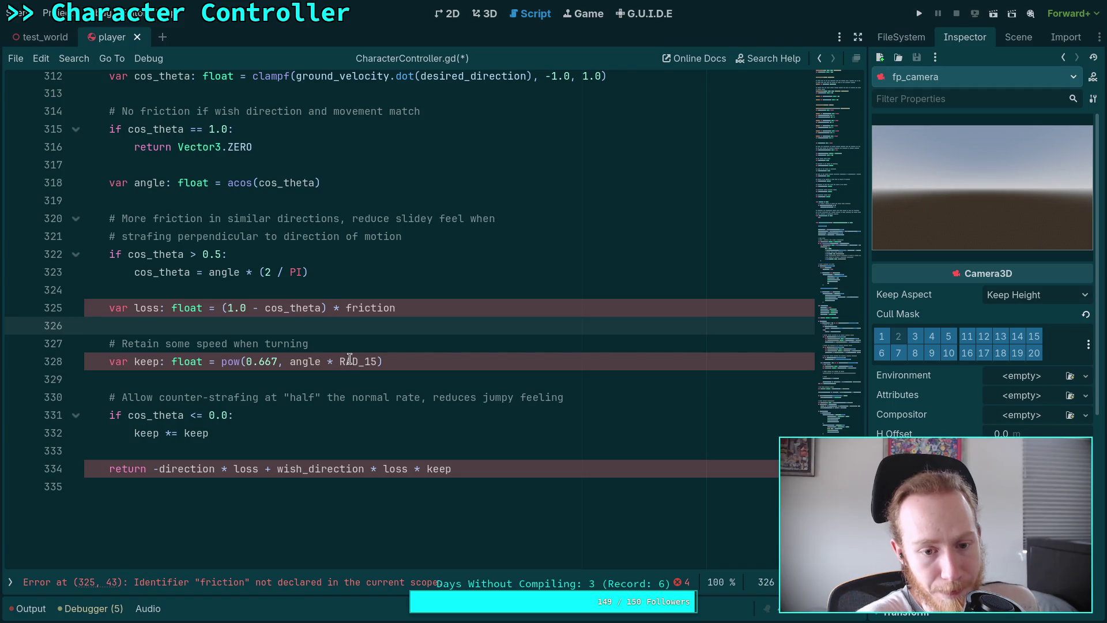
key("alt+Tab")
Copy the RAD_15 constant definition from line 11 of character_base.gd and return to Godot
scroll(410, 346, "up", 20)
scroll(298, 320, "up", 15)
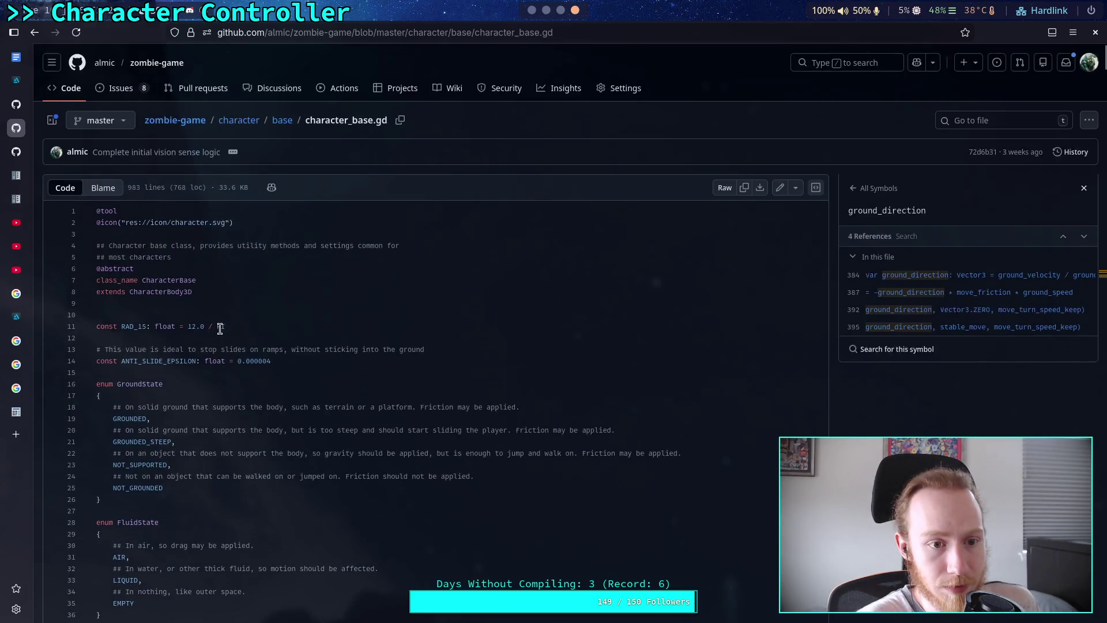
left_click_drag(239, 326, 97, 326)
right_click(123, 327)
left_click(154, 387)
key("super+1")
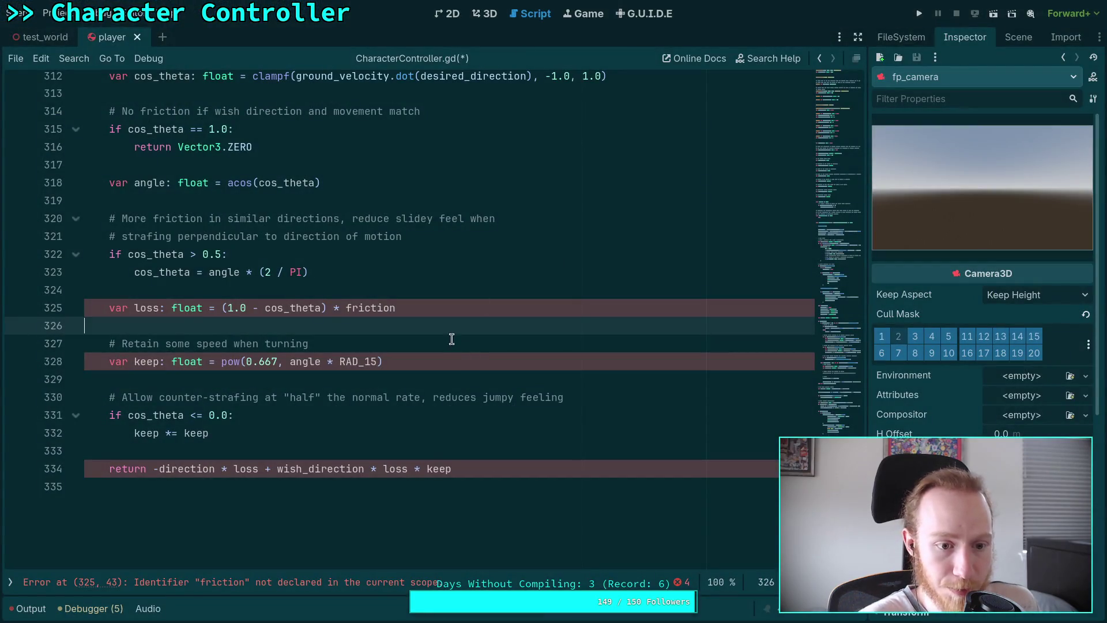
Paste the RAD_15 constant on a new line after the retain speed comment
left_click(441, 343)
key("Return")
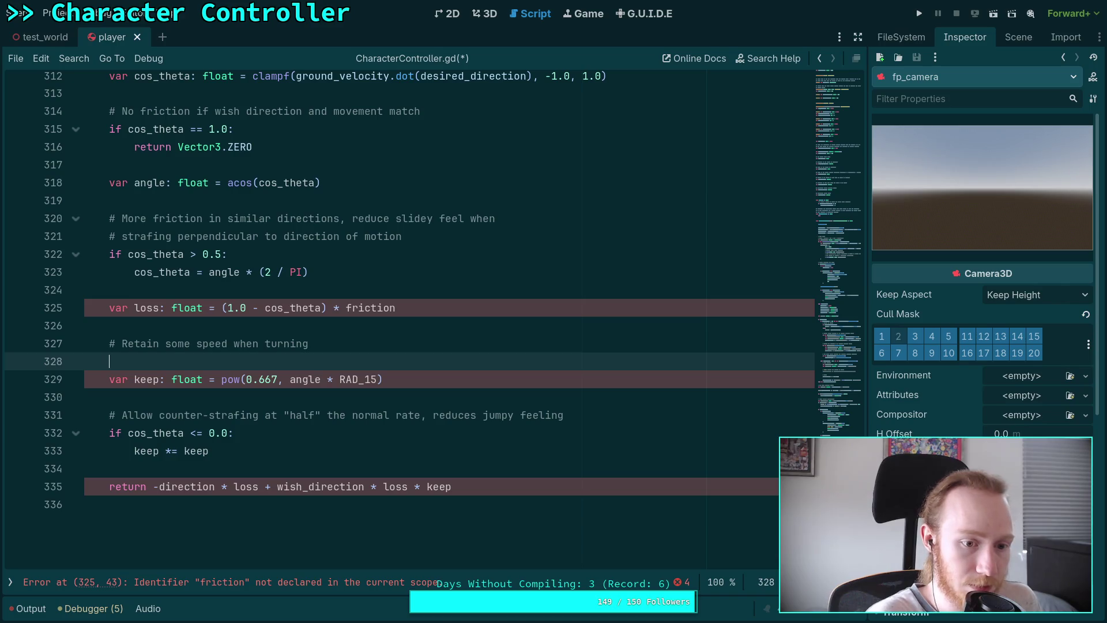
key("ctrl+v")
left_click(453, 376)
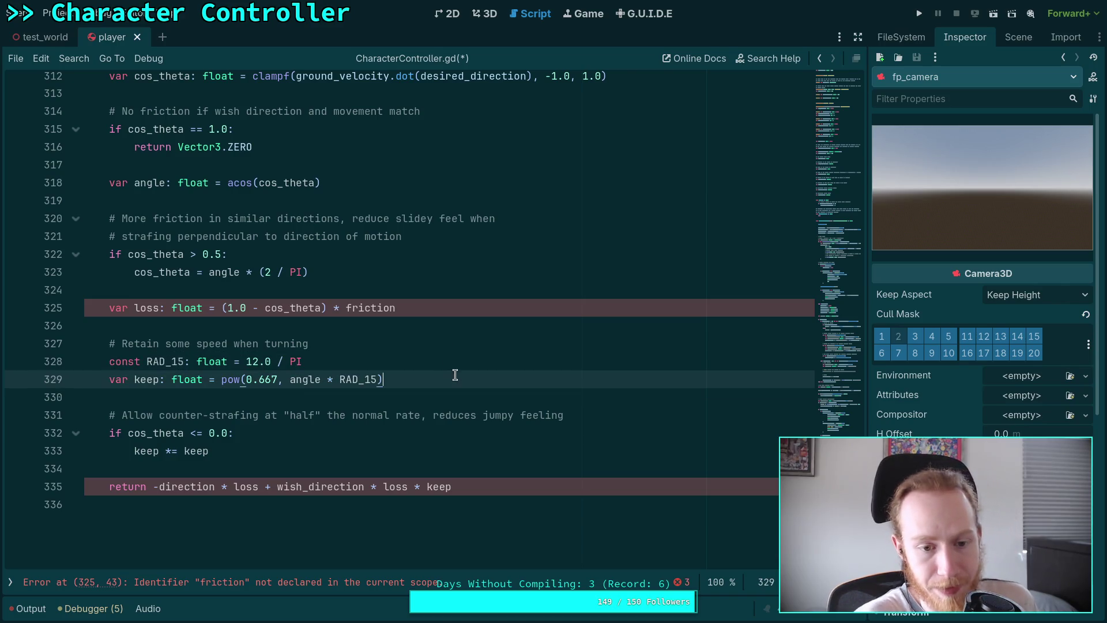
left_click(302, 389)
Inline (12.0 / PI) in place of RAD_15 in the keep line and delete the constant line
scroll(294, 393, "up", 1)
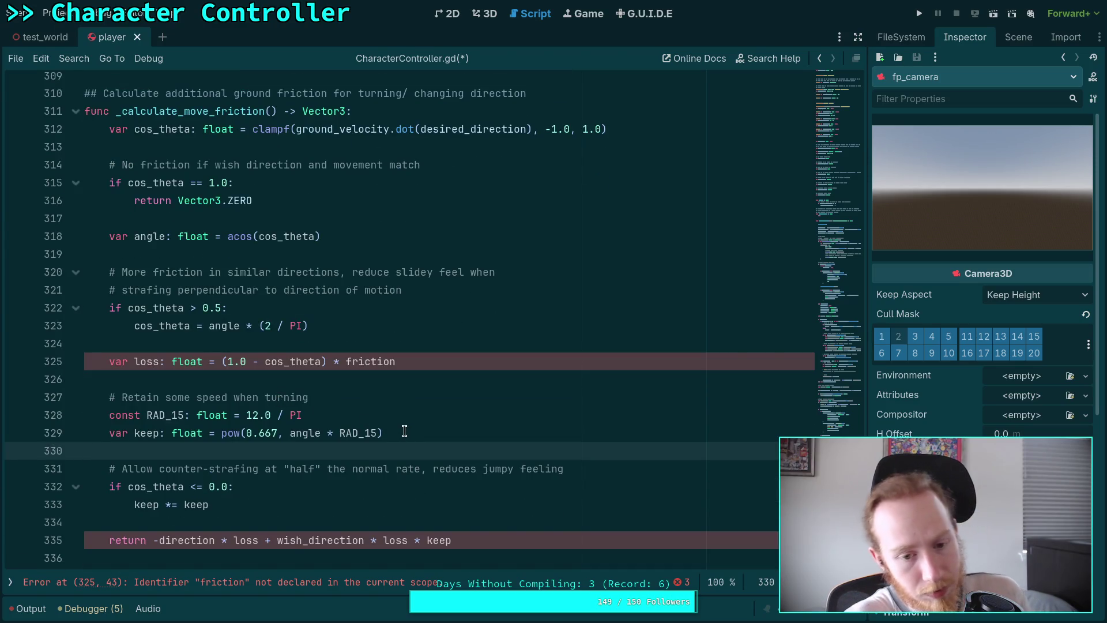
left_click(251, 416)
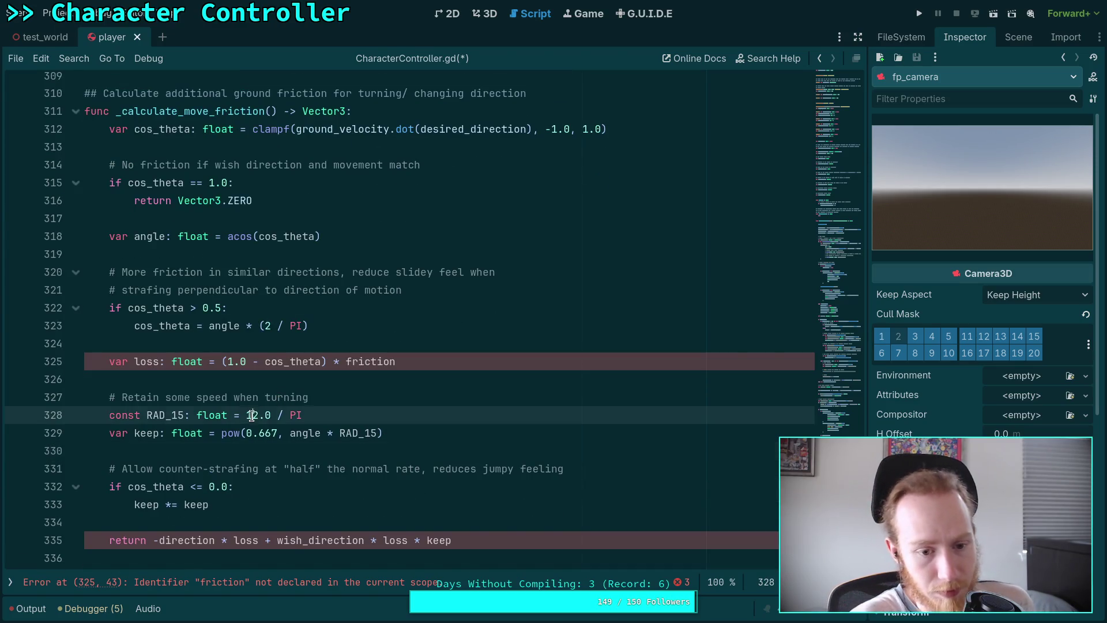
left_click_drag(247, 416, 300, 414)
key("ctrl+x")
double_click(356, 432)
type("(")
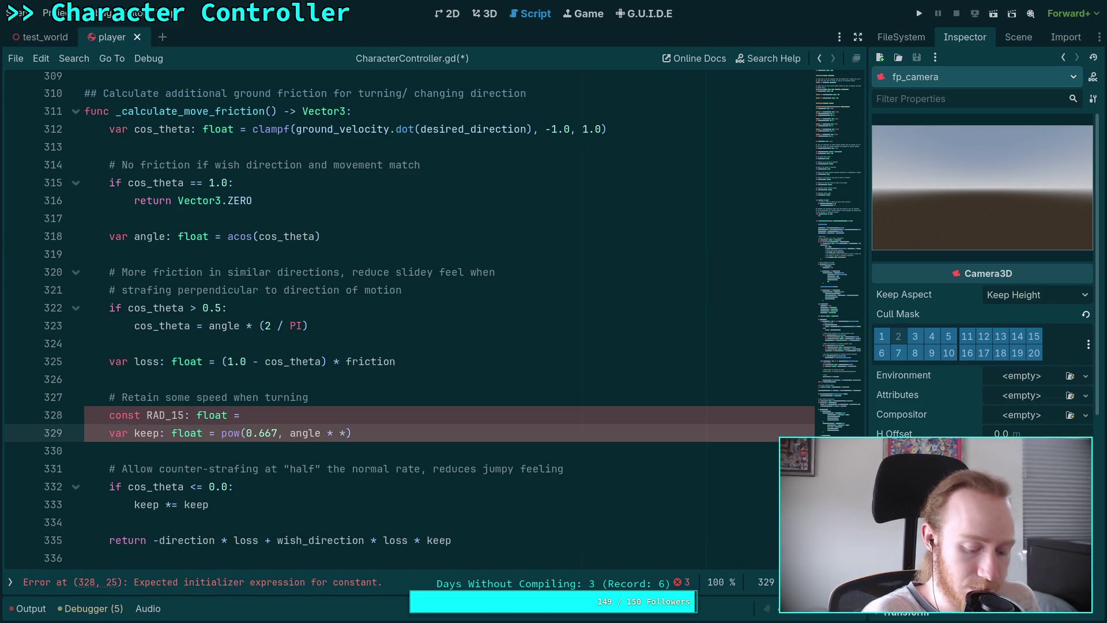
key("ctrl+v")
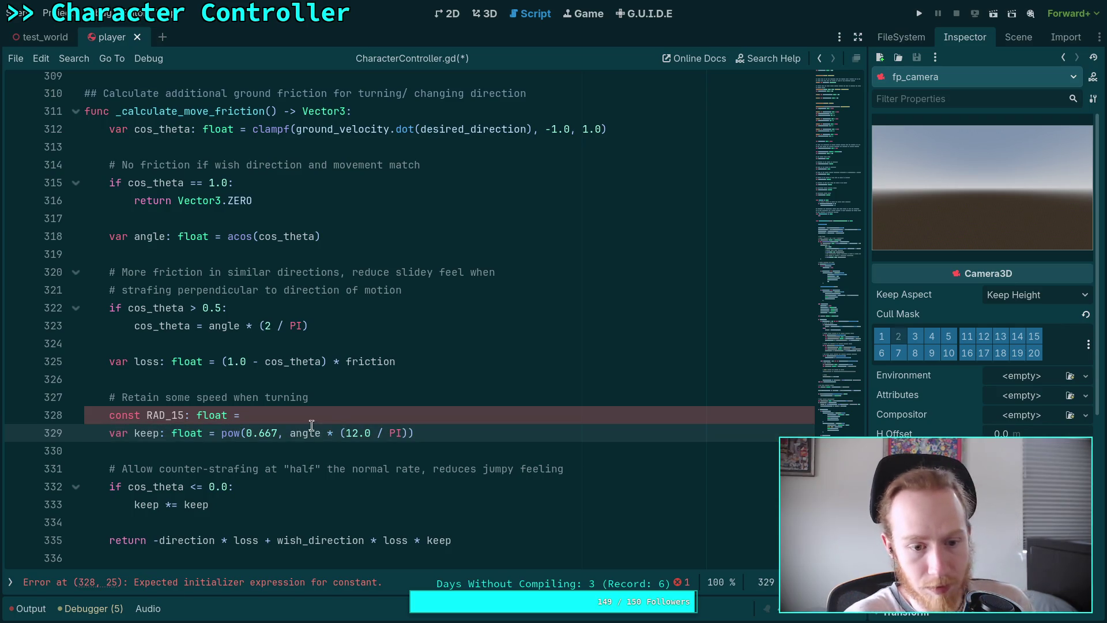
key("Up")
key("Up")
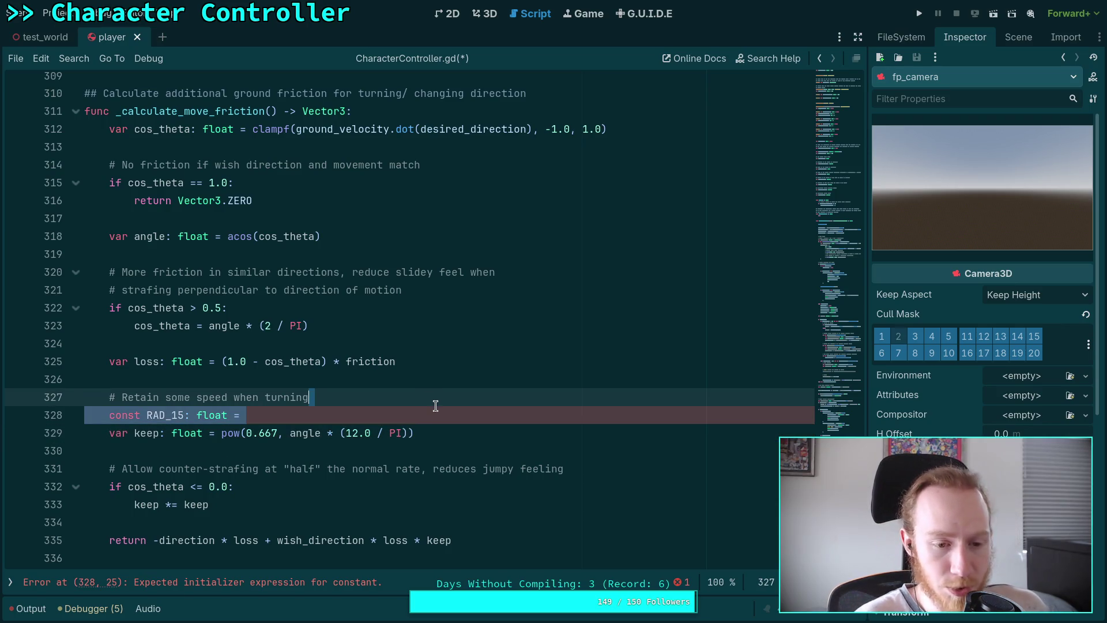
key("BackSpace")
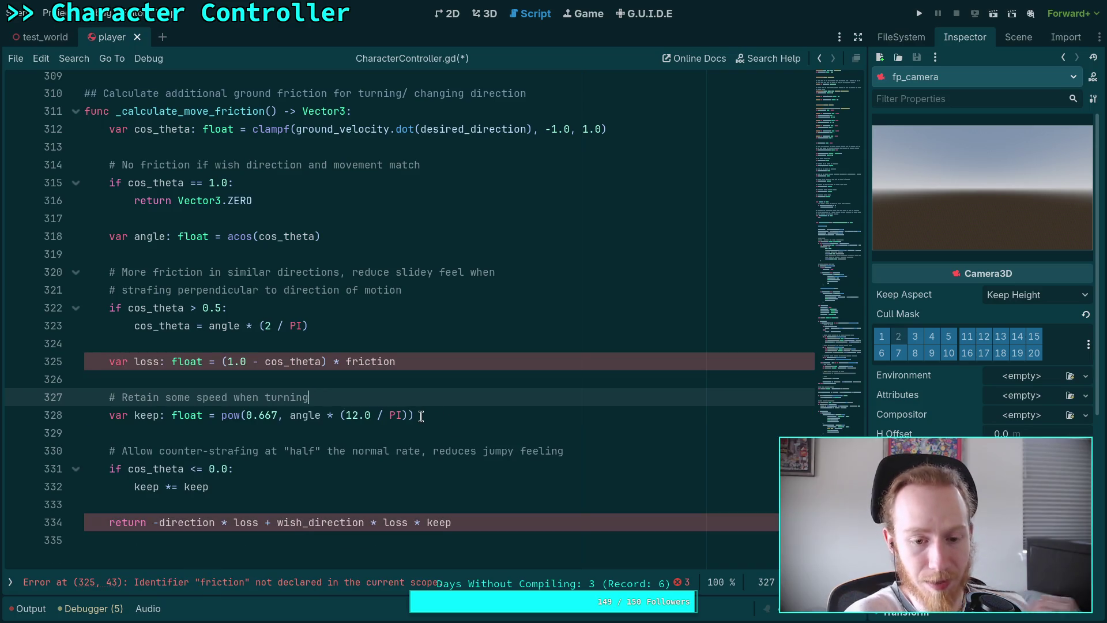
Check friction and ground_velocity usages, then insert a blank line before the return statement
left_click(377, 415)
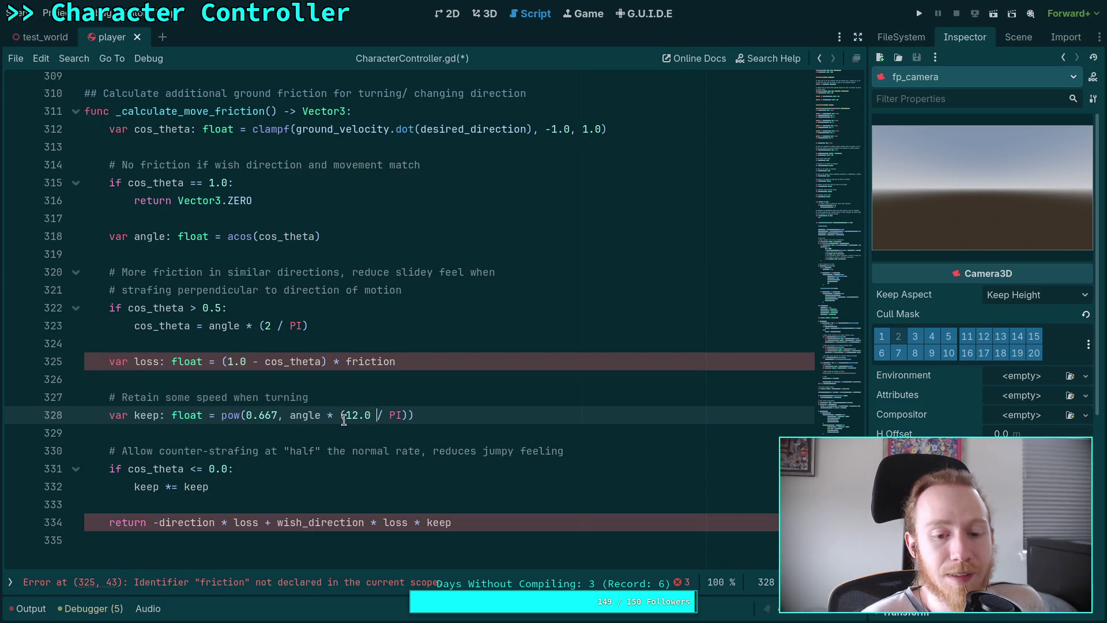
left_click(372, 384)
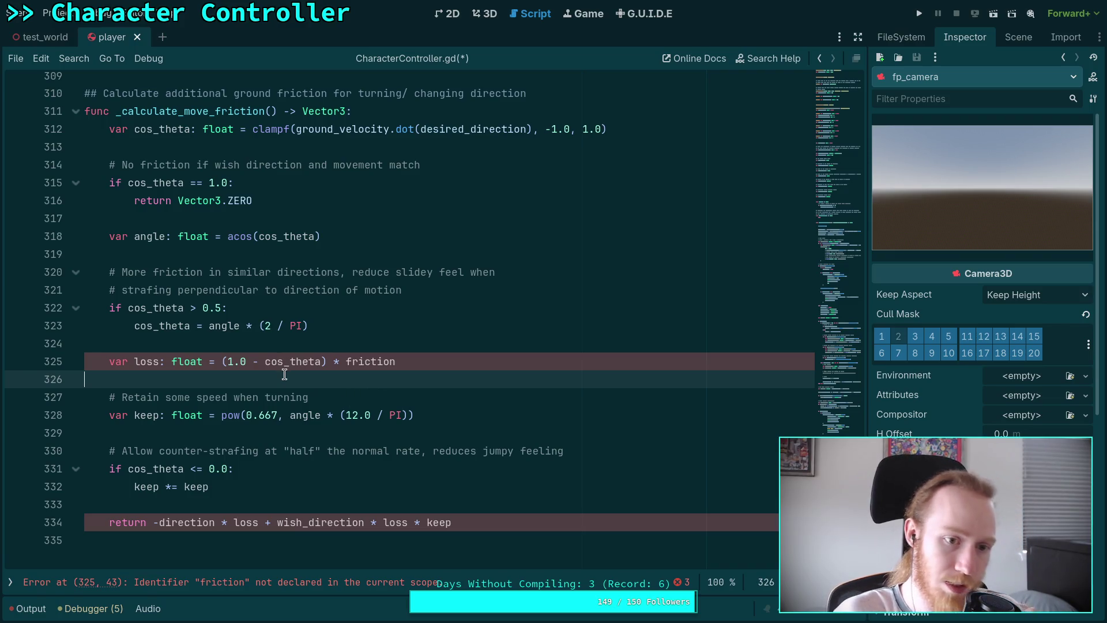
double_click(372, 361)
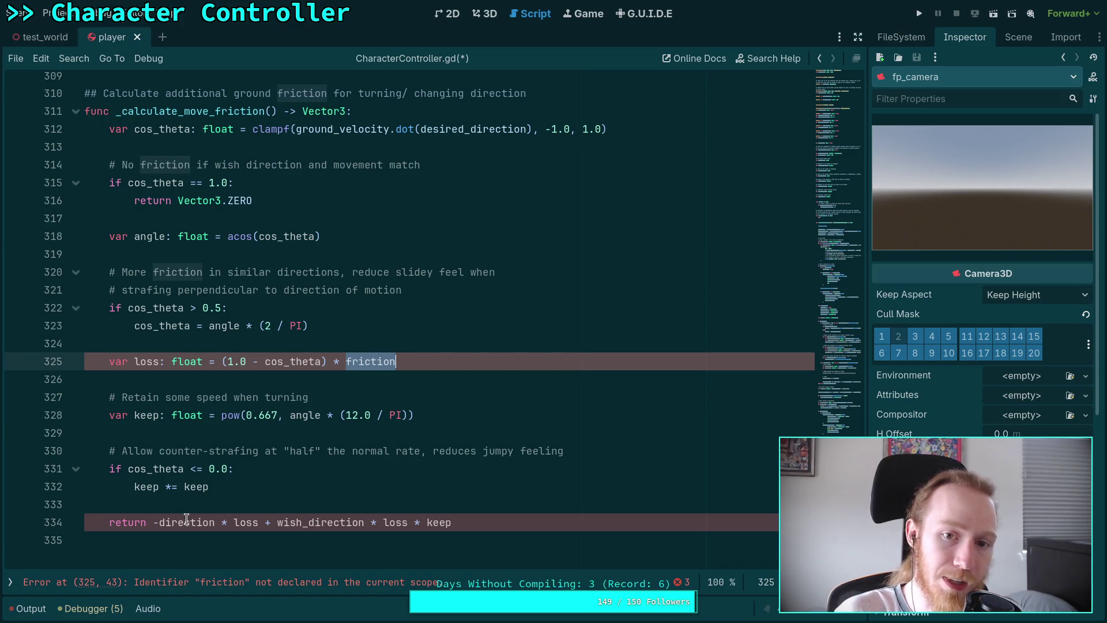
left_click_drag(160, 522, 215, 522)
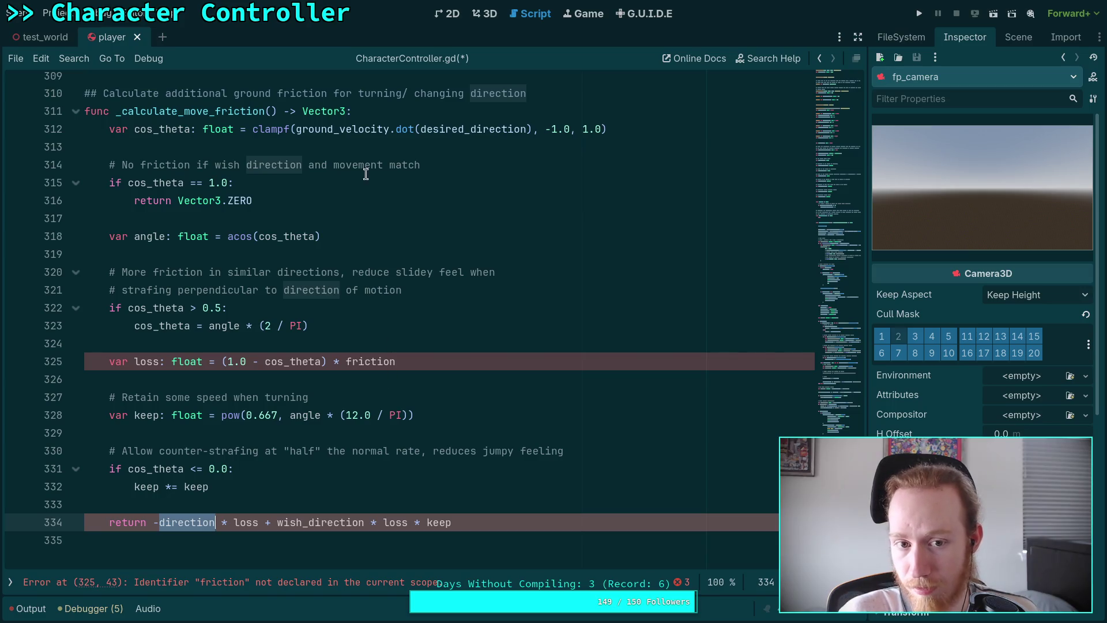
left_click(385, 112)
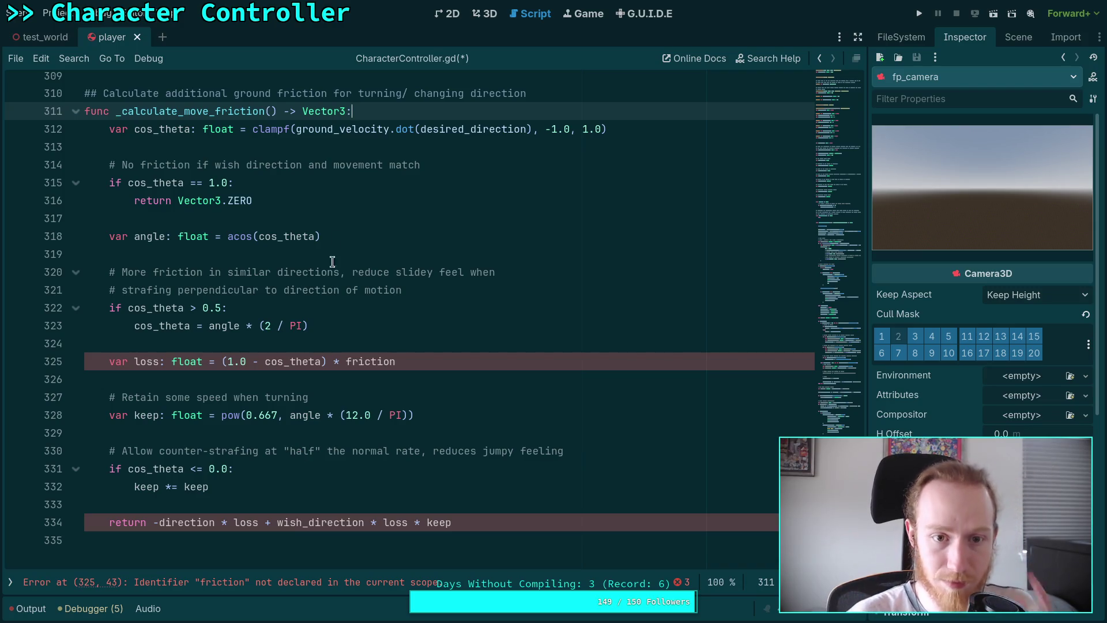
double_click(365, 128)
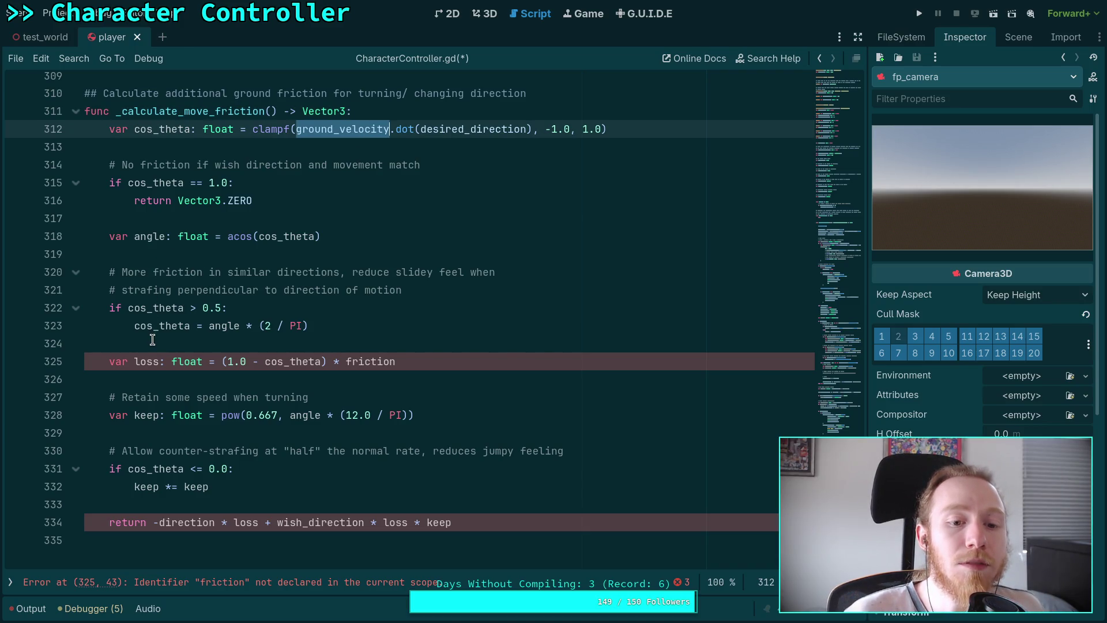
left_click(304, 498)
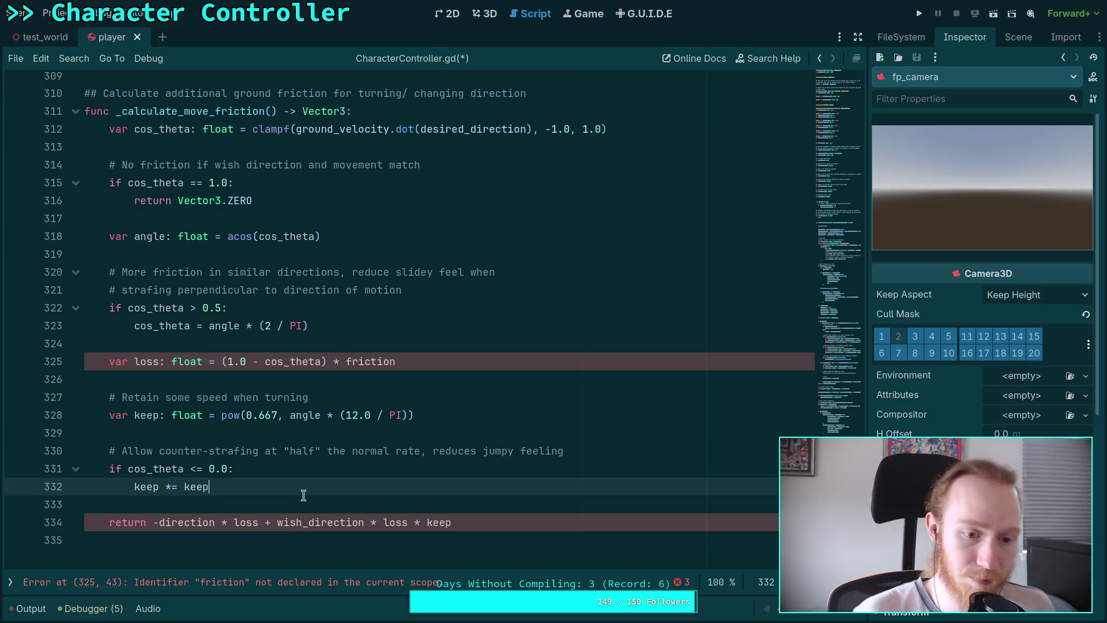
key("Return")
Declare 'var ground_direction: Vector3 = ground_velocity.normalized()' on line 334
type("var ground_direction:")
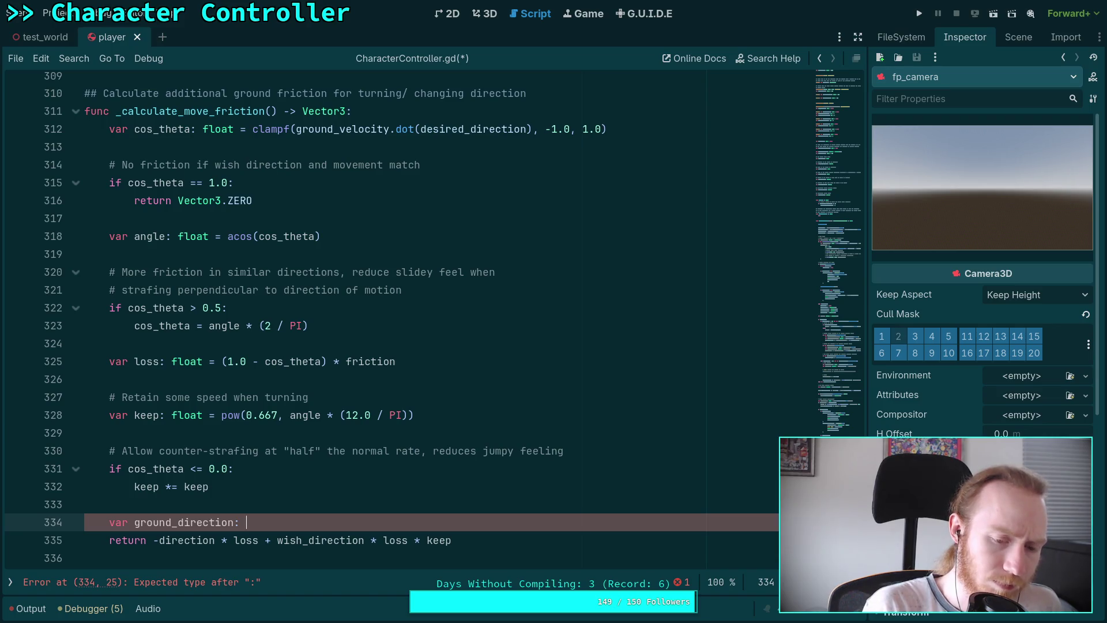
mouse_move(863, 522)
left_mouse_down()
mouse_move(862, 184)
mouse_move(856, 209)
left_mouse_up()
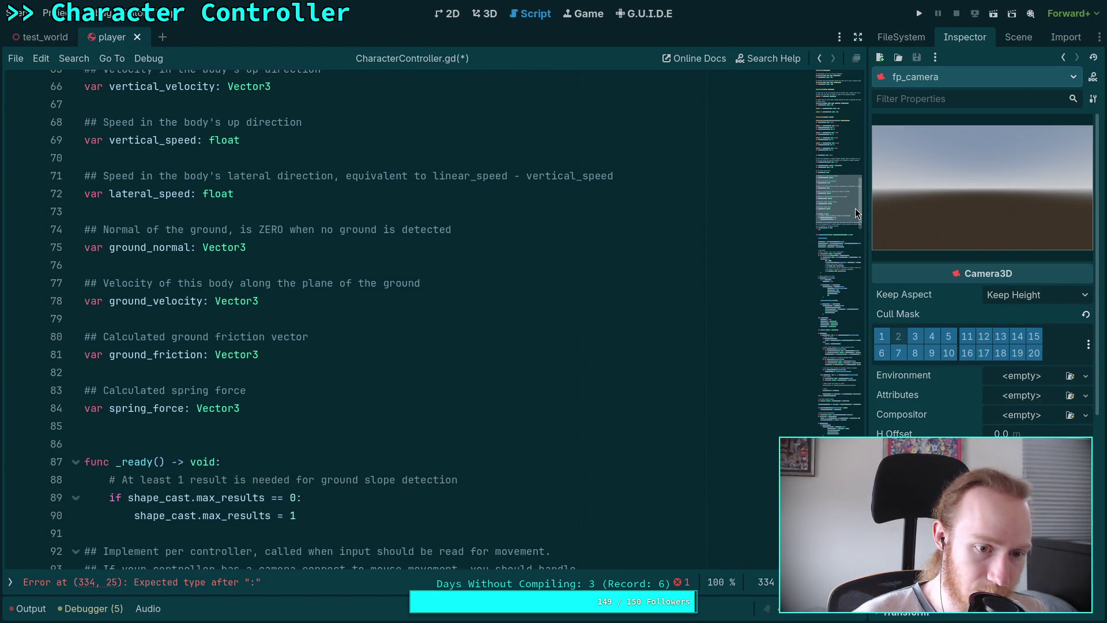
left_click_drag(855, 209, 860, 197)
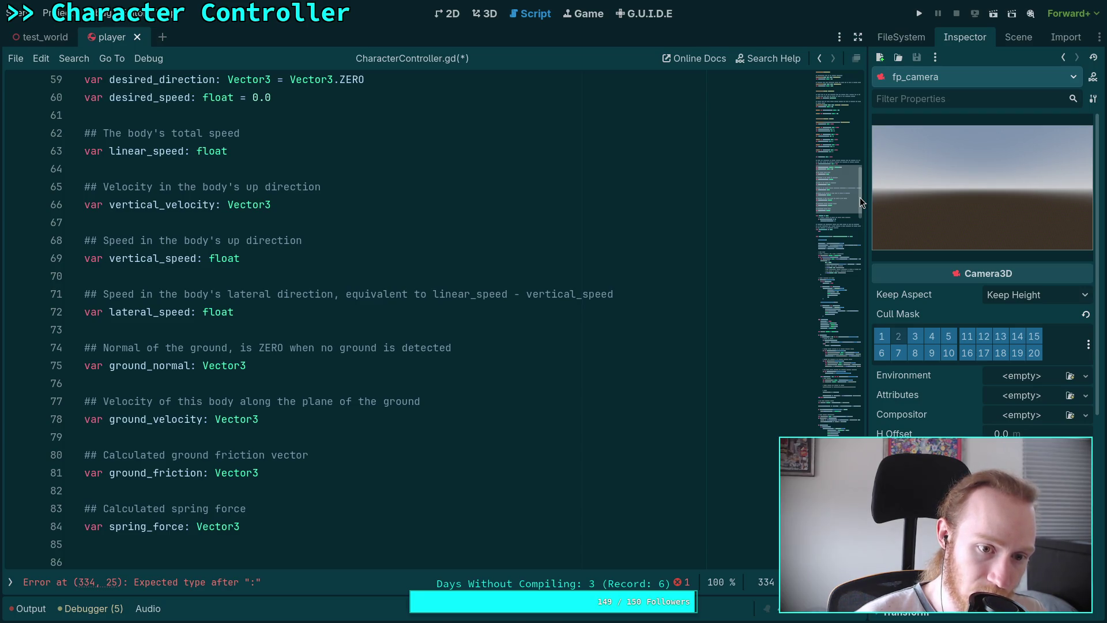
key("End")
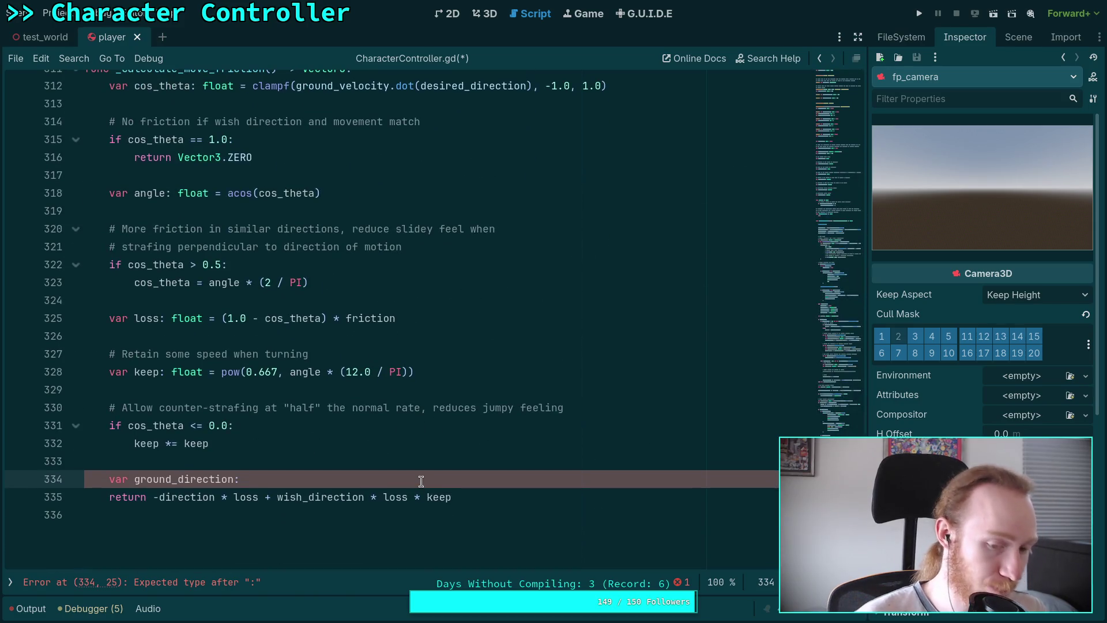
type(" Vec")
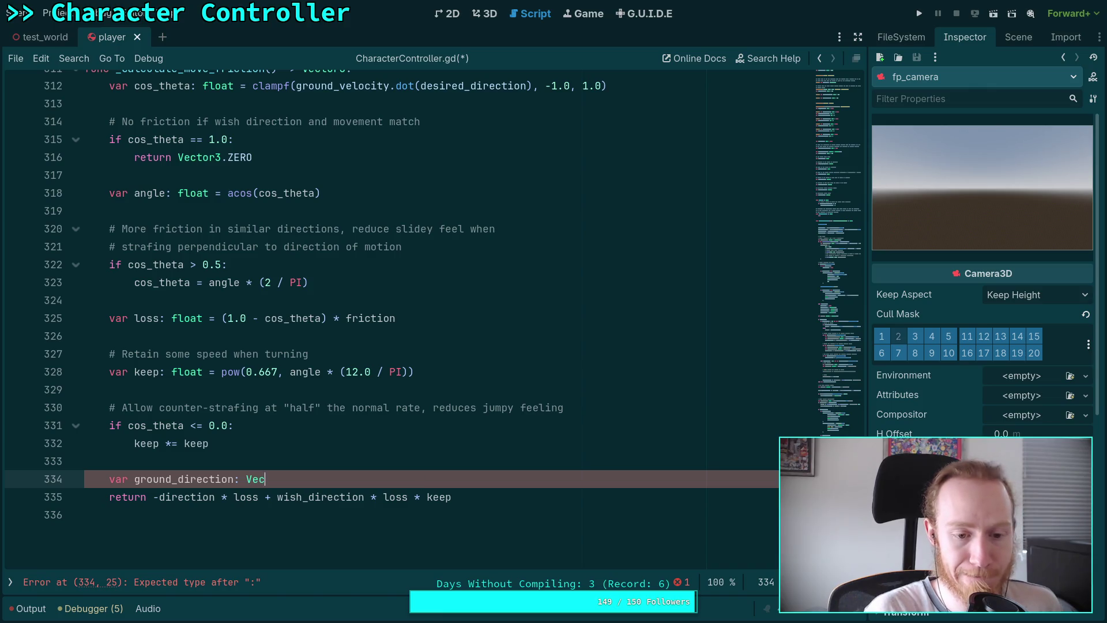
type("tor3 = ")
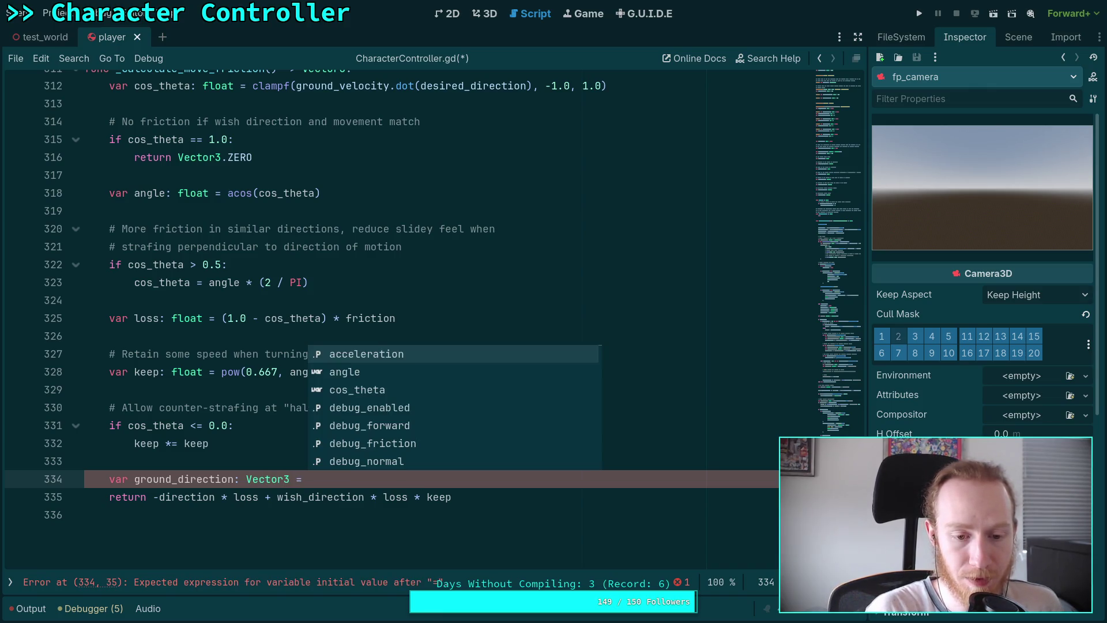
type("ground_ve")
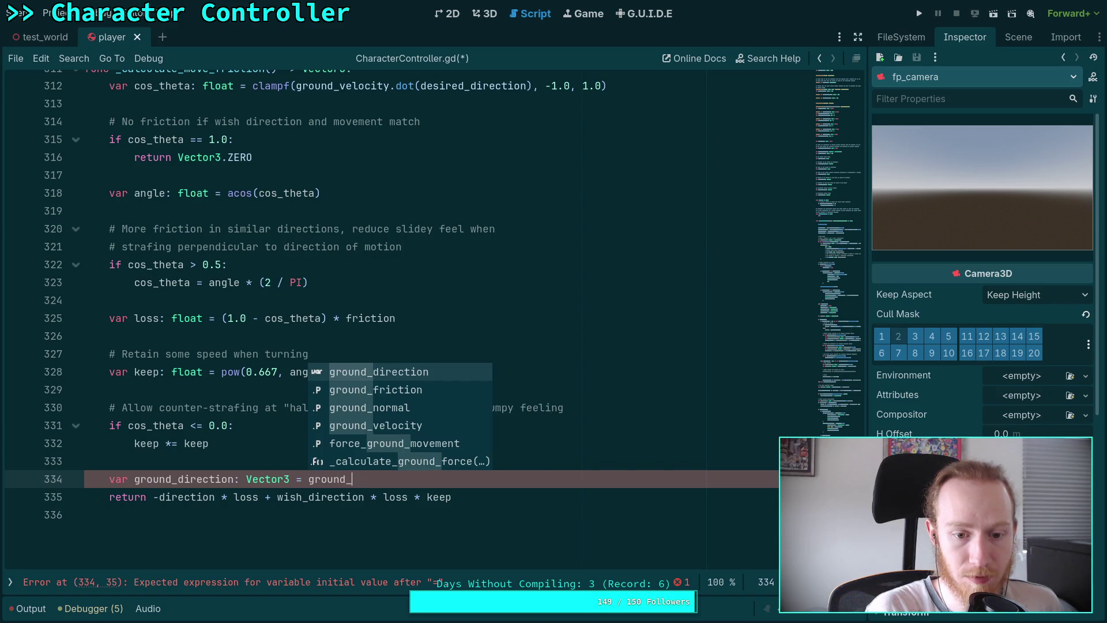
key("Return")
type(".")
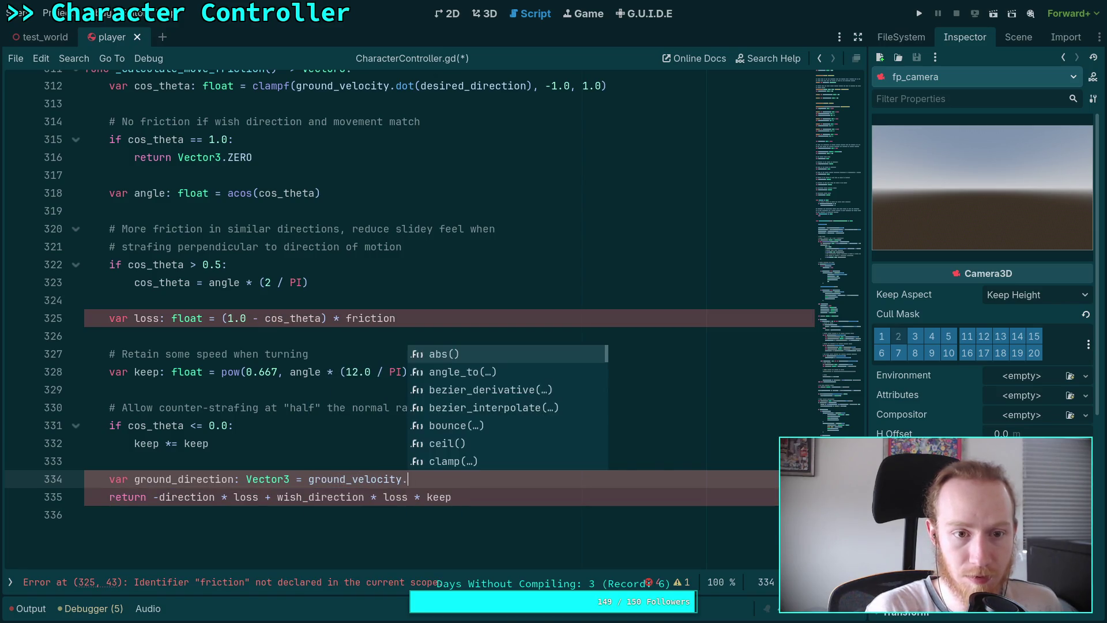
type("no")
key("Return")
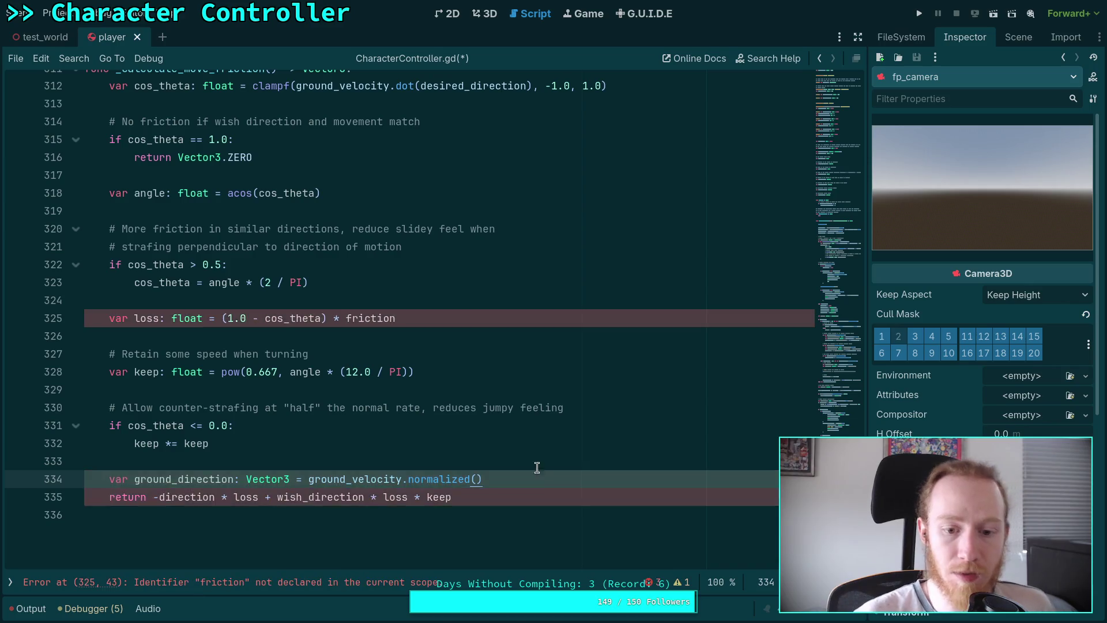
Make the return statement on line 335 subtract ground_direction
scroll(511, 470, "up", 10)
scroll(511, 470, "up", 7)
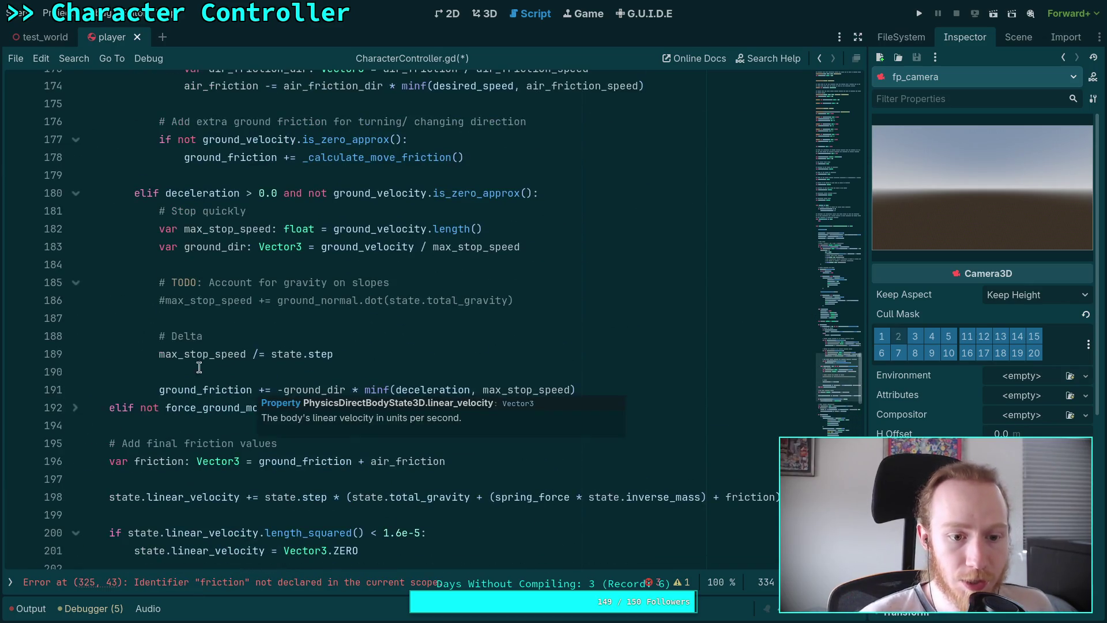
scroll(490, 415, "up", 5)
scroll(484, 387, "down", 20)
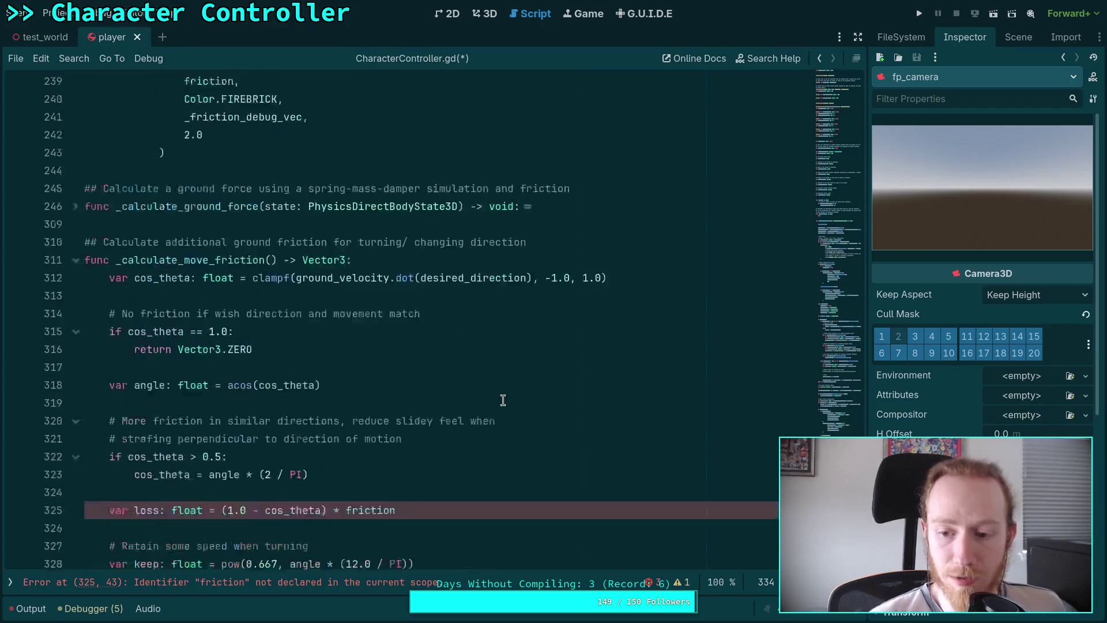
scroll(496, 427, "up", 2)
left_click(486, 444)
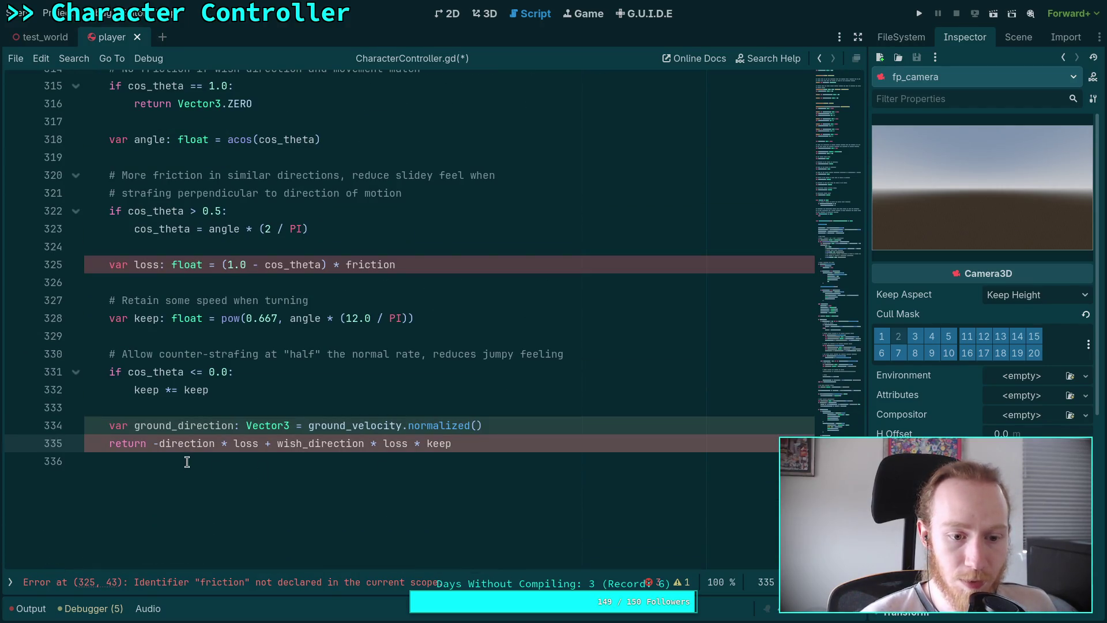
left_click(160, 443)
type("ground_")
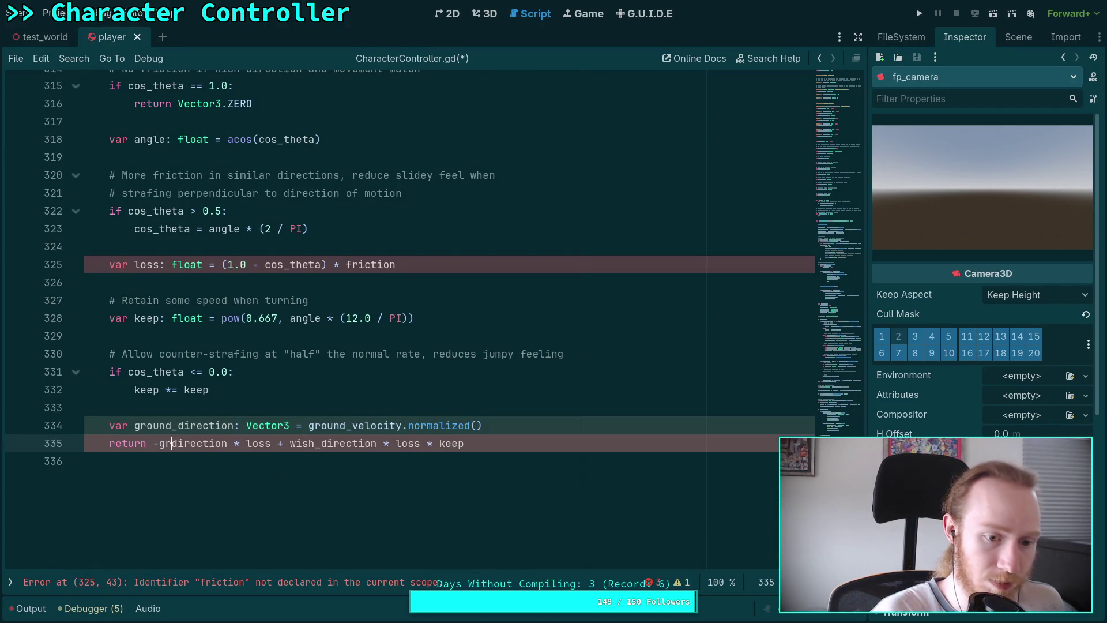
left_click(157, 475)
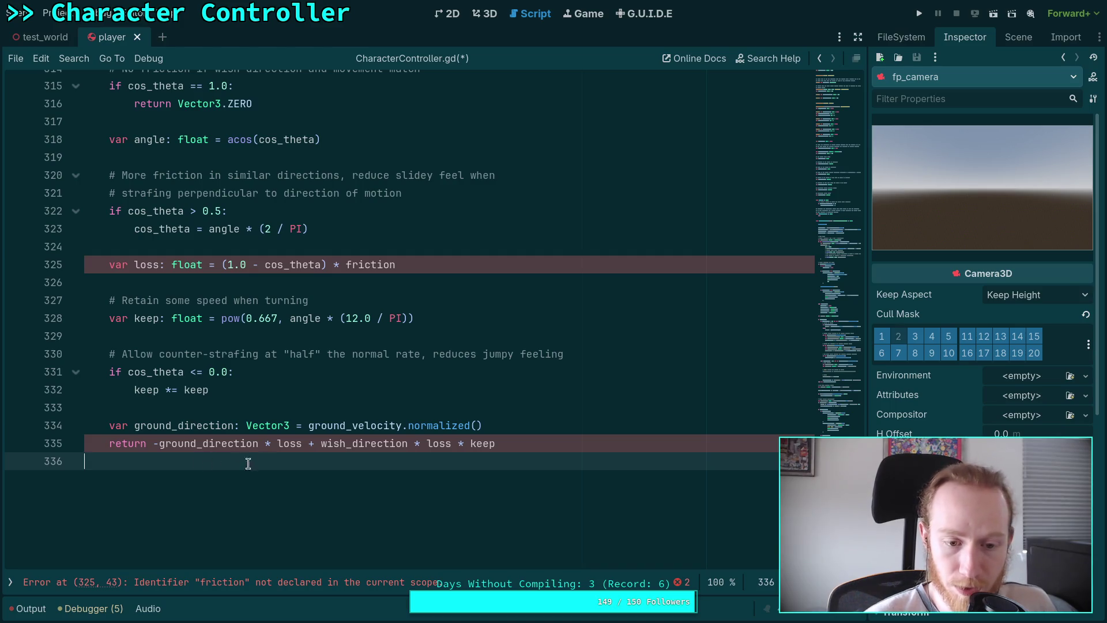
Replace 'wish' with 'desired' on line 335 so the return uses desired_direction
scroll(276, 452, "up", 1)
left_click_drag(322, 496, 348, 497)
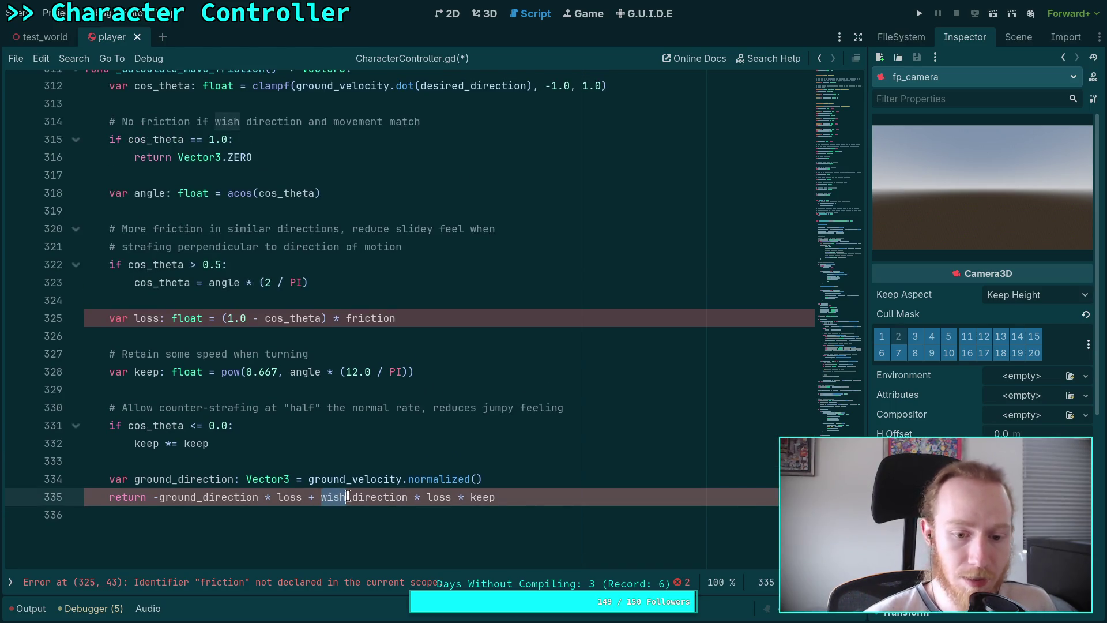
type("desired")
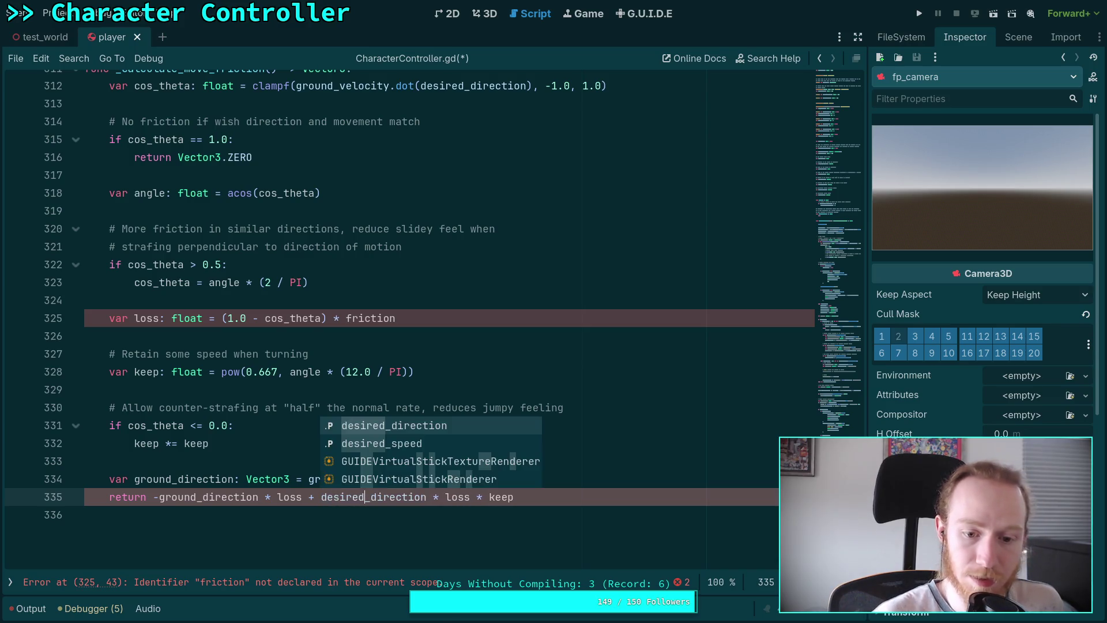
key("Escape")
double_click(458, 496)
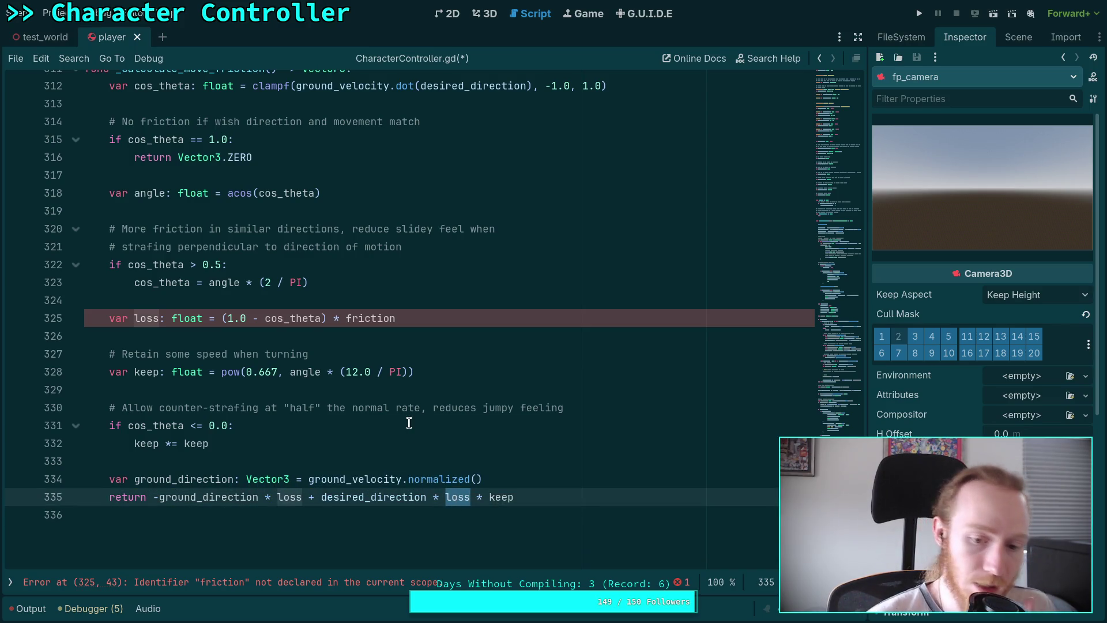
Select the undeclared 'friction' on line 325 and look up the reference code in the browser
left_click(259, 374)
double_click(369, 318)
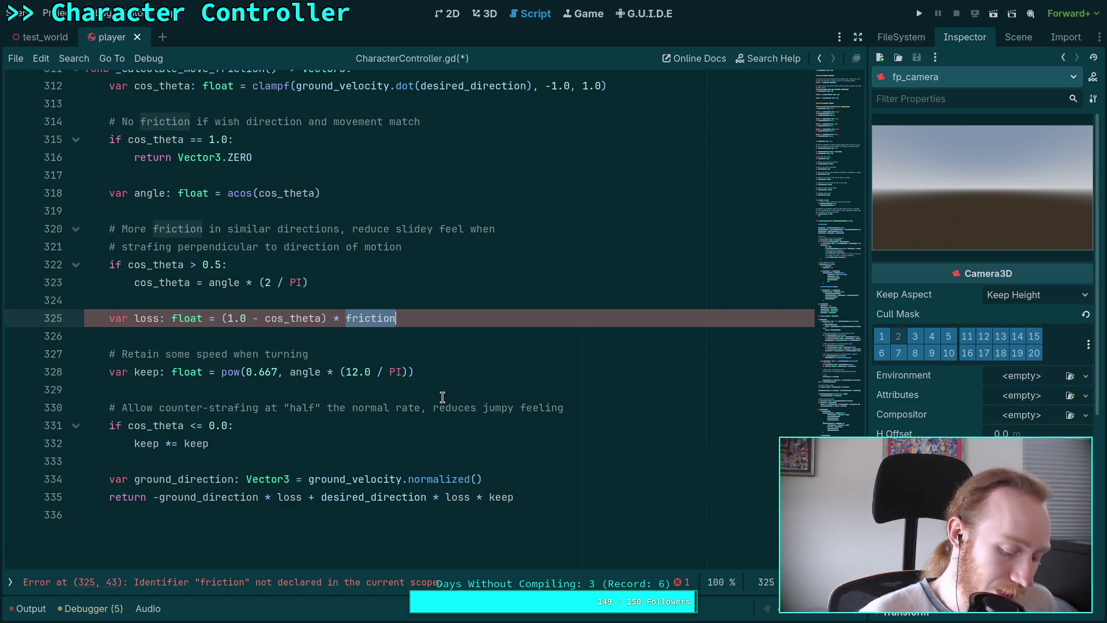
key("alt+Tab")
scroll(424, 376, "down", 5)
Scroll GitHub's character_base.gd to the move_friction movement exports, then return to Godot
scroll(423, 376, "down", 10)
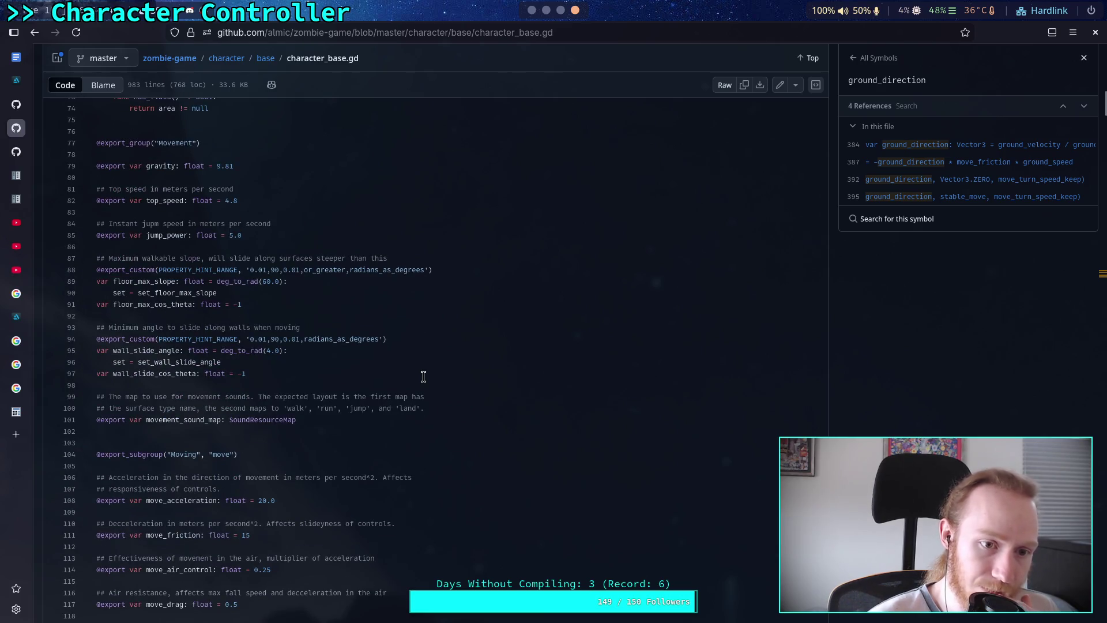
scroll(423, 376, "down", 4)
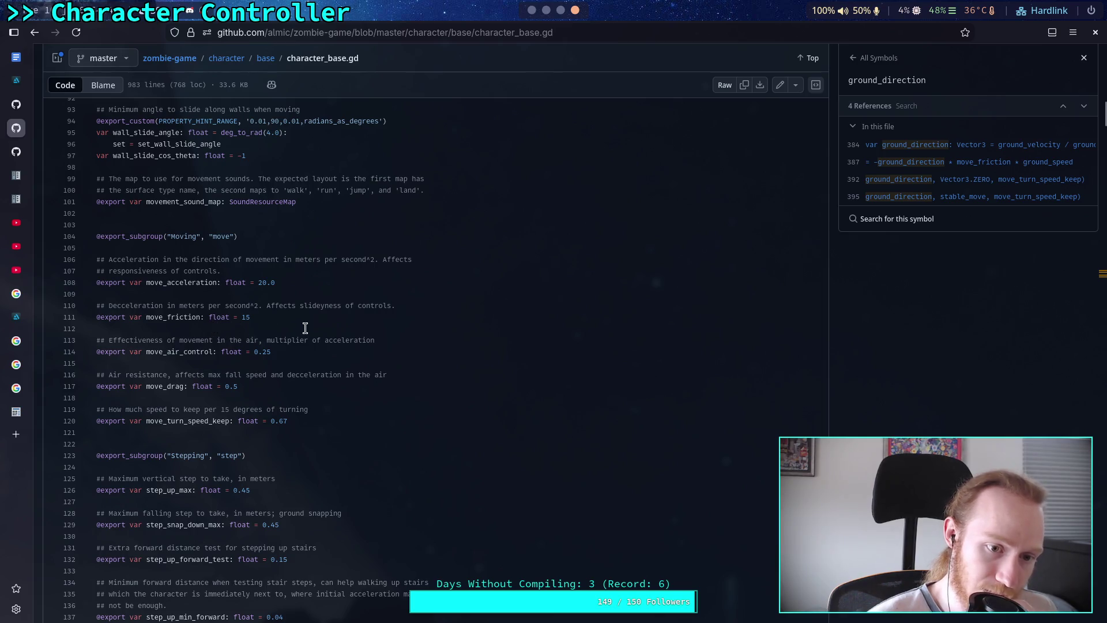
key("alt+Tab")
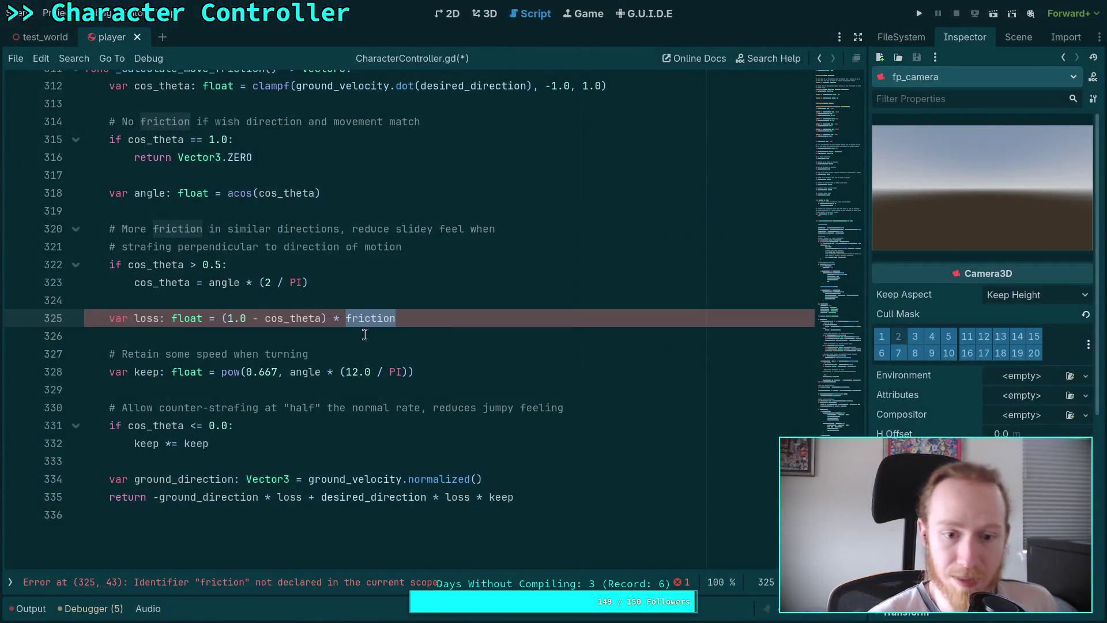
Replace 'friction' with 'deceleration' on line 325 and save CharacterController.gd
type("dec")
key("Return")
key("ctrl+s")
left_click(284, 357)
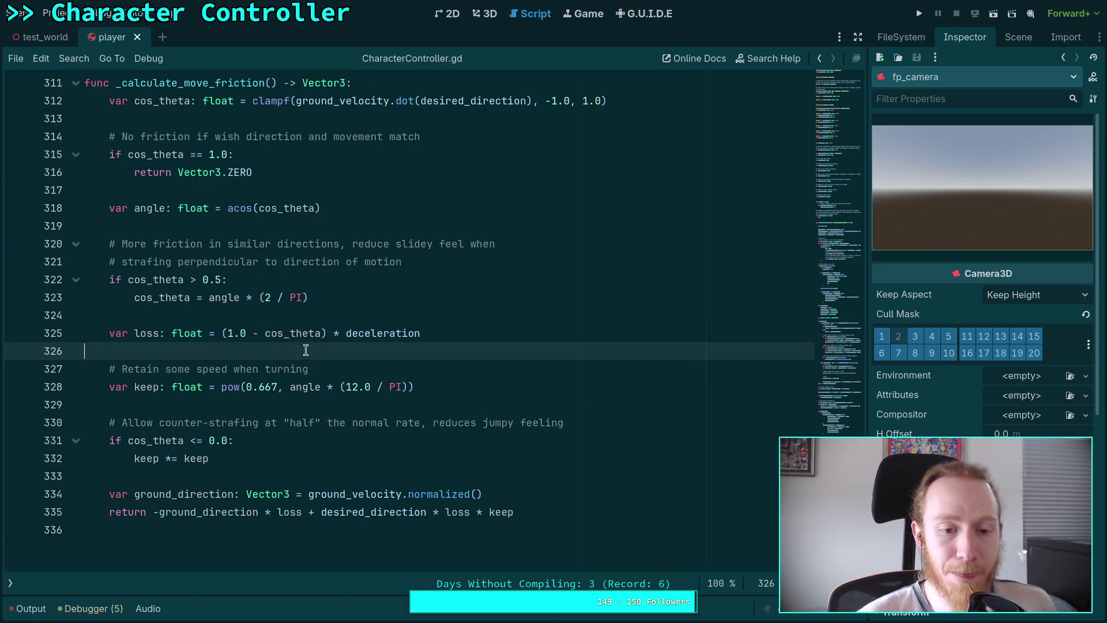
scroll(395, 395, "up", 1)
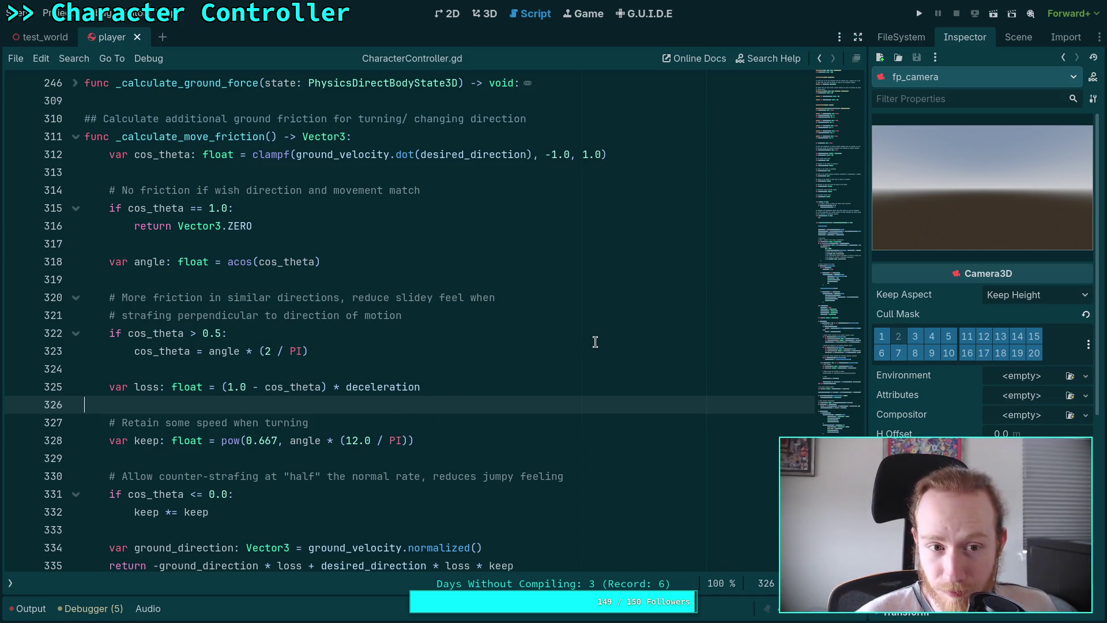
scroll(588, 340, "up", 4)
scroll(588, 340, "up", 14)
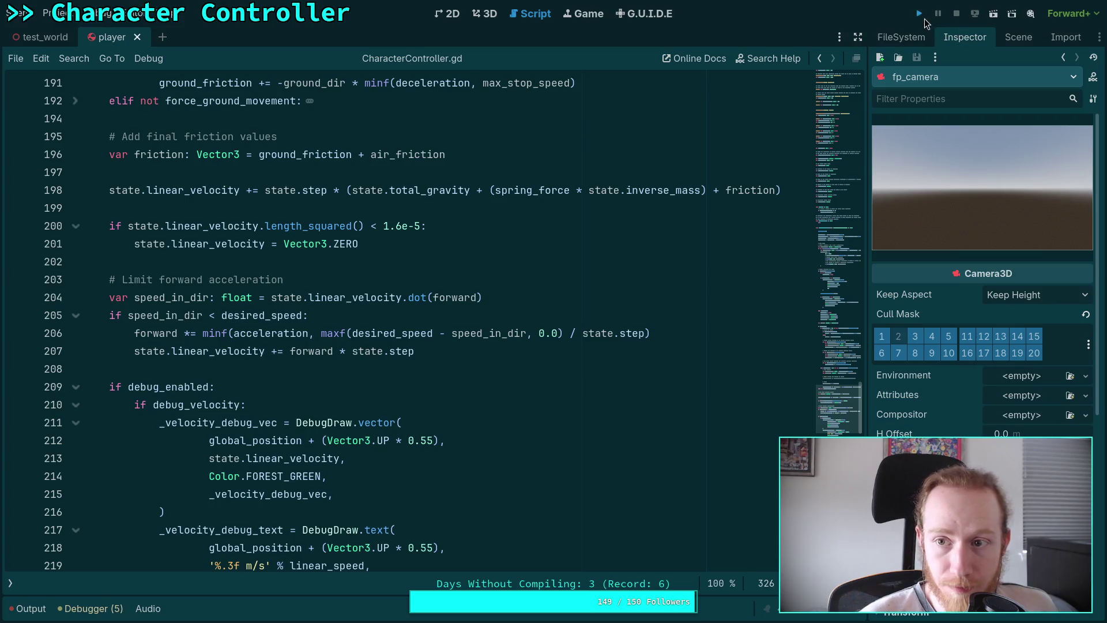
Run and stop the project, close the player scene tab, then run, stop and run again
left_click(921, 14)
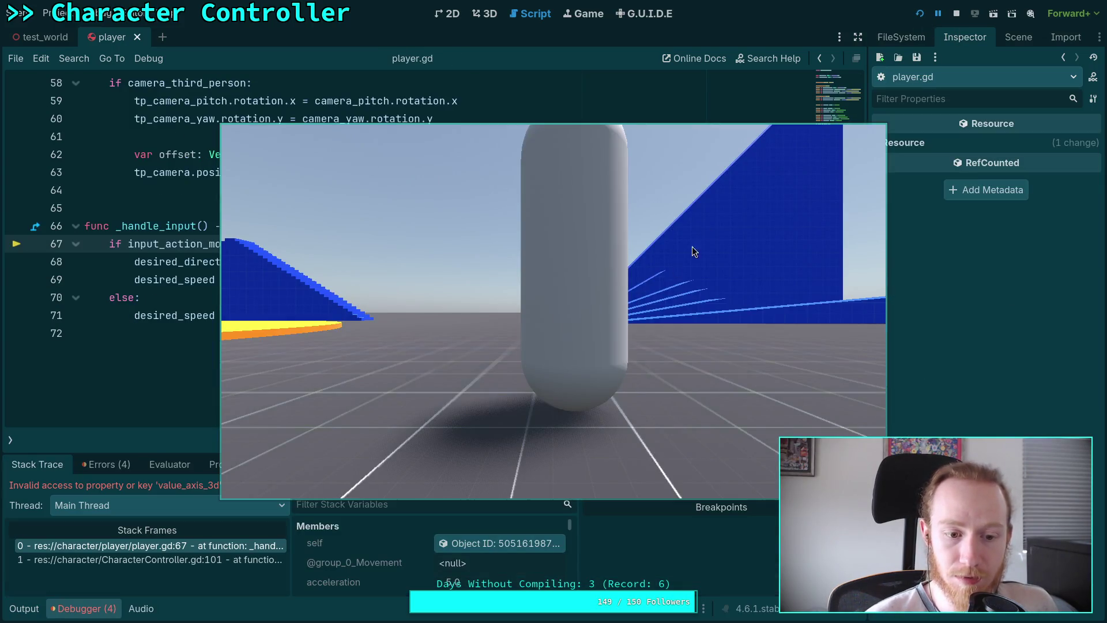
key("F8")
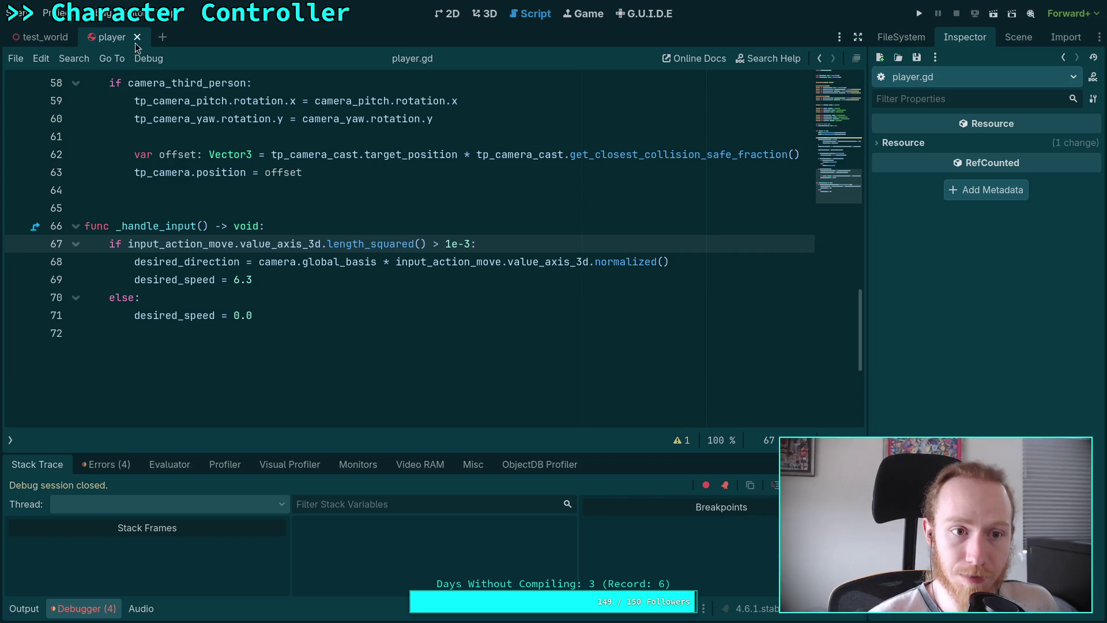
left_click(137, 37)
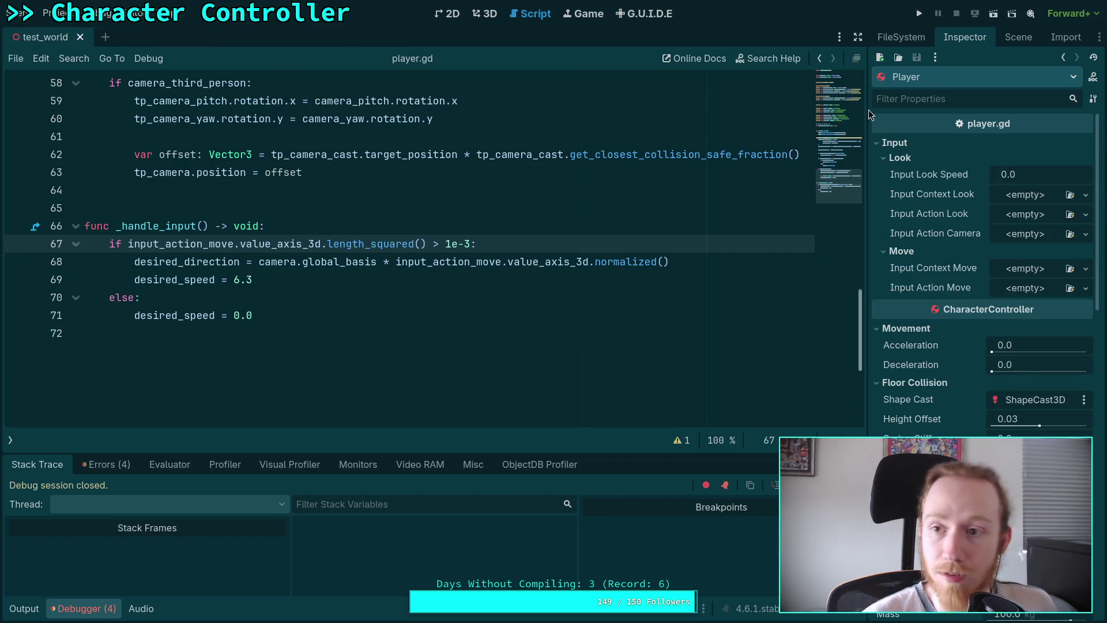
key("F5")
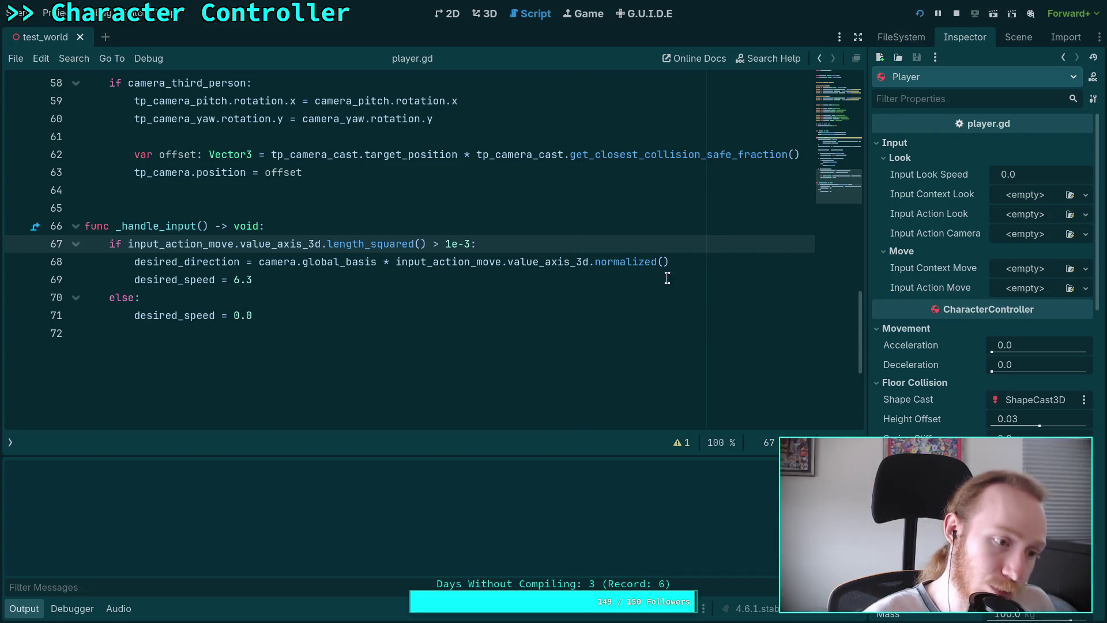
left_click(957, 14)
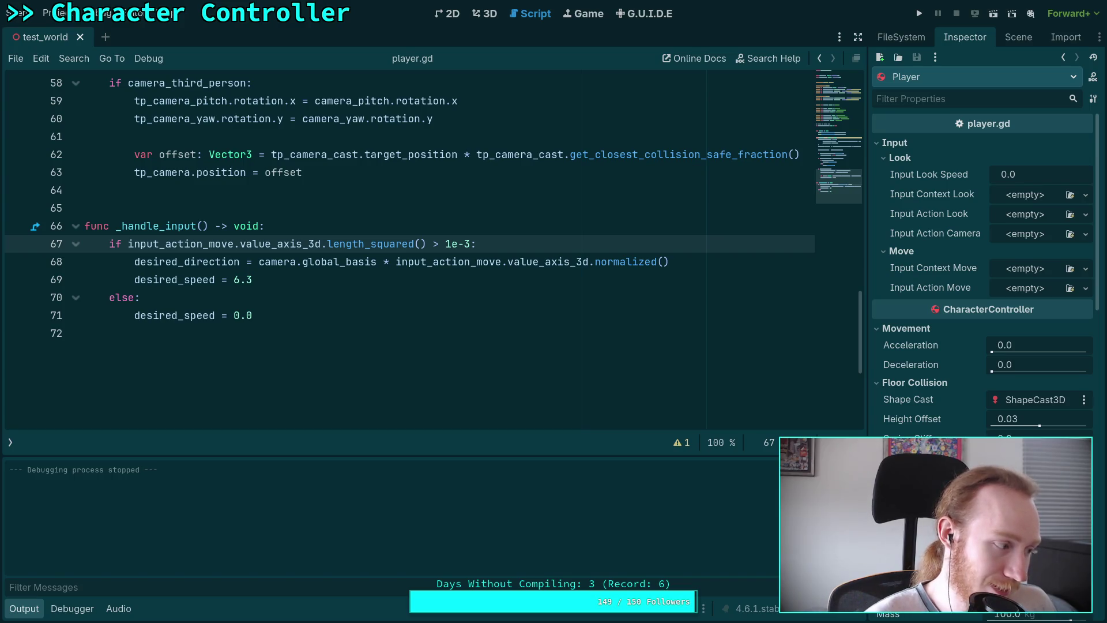
left_click(919, 14)
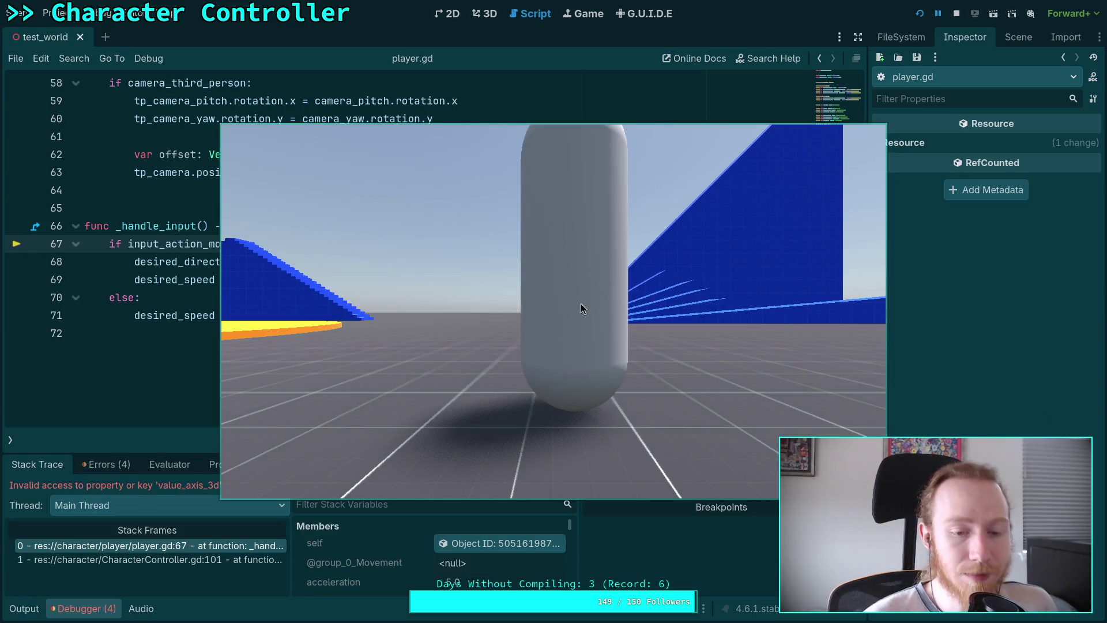